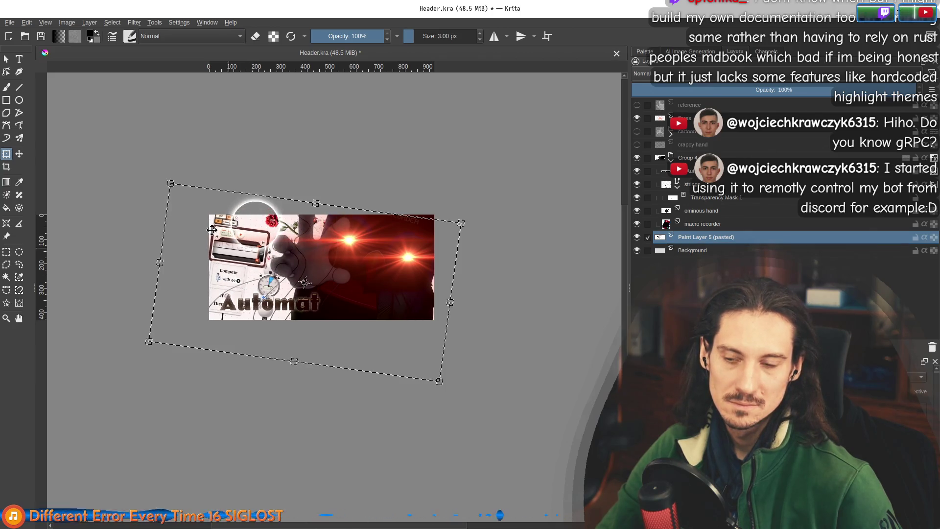
Apply the pending transform on Paint Layer 5, leaving the banner unrotated in place
scroll(206, 177, "up", 1)
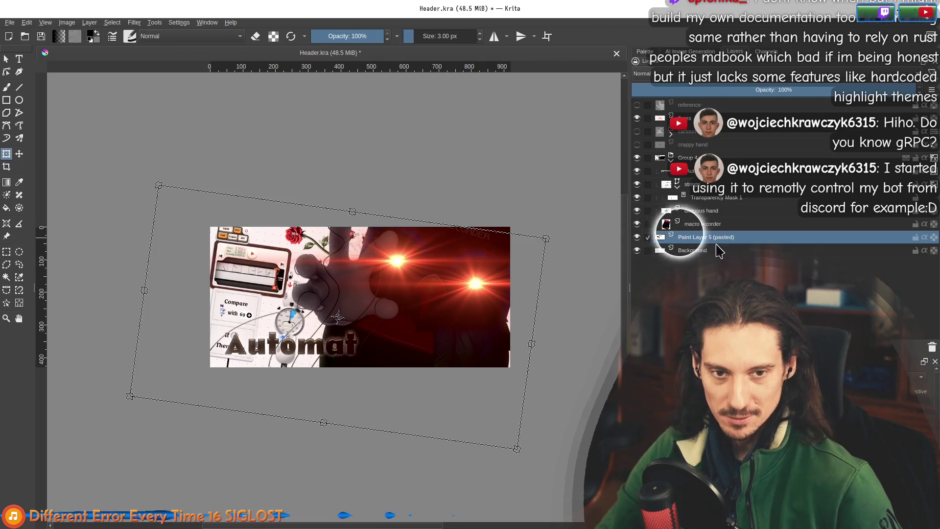
key("Return")
key("ctrl+z")
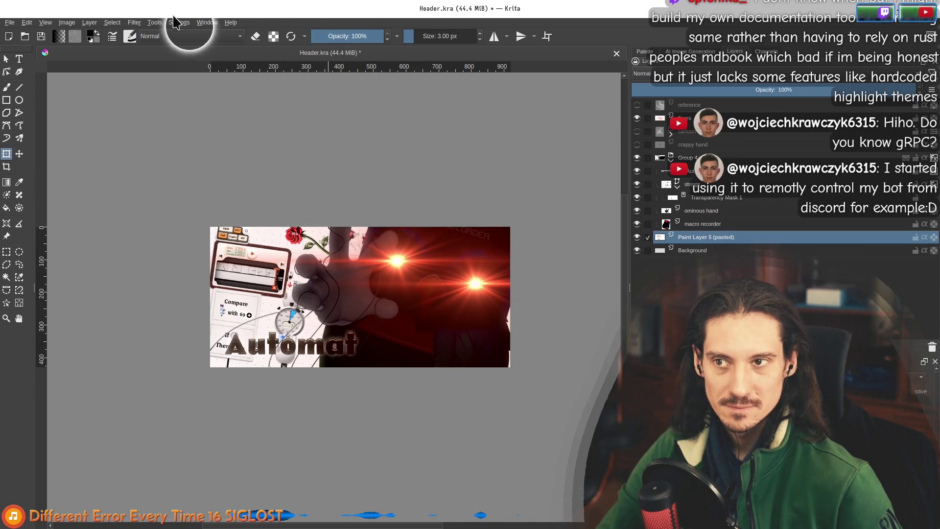
left_click(113, 23)
key("Escape")
Preview Filter > Adjust > Levels on the pasted layer with output levels narrowed to 48–167
left_click(133, 22)
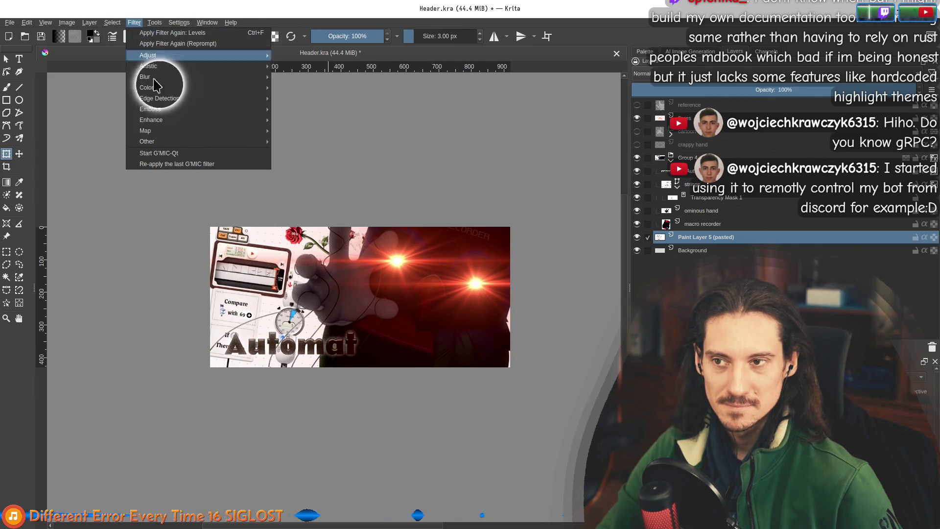
mouse_move(147, 55)
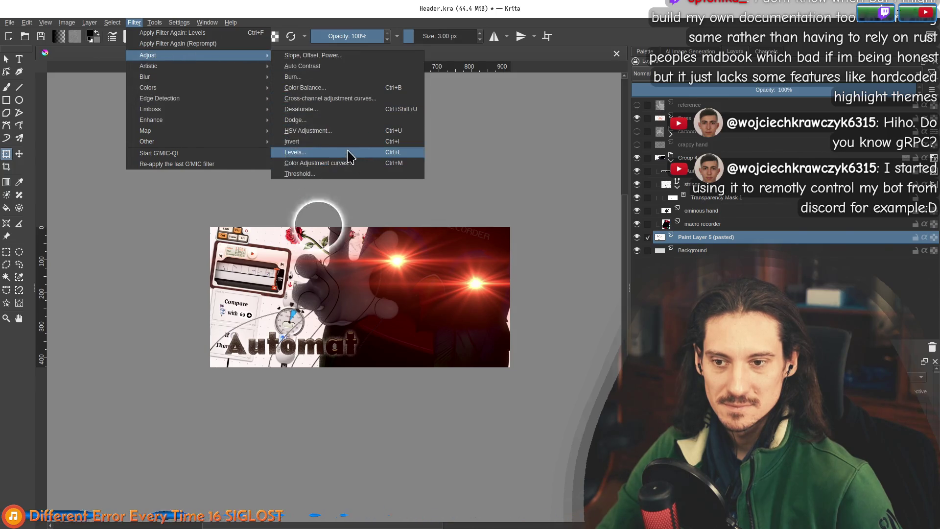
left_click(296, 153)
left_click_drag(877, 274, 814, 275)
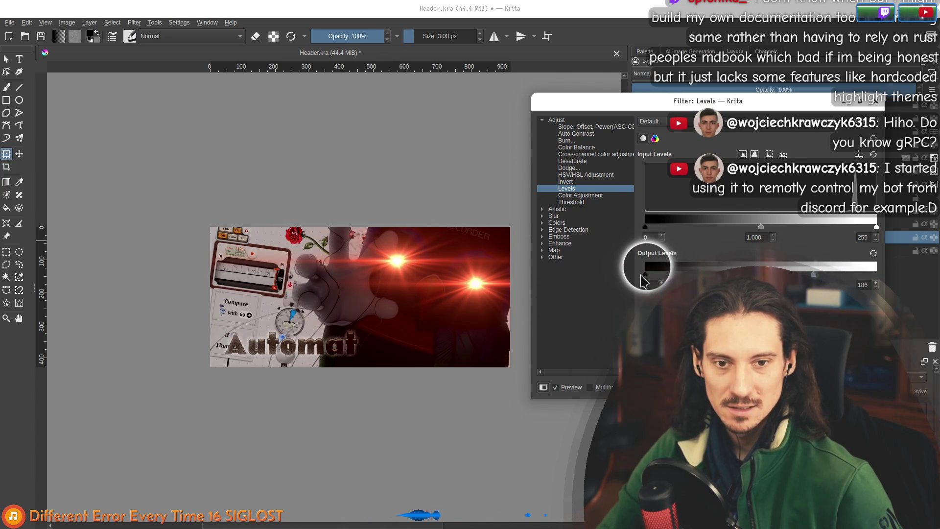
mouse_move(645, 274)
left_mouse_down()
mouse_move(712, 278)
mouse_move(666, 275)
left_mouse_up()
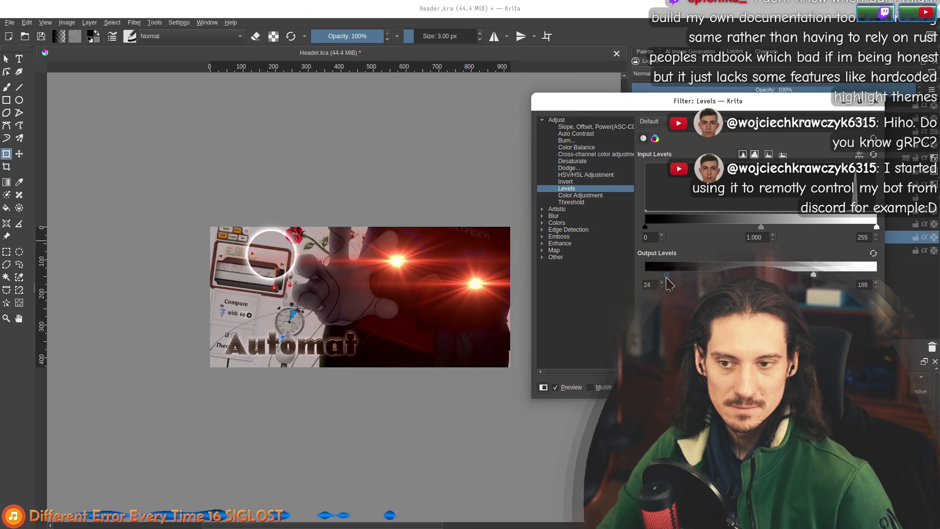
mouse_move(814, 275)
left_mouse_down()
mouse_move(739, 275)
mouse_move(785, 274)
left_mouse_up()
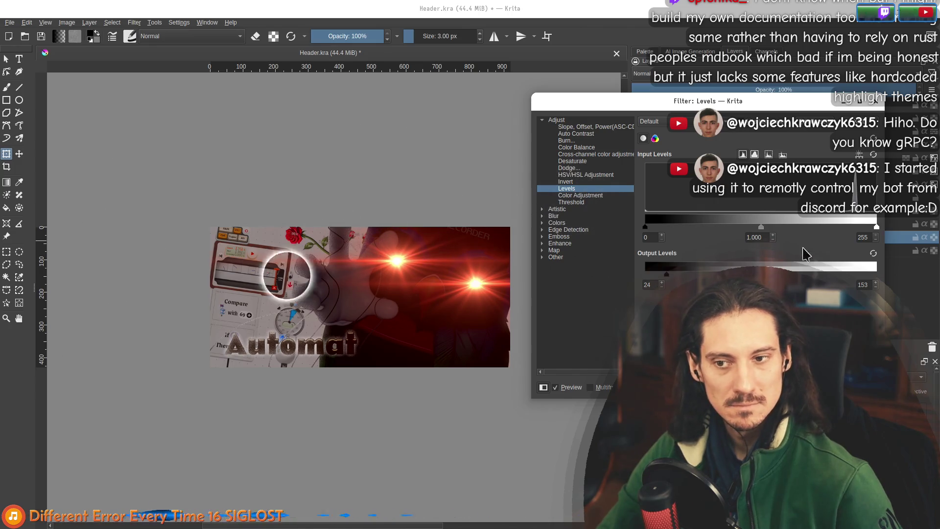
left_click_drag(802, 275, 804, 275)
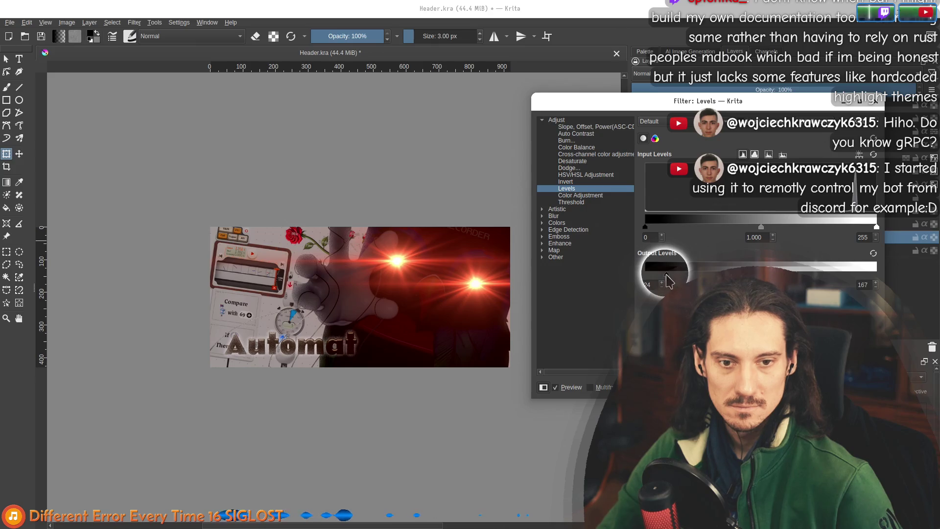
left_click_drag(666, 276, 689, 276)
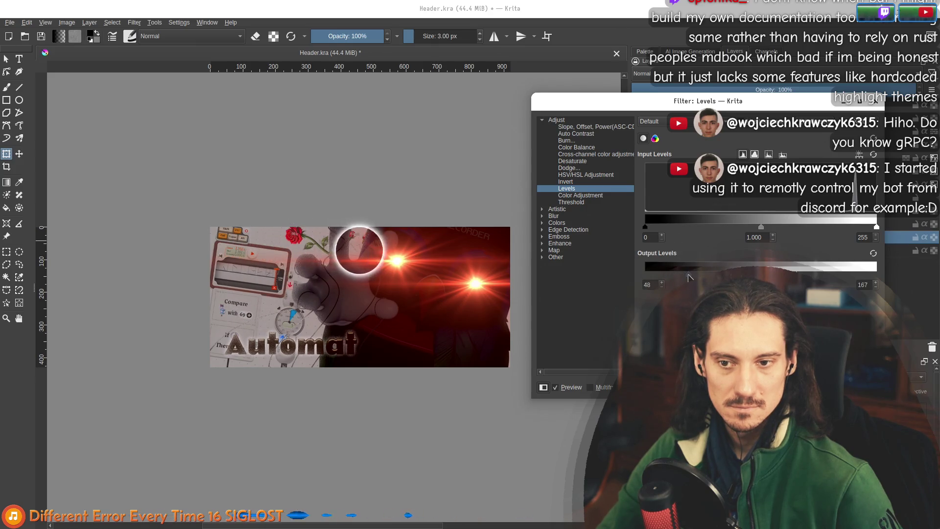
scroll(267, 212, "down", 3)
scroll(287, 221, "up", 3)
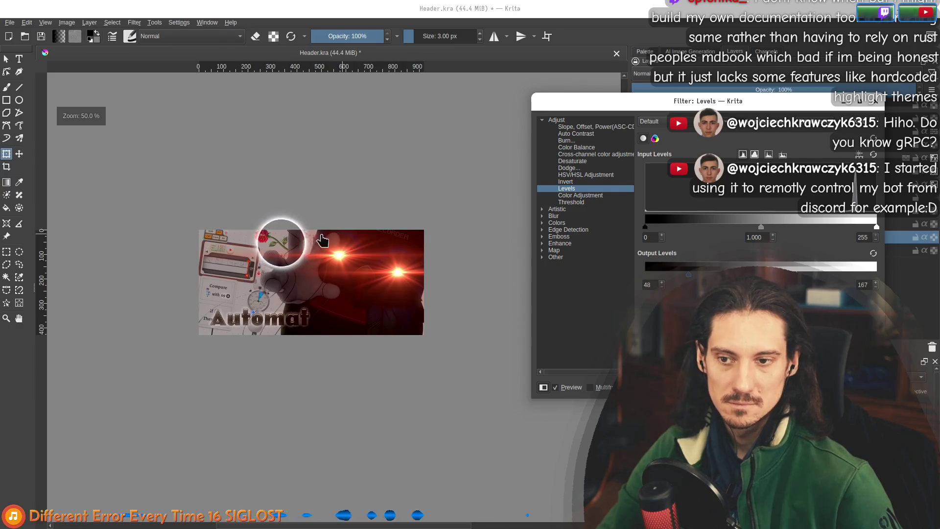
Set the Levels input range to black 0, white 255 with midtone gamma 1.727
left_click_drag(646, 230, 747, 238)
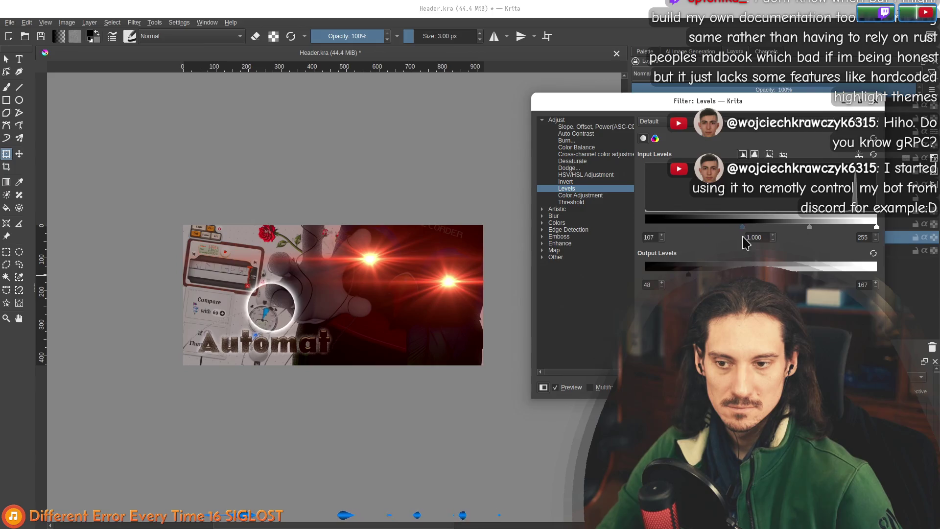
left_click_drag(640, 239, 637, 239)
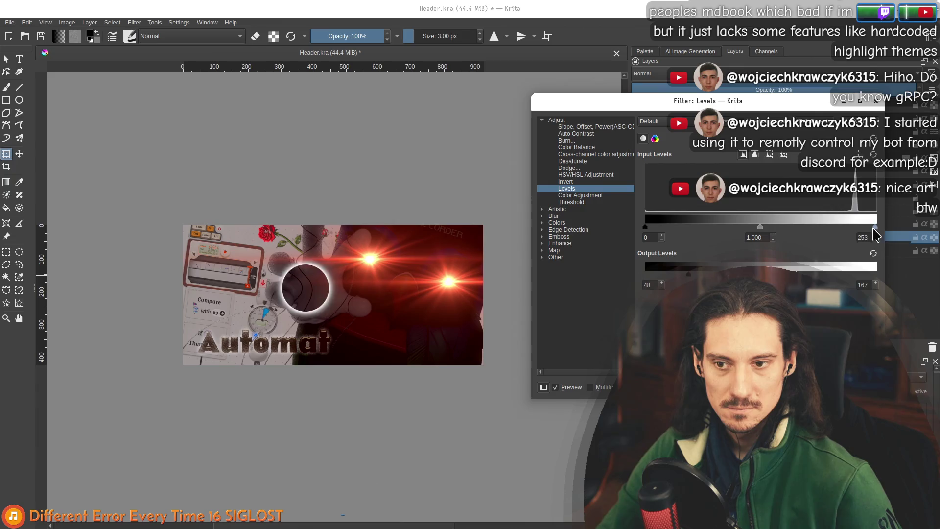
left_click_drag(879, 234, 853, 237)
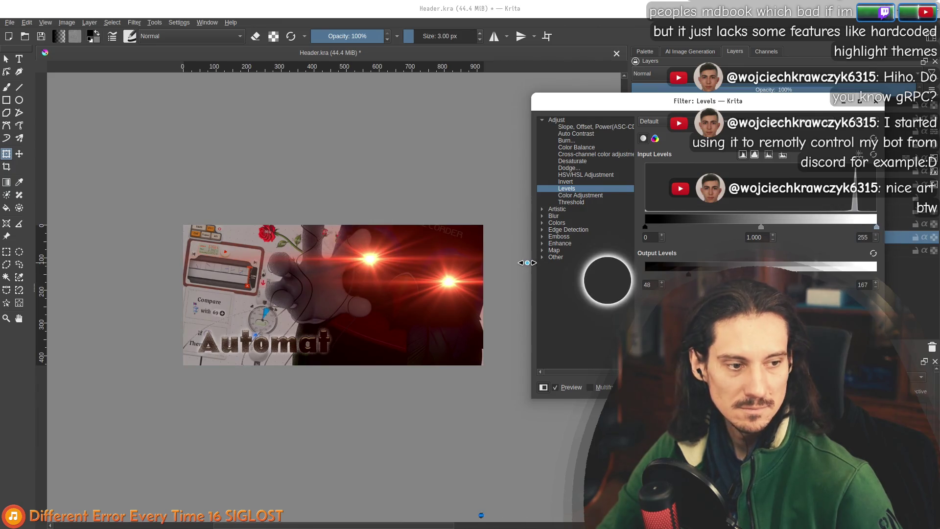
left_click_drag(761, 227, 743, 229)
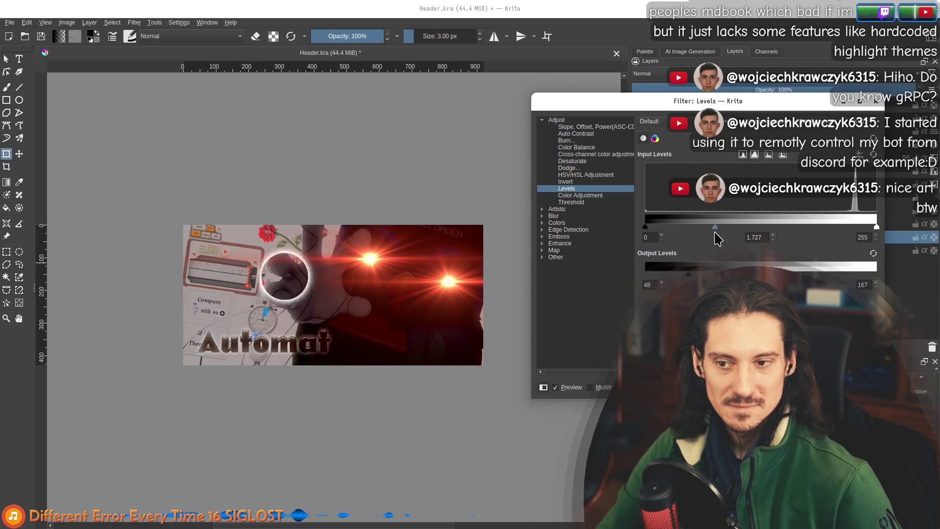
left_click_drag(704, 234, 671, 235)
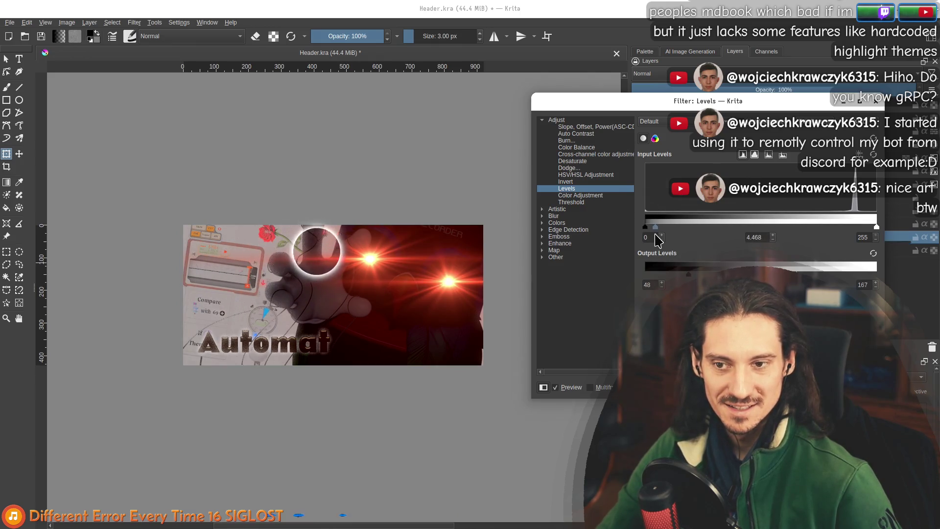
left_click_drag(700, 234, 677, 237)
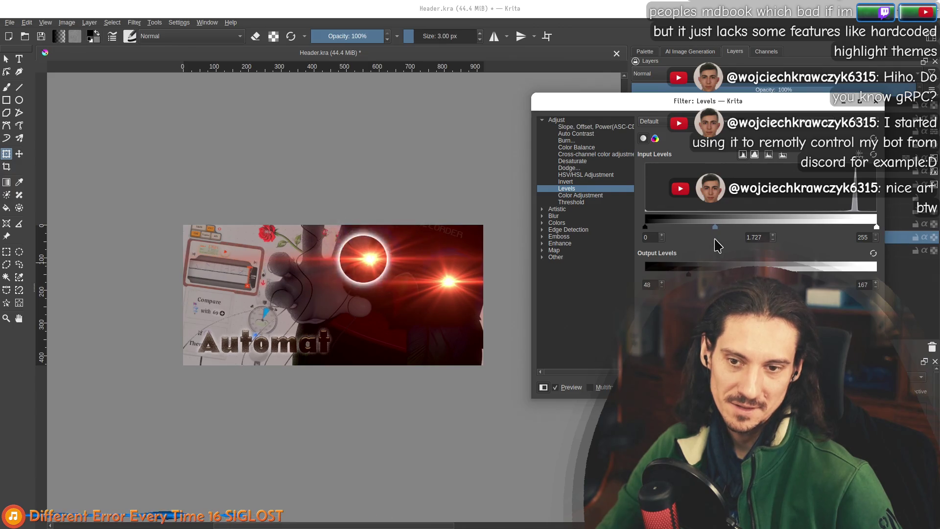
Check the pale banner at several zoom levels and apply the Levels adjustment
scroll(277, 261, "down", 5)
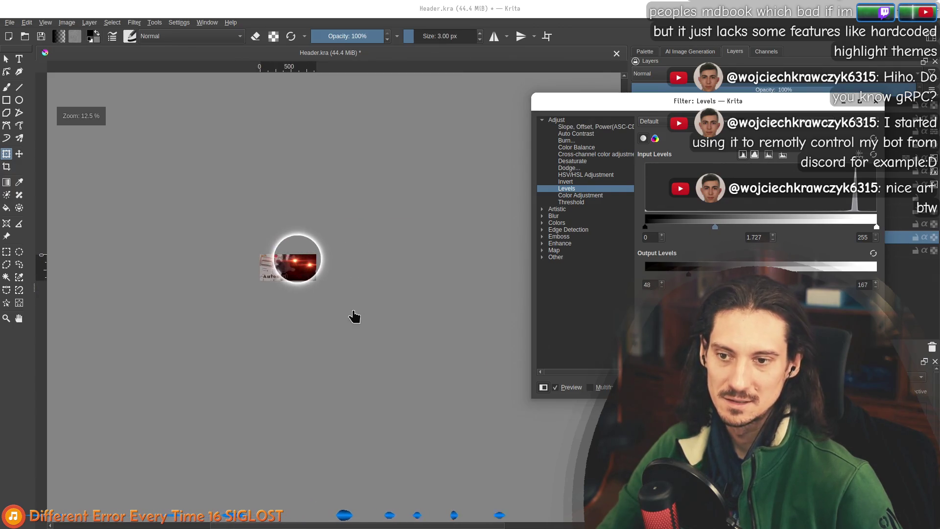
scroll(255, 279, "up", 3)
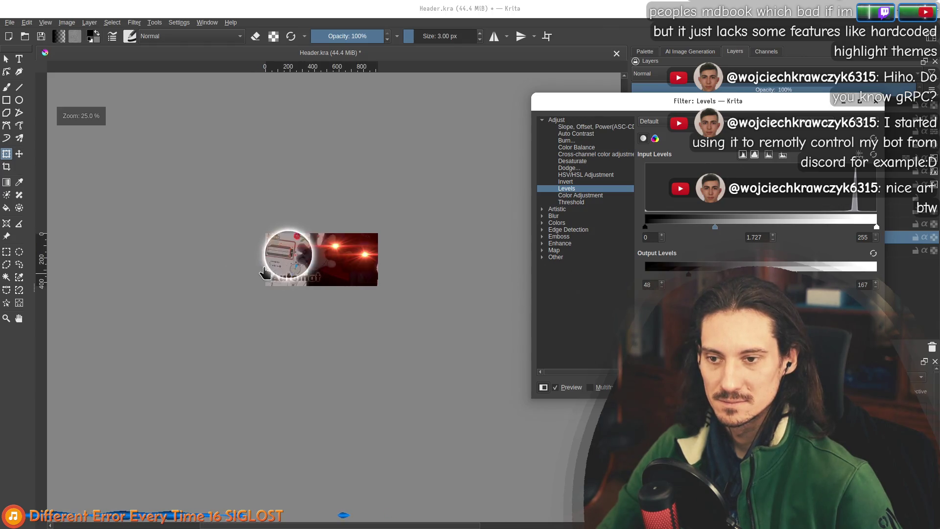
scroll(304, 228, "up", 3)
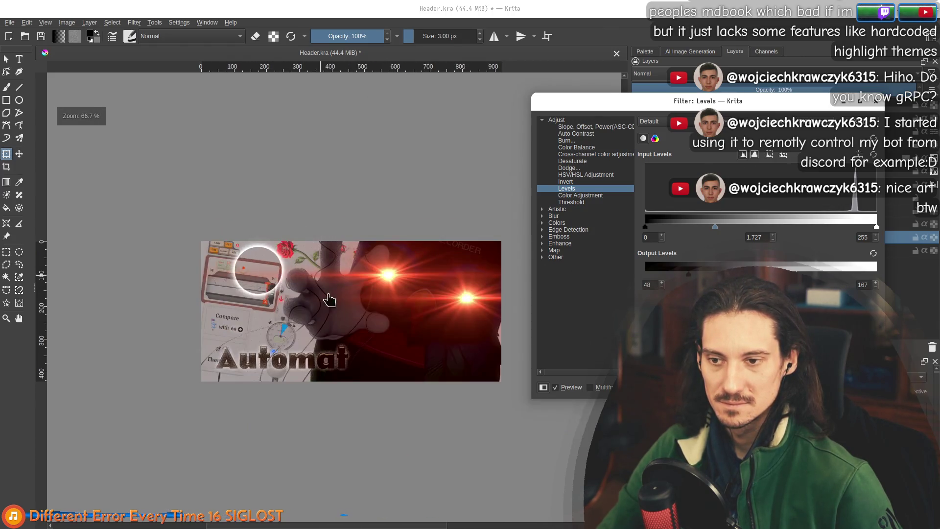
scroll(256, 249, "down", 1)
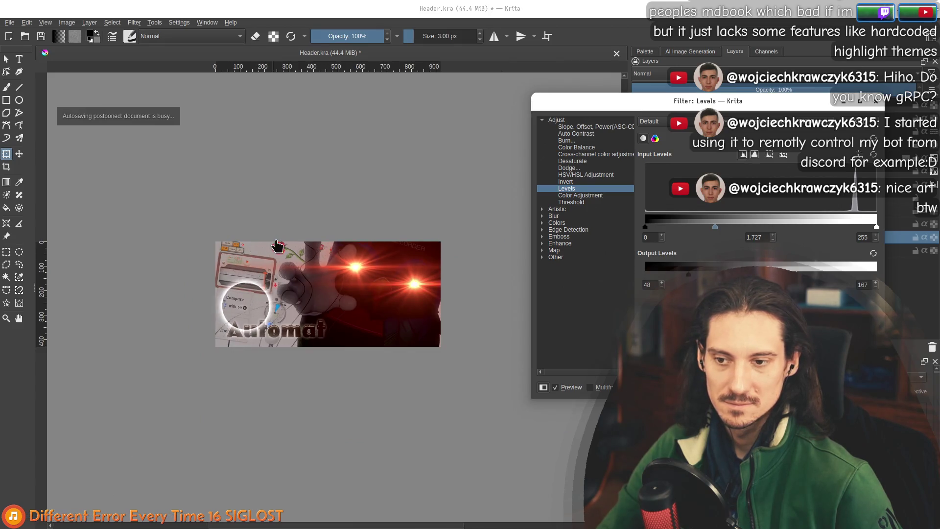
scroll(277, 245, "down", 1)
scroll(278, 247, "up", 5)
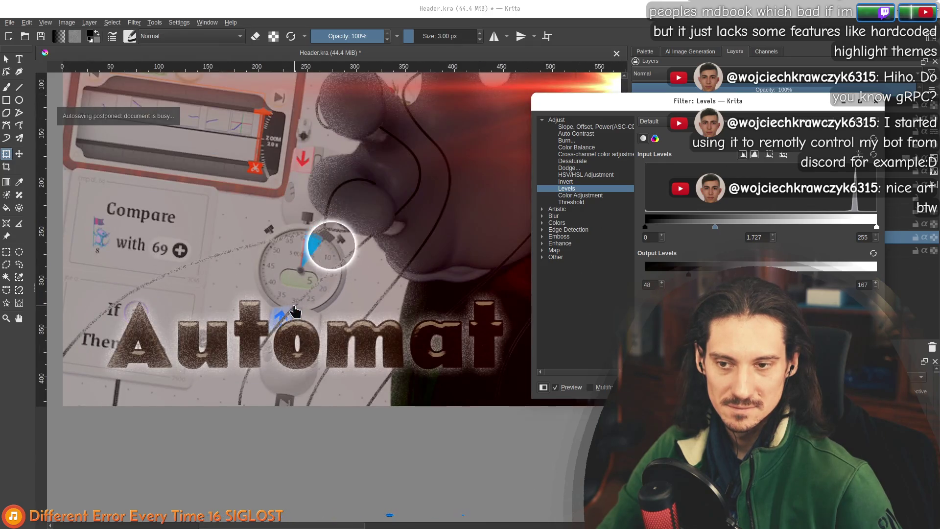
scroll(294, 312, "down", 3)
left_click_drag(313, 174, 288, 178)
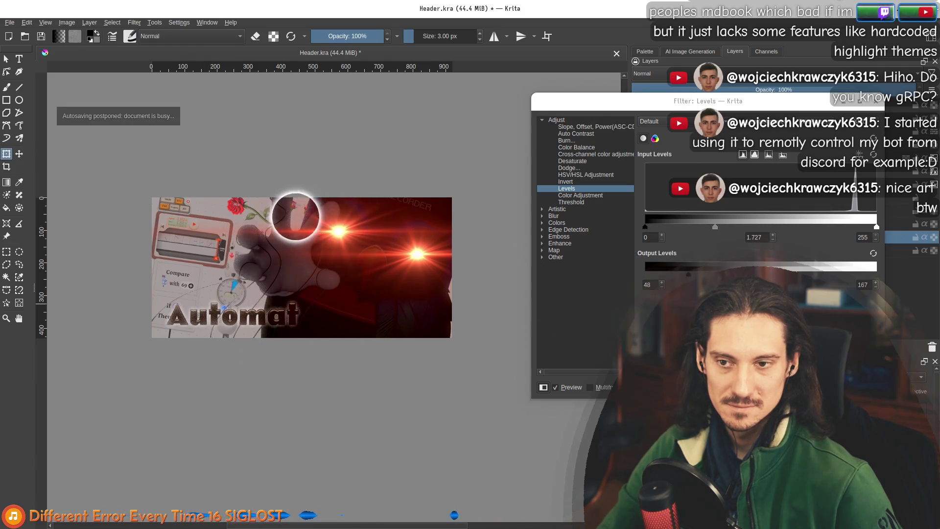
key("Return")
scroll(248, 238, "down", 1)
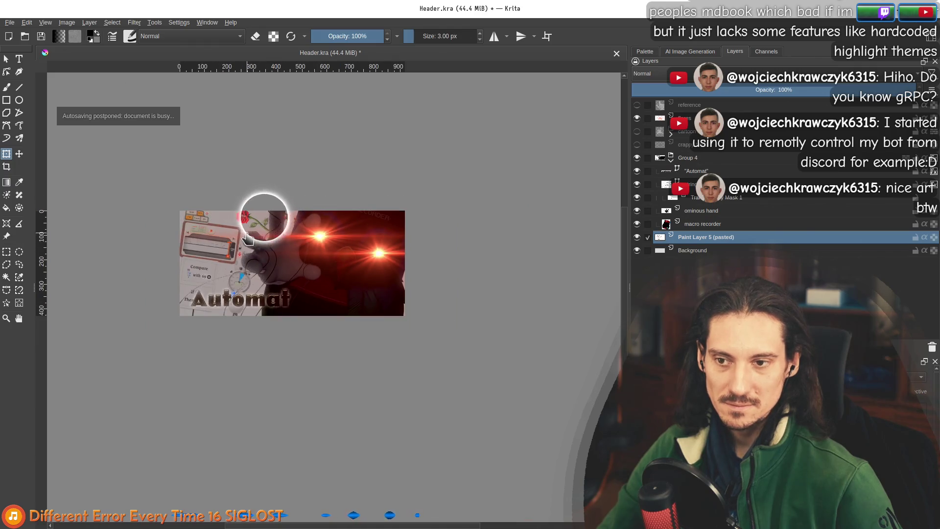
Select the Automat layer and change the title text fill from brown to red
scroll(248, 239, "up", 3)
scroll(350, 180, "down", 1)
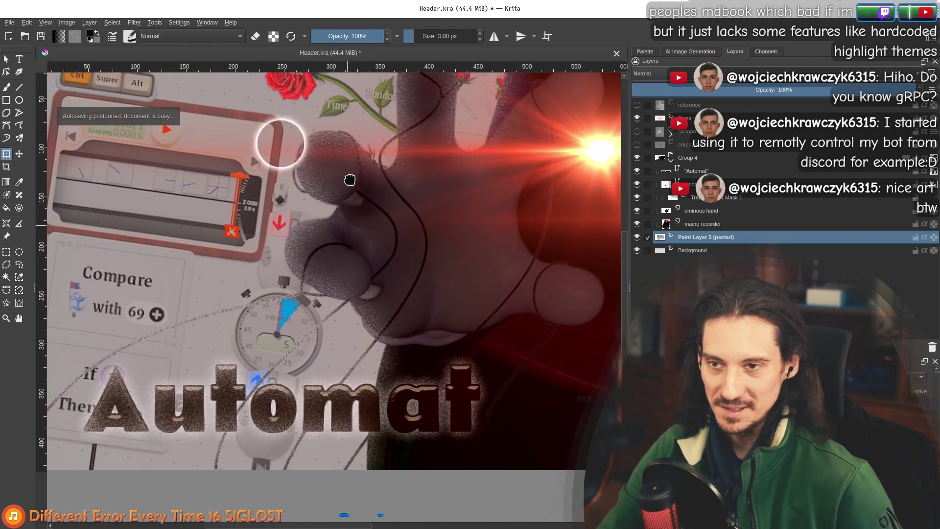
scroll(349, 181, "down", 2)
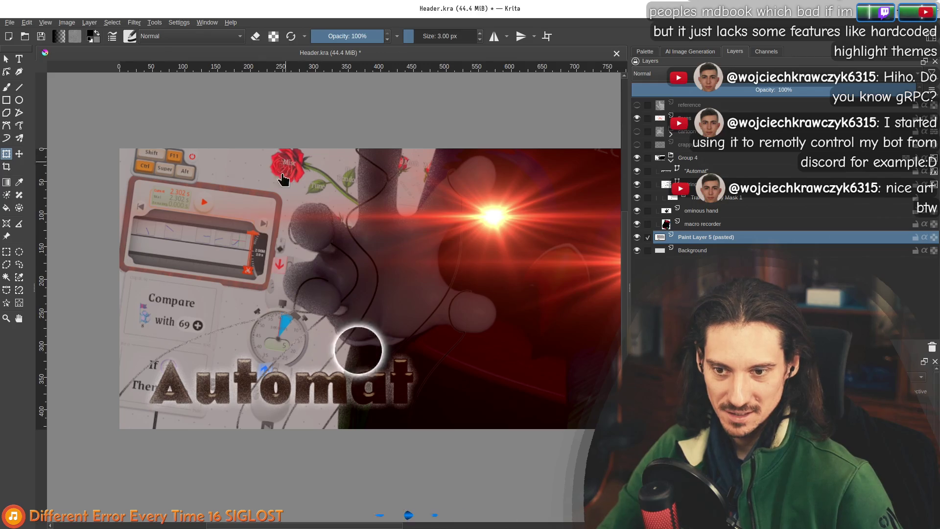
left_click(705, 171)
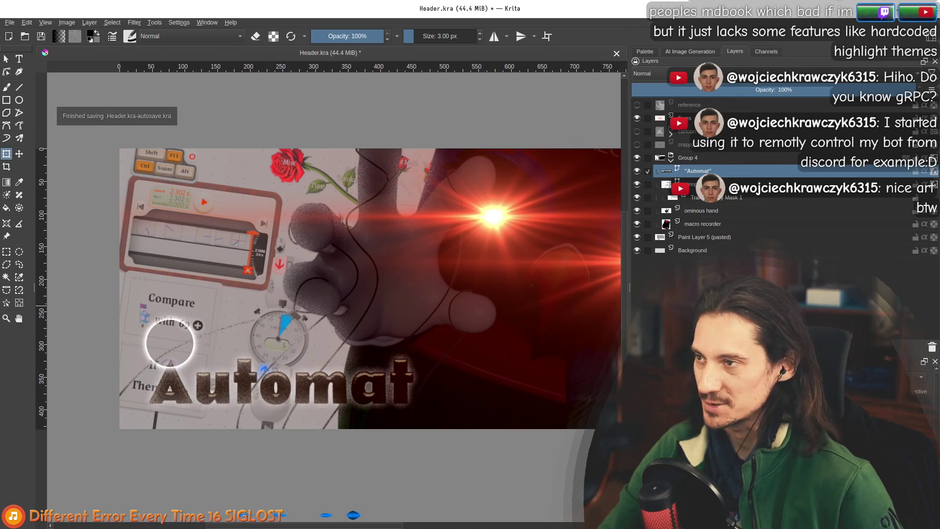
double_click(333, 372)
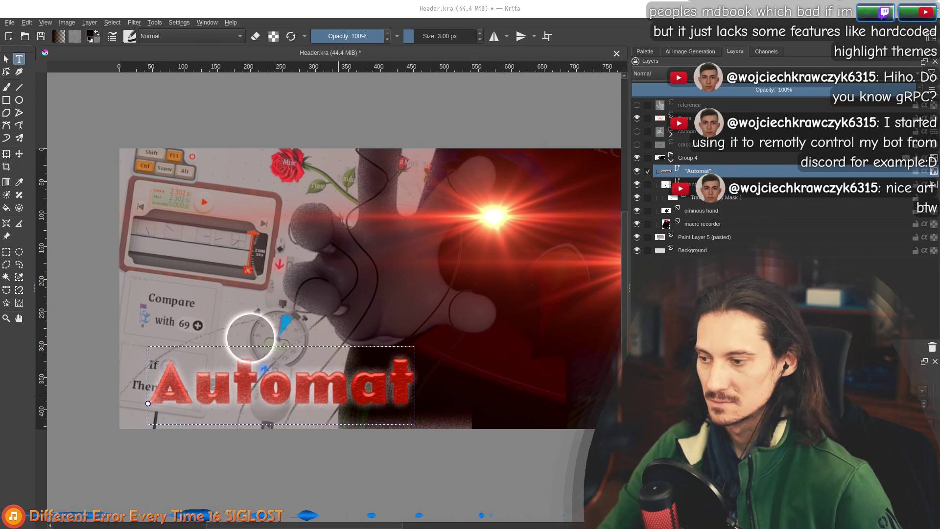
key("Escape")
key("minus")
key("minus")
key("minus")
key("1")
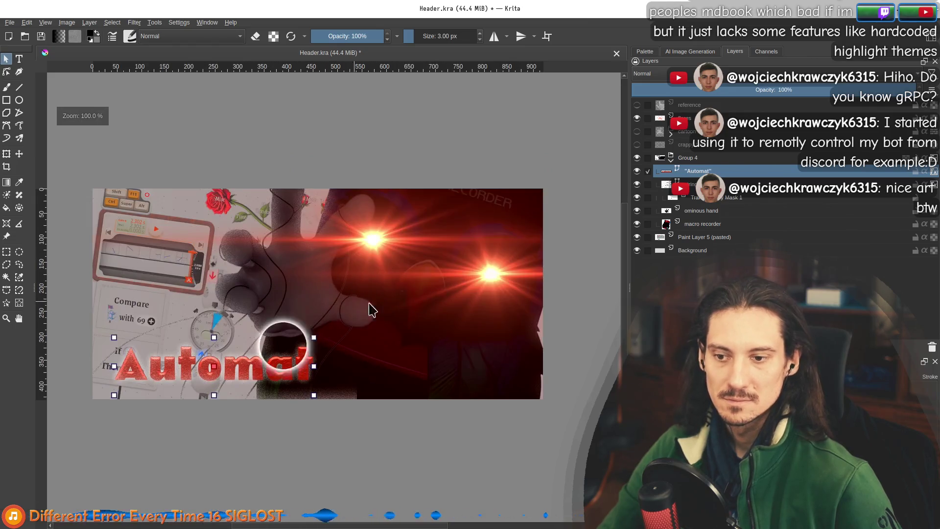
In the Automat layer's Bevel and Emboss style, set the highlight to Screen mode in white
mouse_move(444, 225)
left_mouse_down()
mouse_move(432, 308)
mouse_move(407, 319)
mouse_move(403, 332)
left_mouse_up()
right_click(735, 171)
left_click(773, 231)
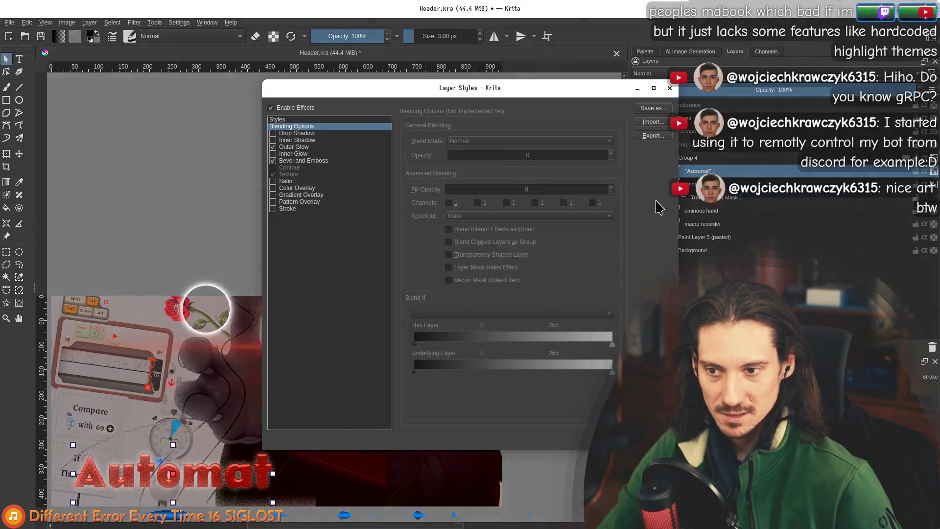
left_click(303, 162)
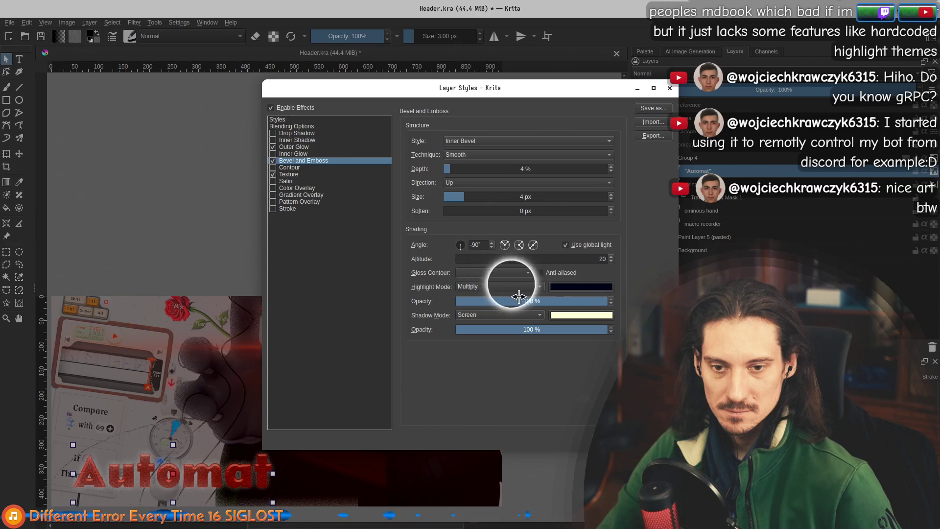
left_click(537, 287)
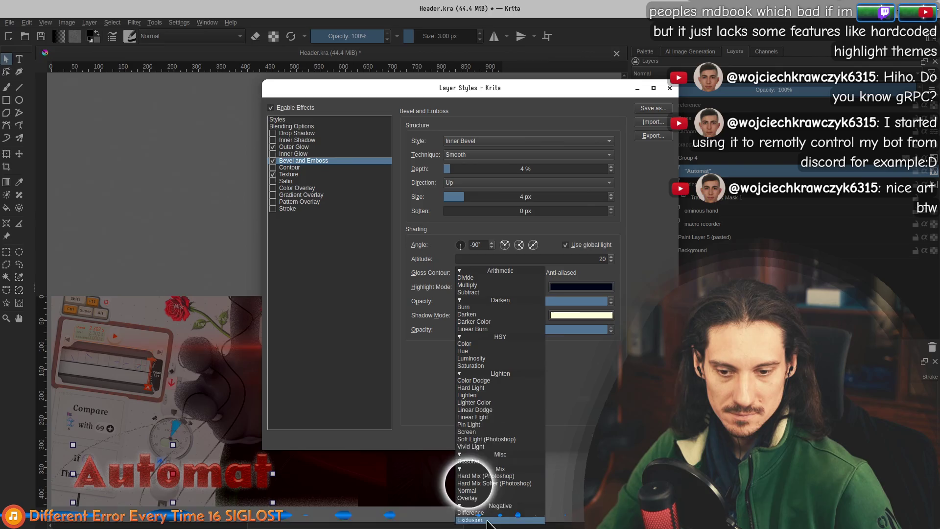
left_click(467, 432)
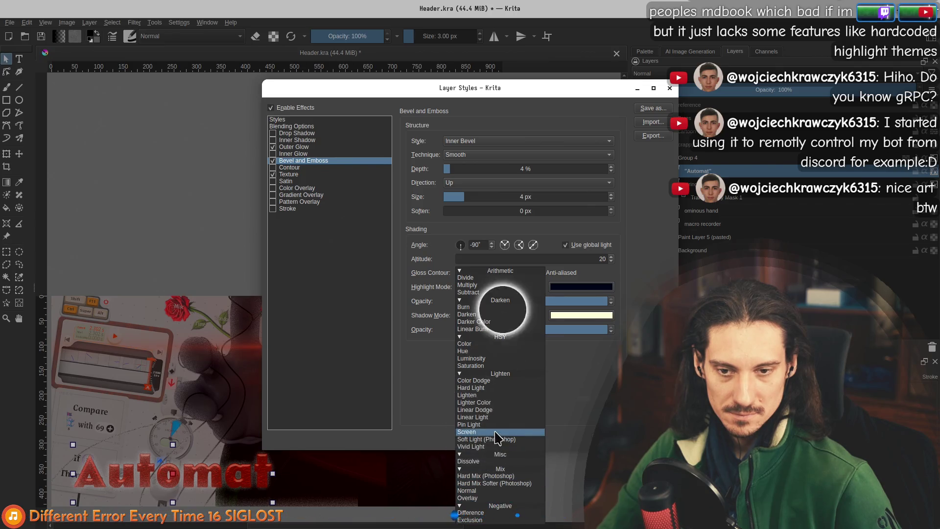
left_click(567, 287)
left_click_drag(412, 205, 294, 300)
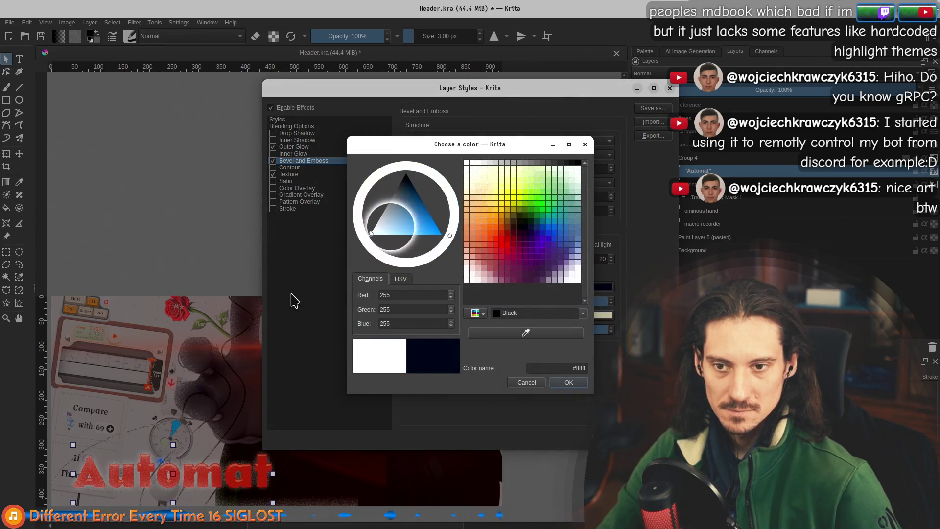
left_click(569, 382)
Set the bevel shadow to Multiply in black and the light angle to 90°
left_click(489, 313)
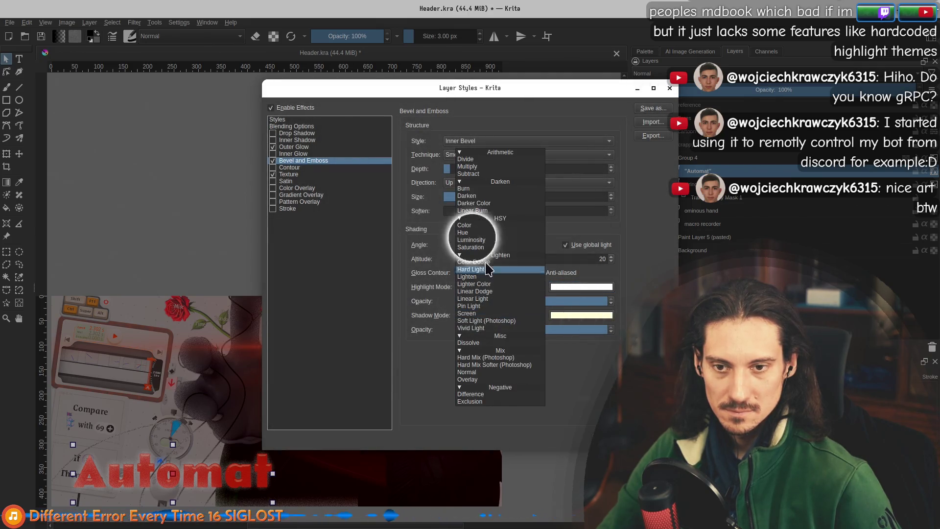
left_click(511, 198)
left_click(570, 316)
left_click(421, 185)
left_click(567, 383)
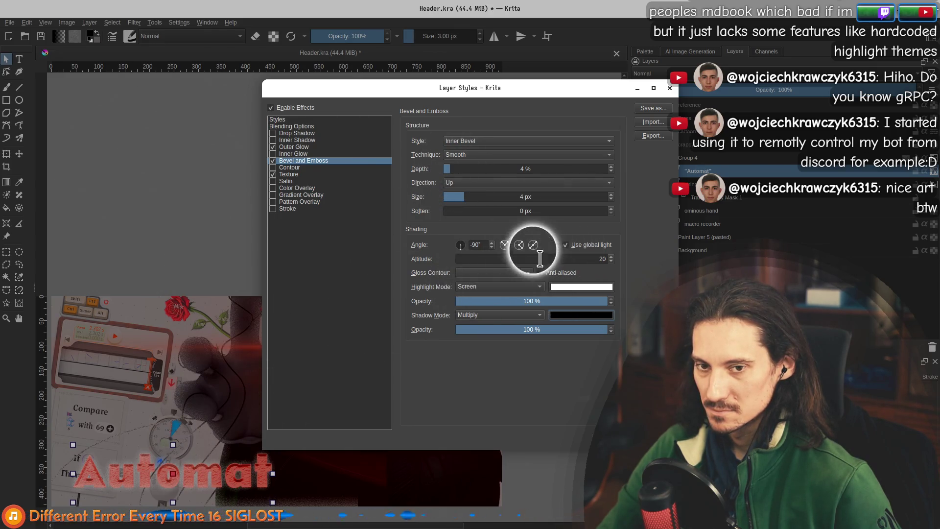
left_click(461, 244)
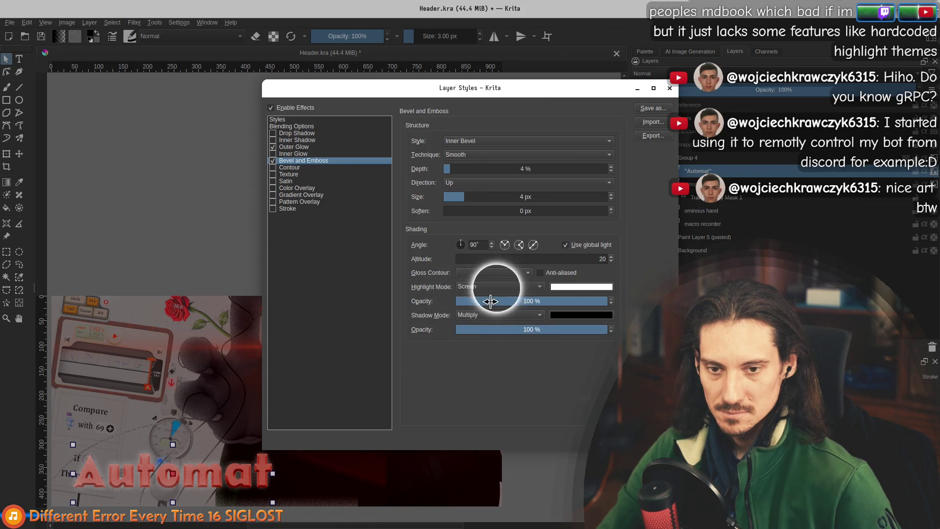
Drop bevel highlight opacity to 0%, keep the black shadow at 100%, and set size to 3 px
left_click_drag(491, 301, 364, 316)
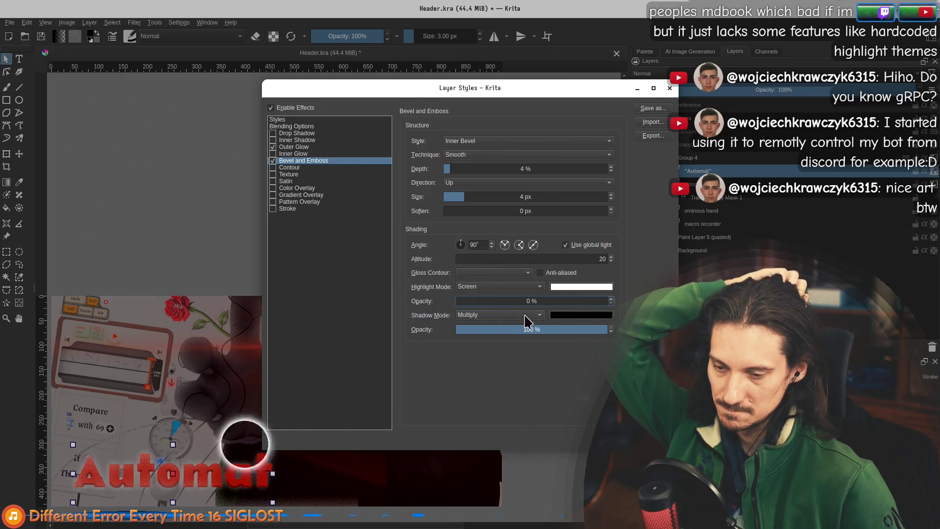
mouse_move(527, 329)
left_mouse_down()
mouse_move(587, 329)
mouse_move(503, 330)
mouse_move(618, 333)
left_mouse_up()
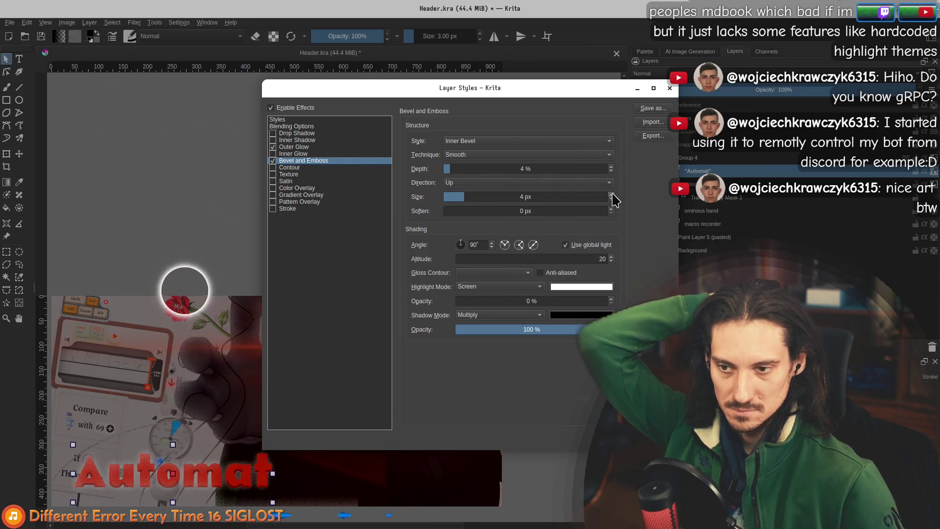
left_click(568, 316)
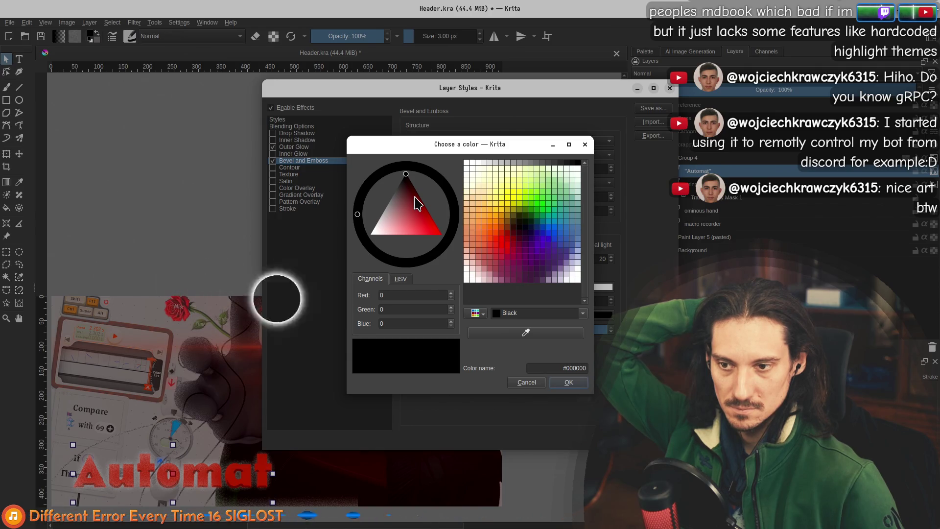
left_click(568, 382)
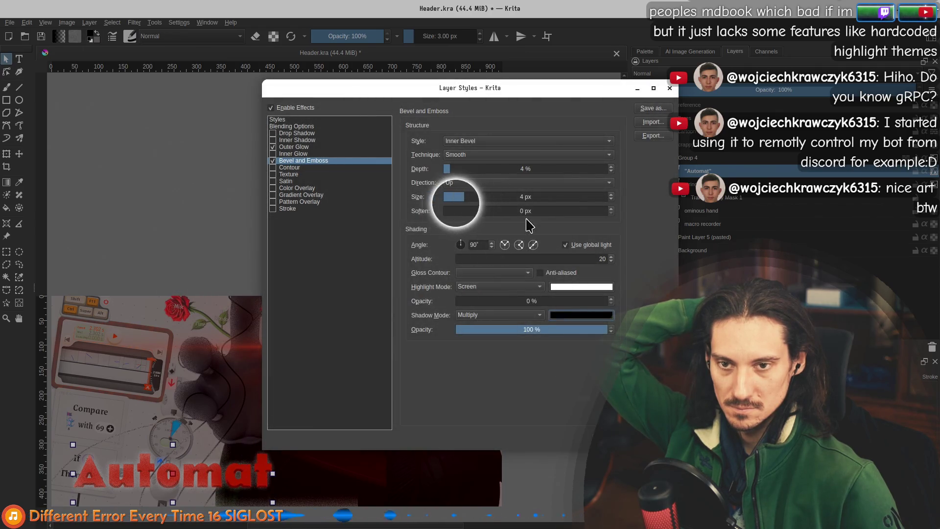
left_click_drag(465, 196, 493, 194)
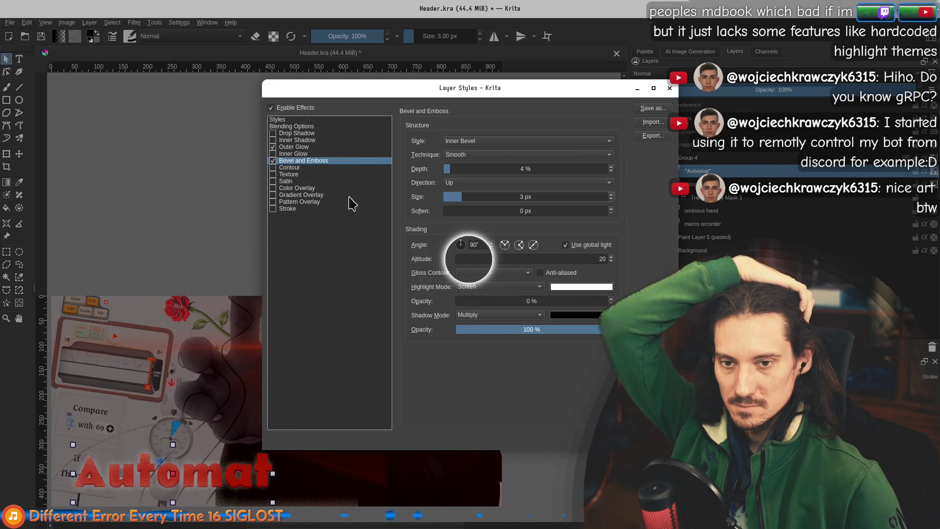
Try higher bevel depths around 50% and keep the shadow opacity at 100%
left_click(611, 166)
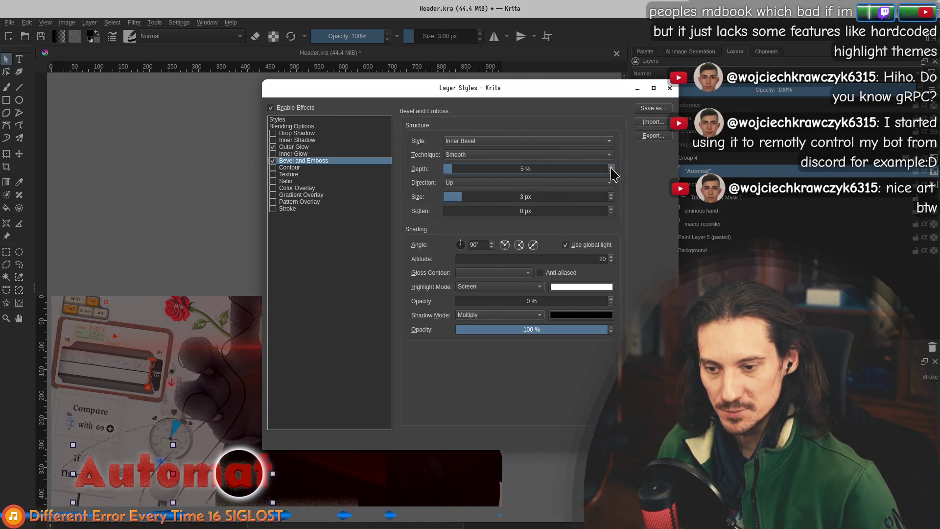
left_click(611, 167)
left_click(611, 166)
left_click(611, 168)
left_click(611, 167)
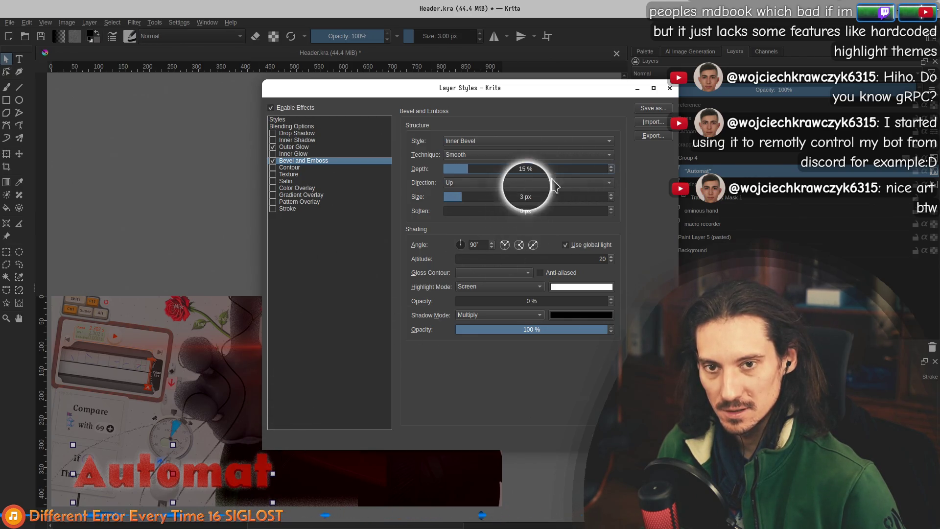
left_click(525, 168)
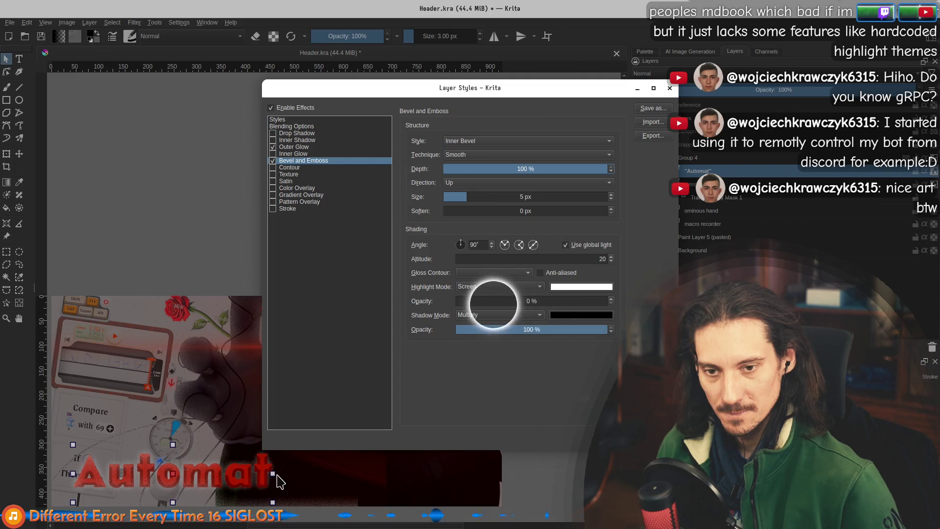
left_click(512, 329)
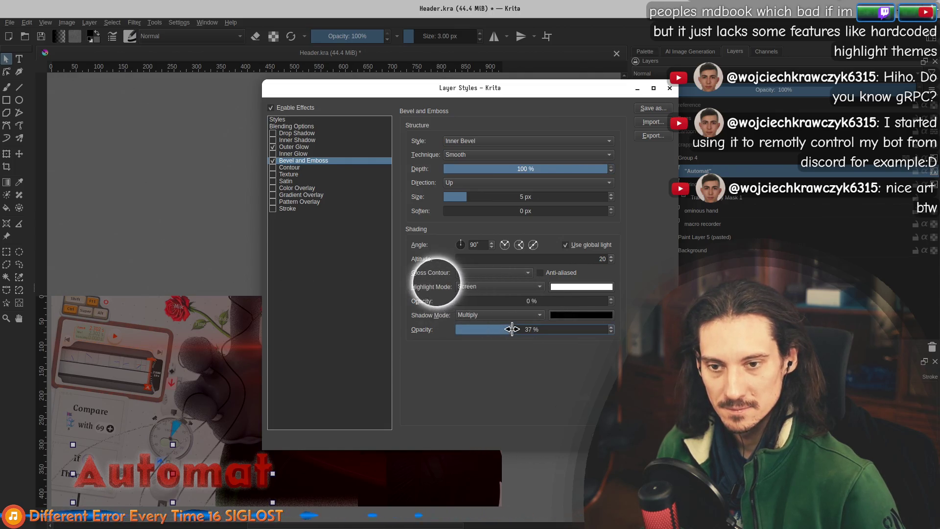
left_click_drag(512, 329, 612, 329)
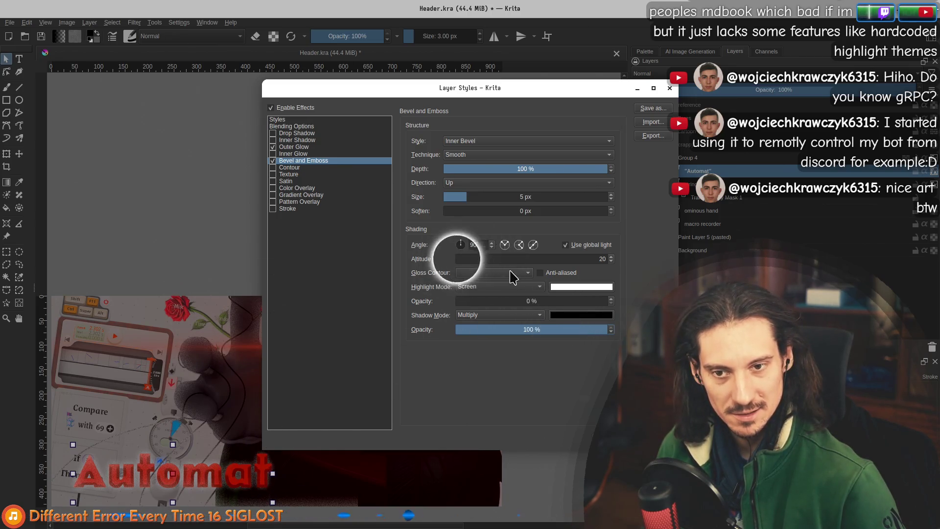
Set the bevel light altitude to 30 and turn off Use global light
left_click(611, 262)
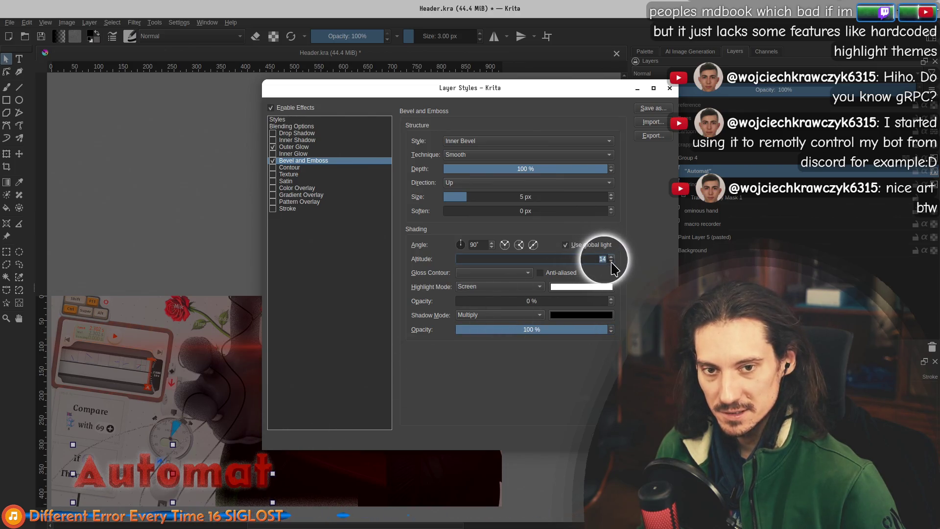
left_click(611, 262)
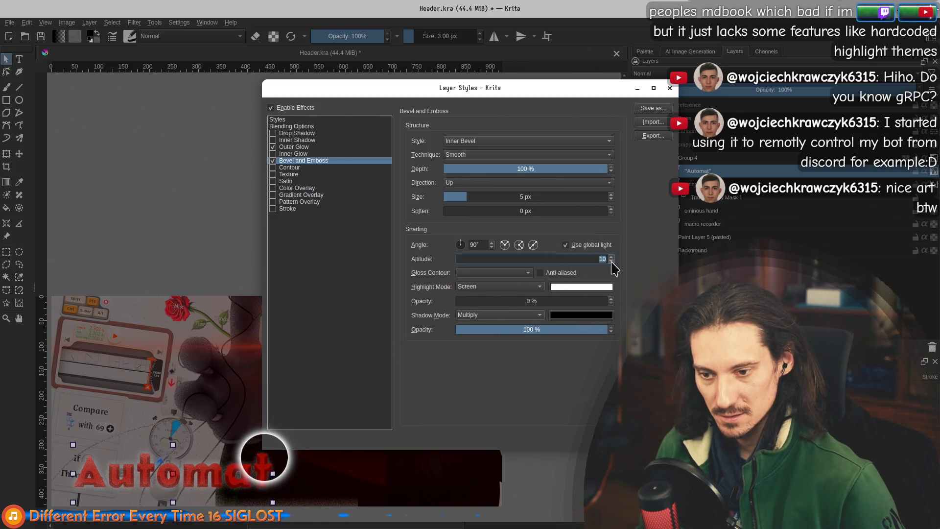
left_click(611, 262)
left_click(611, 262)
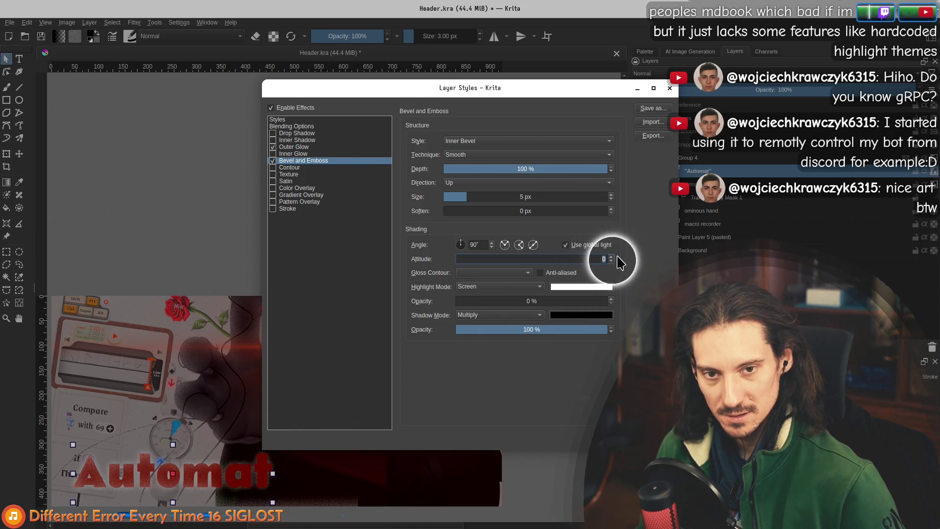
double_click(588, 260)
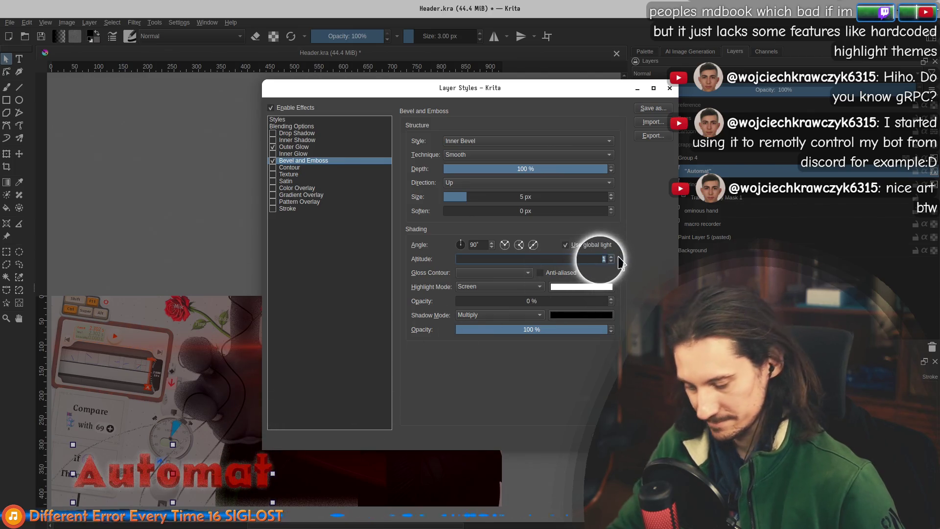
type("90")
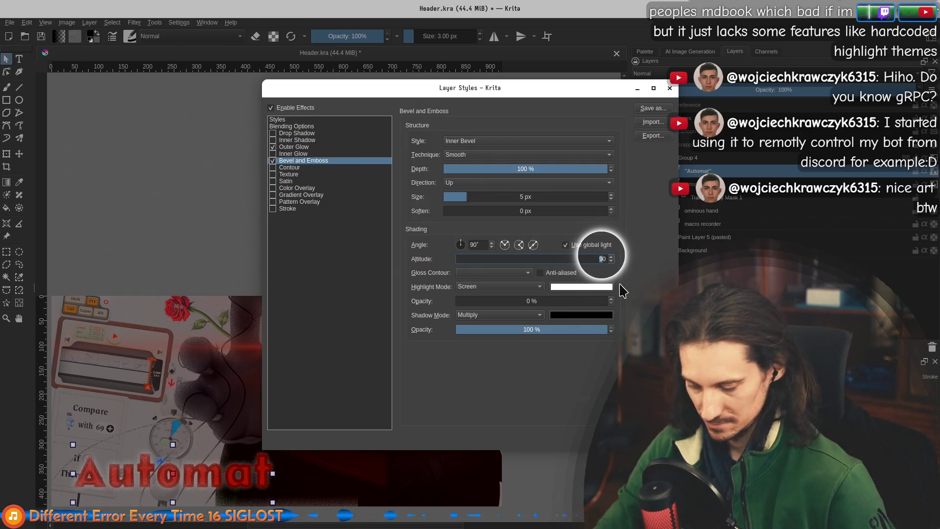
type("30")
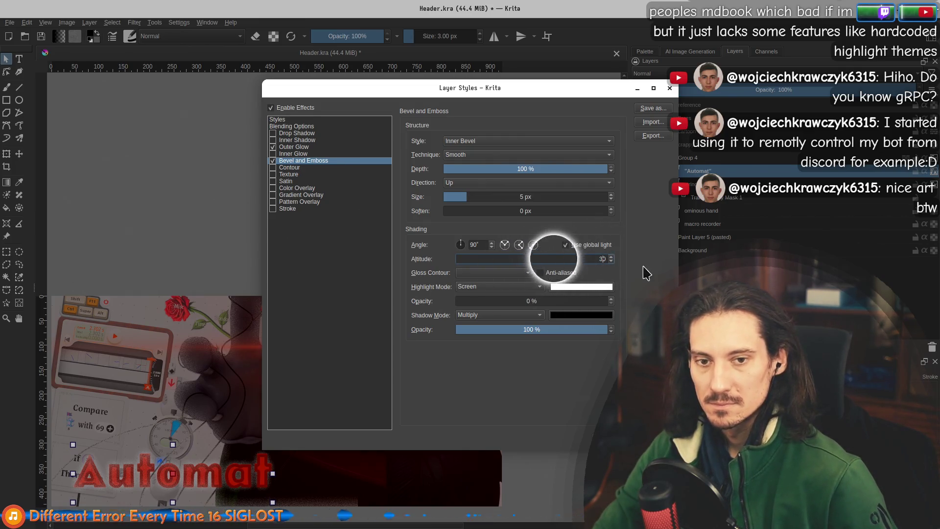
key("shift+Tab")
key("space")
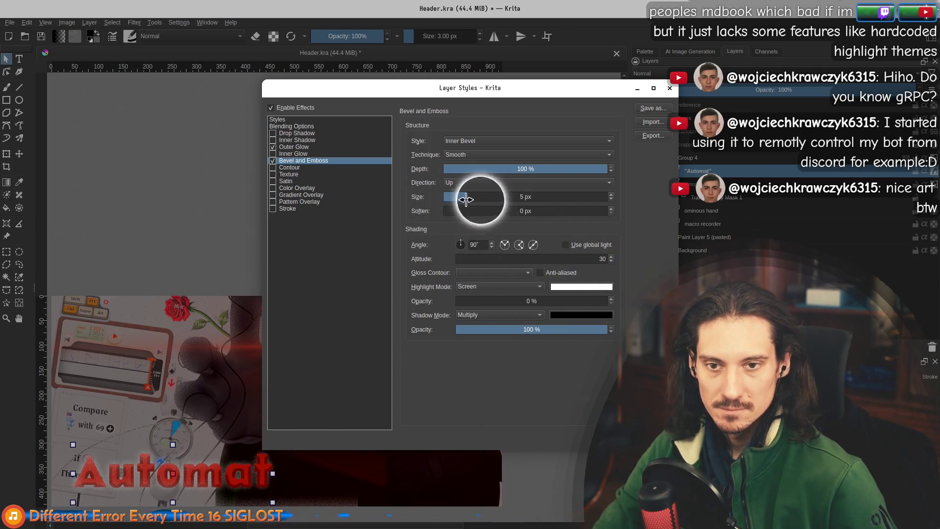
Try Chisel Hard and Chisel Soft, keep Smooth, set depth to 41% and accept the styles
left_click(458, 155)
left_click(474, 168)
left_click(474, 158)
left_click(470, 165)
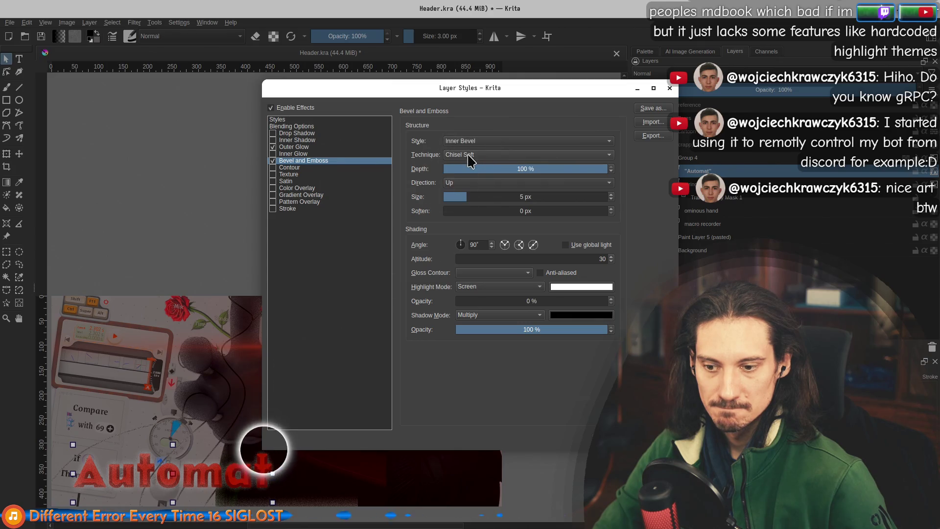
left_click(472, 155)
left_click(470, 136)
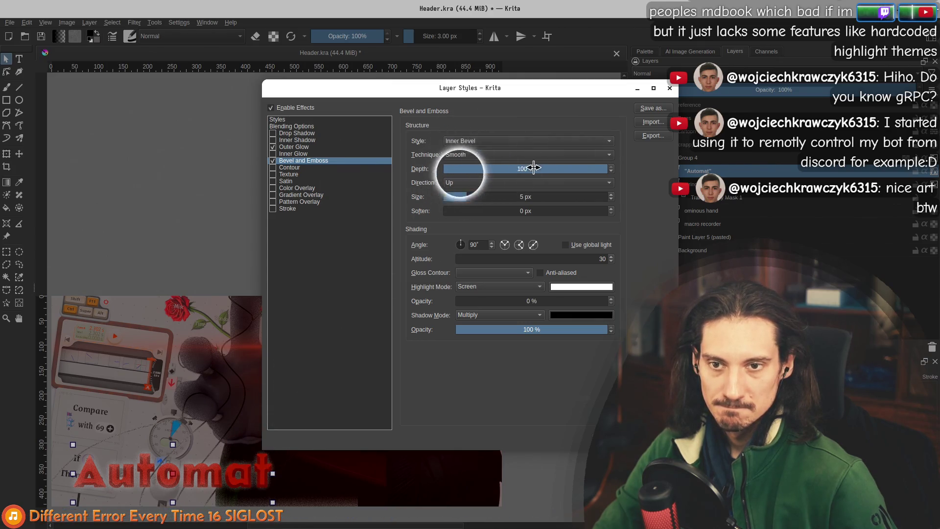
left_click(523, 168)
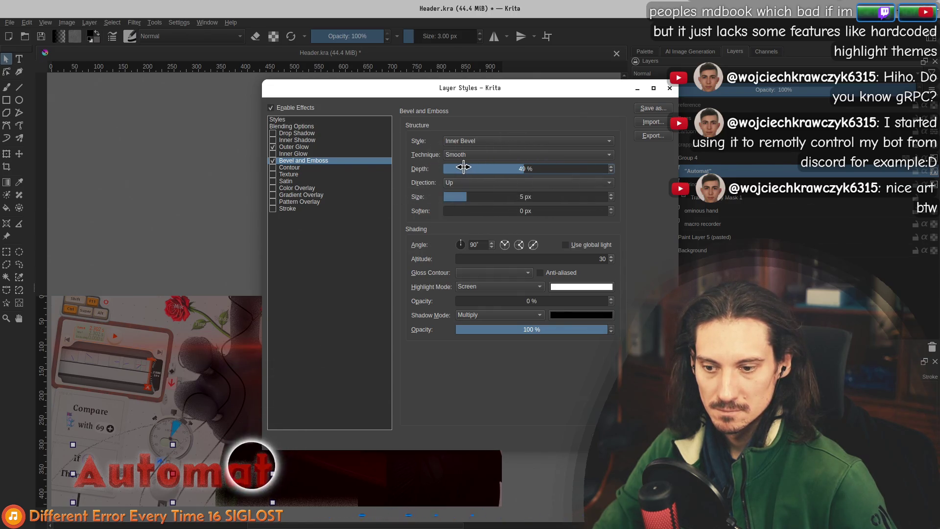
left_click(492, 169)
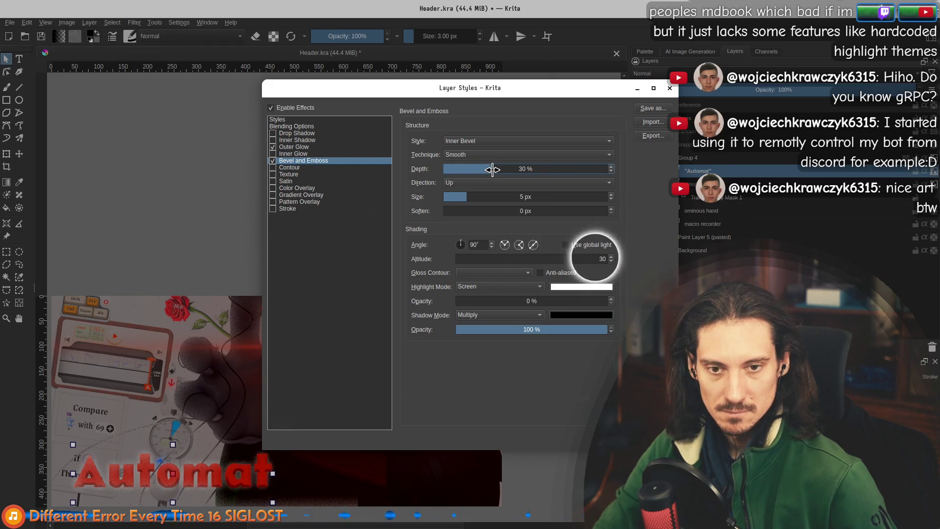
left_click(511, 168)
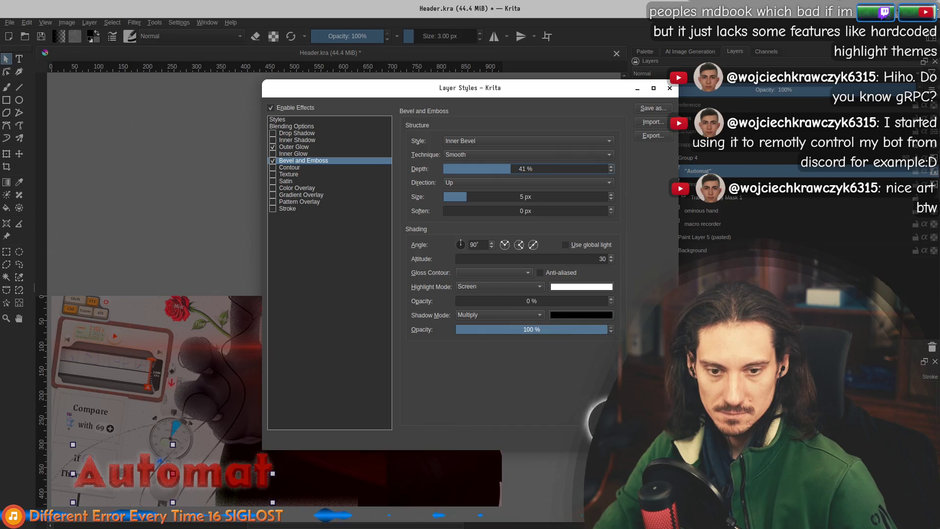
key("Return")
scroll(346, 378, "down", 2)
Reopen the Automat layer styles, switch off Bevel and Emboss, and keep only Outer Glow
key("1")
mouse_move(361, 360)
left_mouse_down()
mouse_move(372, 306)
mouse_move(359, 312)
left_mouse_up()
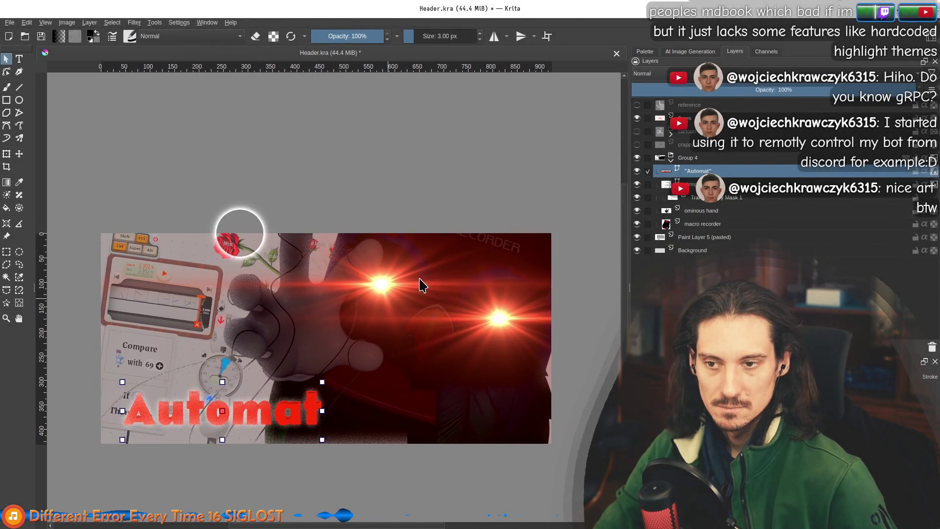
right_click(701, 174)
left_click(715, 189)
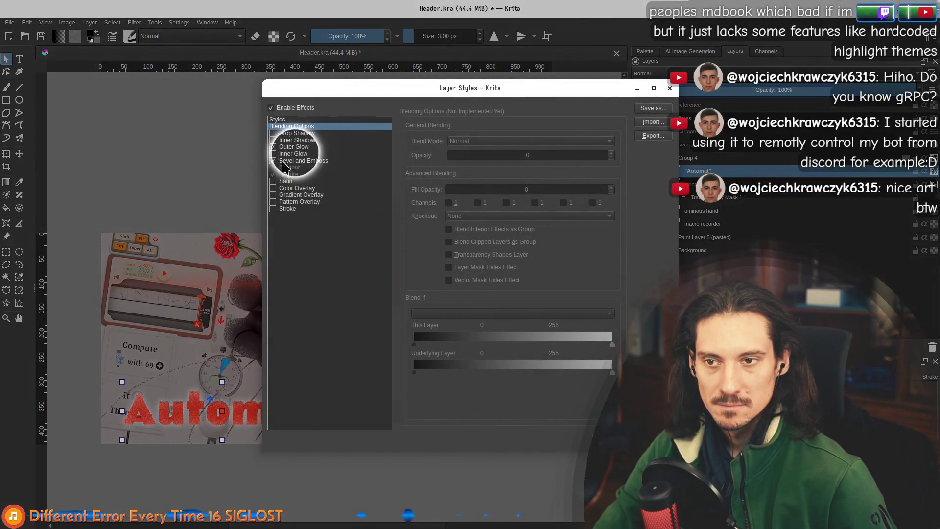
left_click(294, 161)
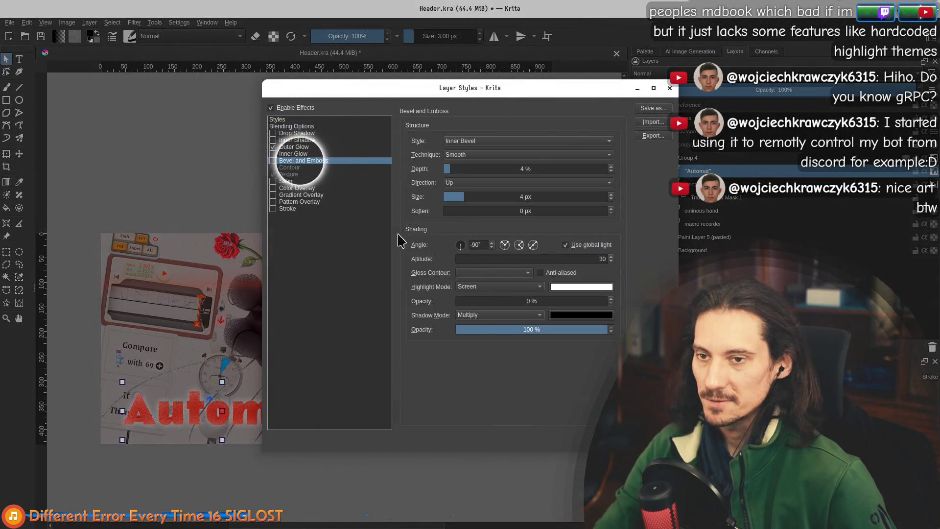
left_click(299, 147)
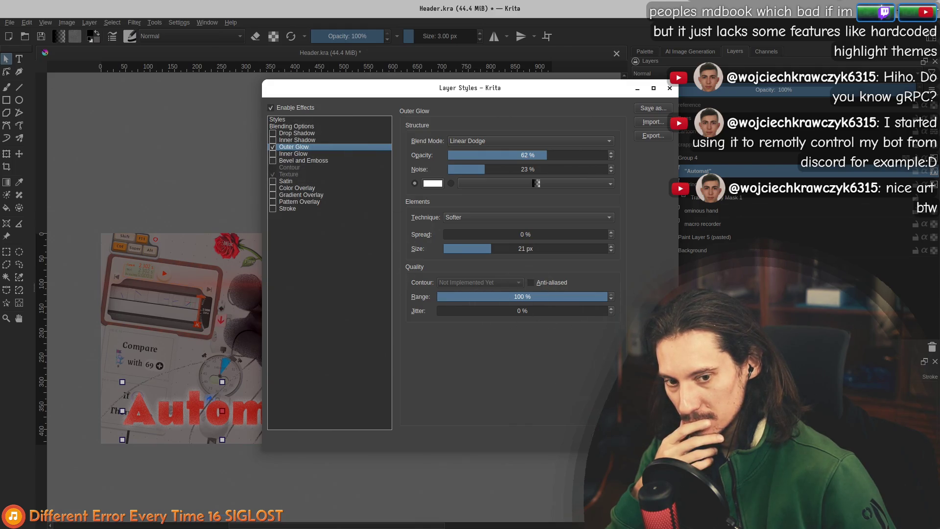
key("Return")
scroll(251, 191, "up", 1)
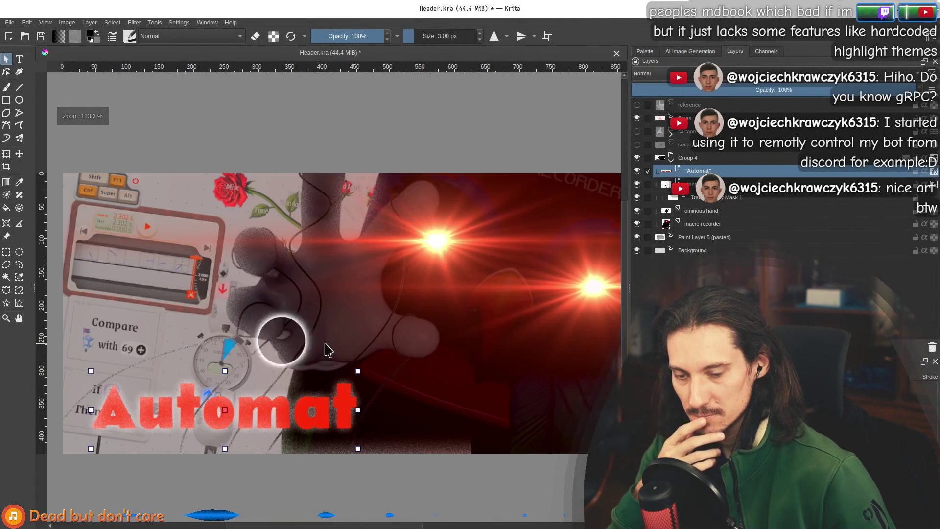
mouse_move(351, 351)
left_mouse_down()
mouse_move(400, 288)
mouse_move(392, 290)
left_mouse_up()
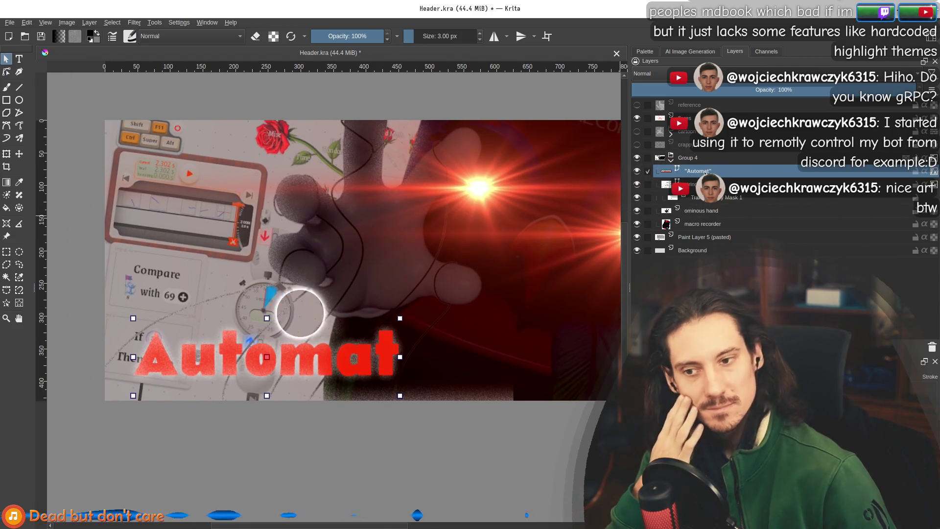
right_click(705, 172)
Enable Inner Shadow on the Automat title, check it, and reopen its settings
left_click(720, 196)
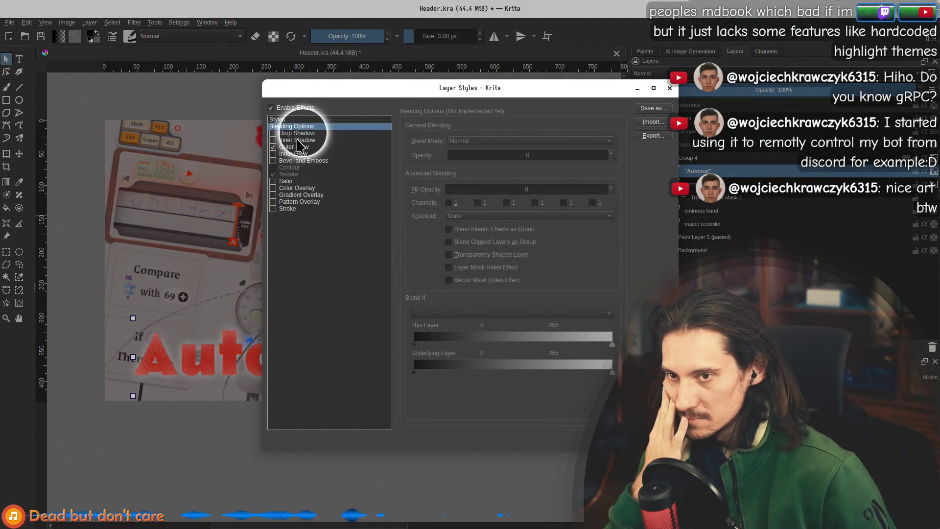
left_click(272, 140)
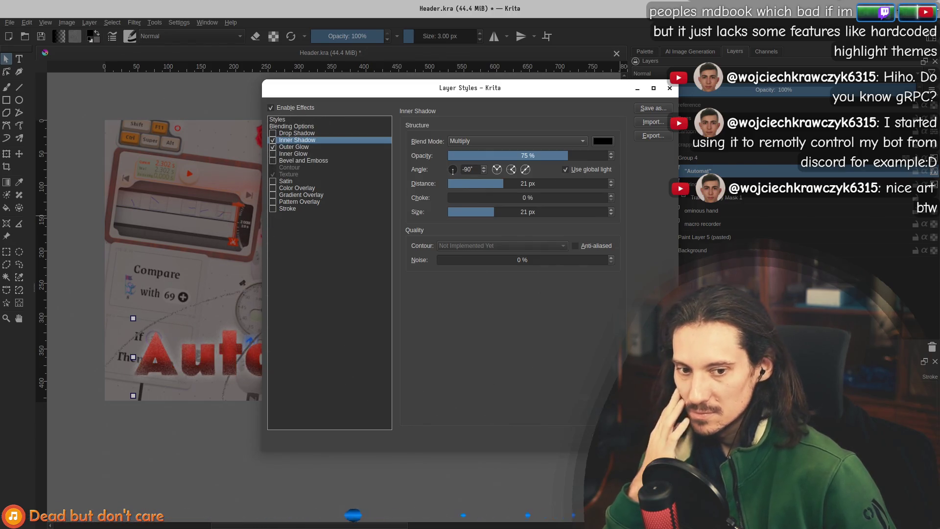
key("Return")
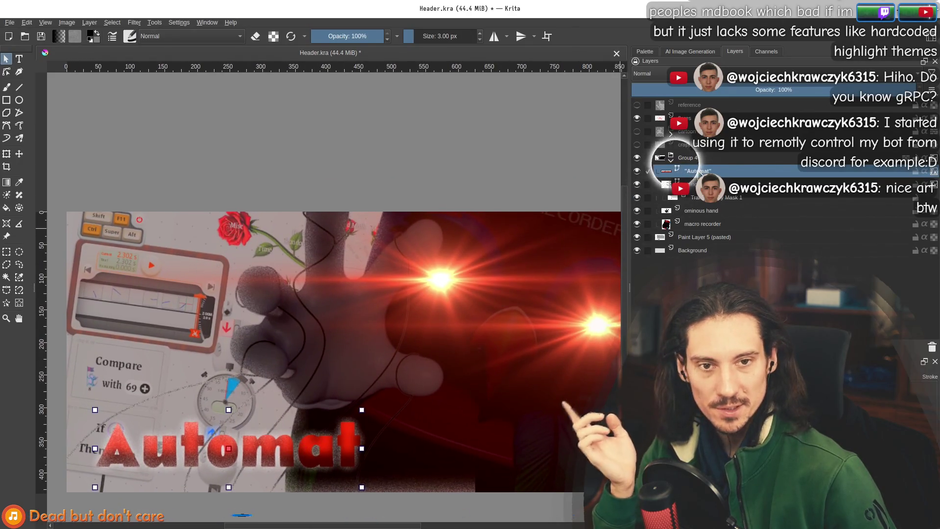
right_click(716, 171)
left_click(737, 195)
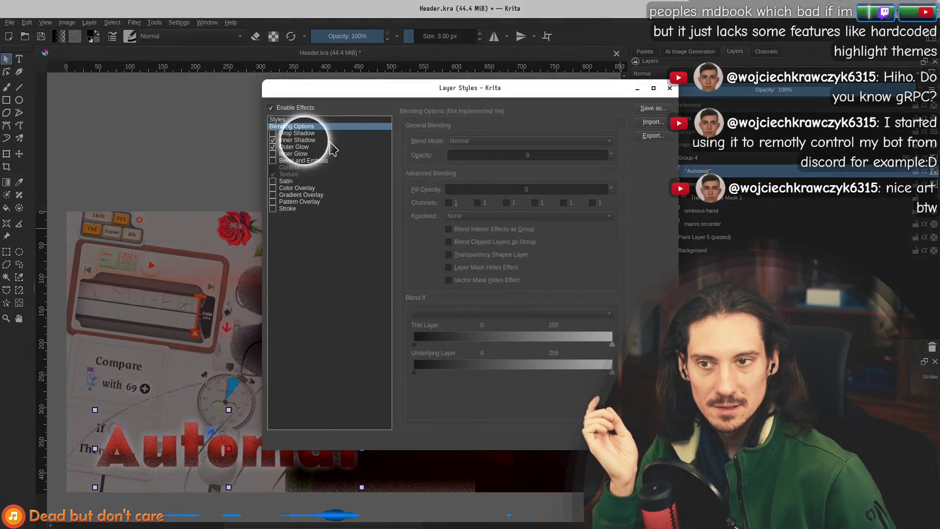
left_click(297, 140)
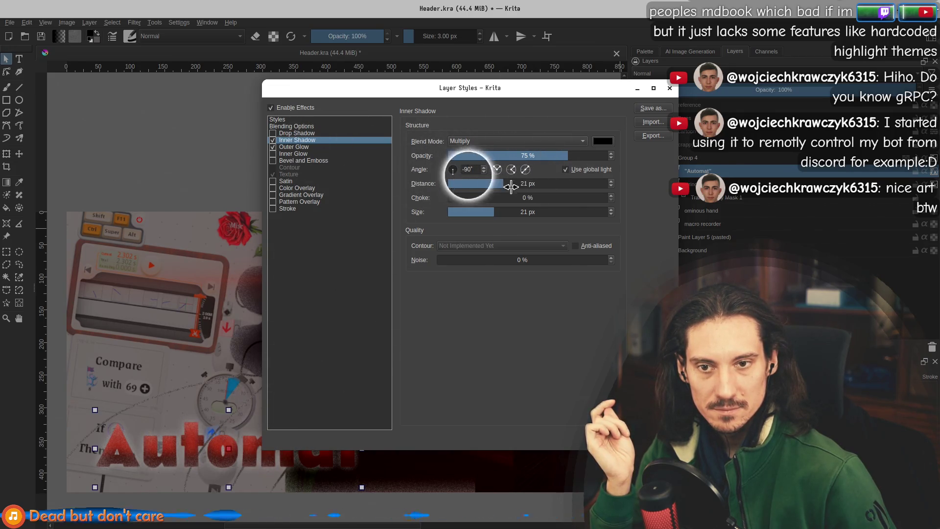
Set the inner shadow to 5 px distance, 0% choke and 6 px size
left_click(475, 183)
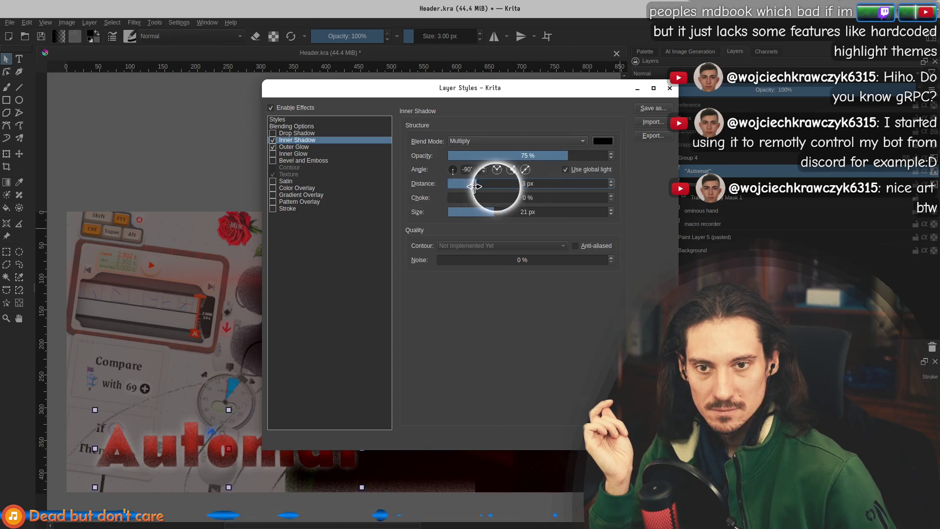
left_click(466, 212)
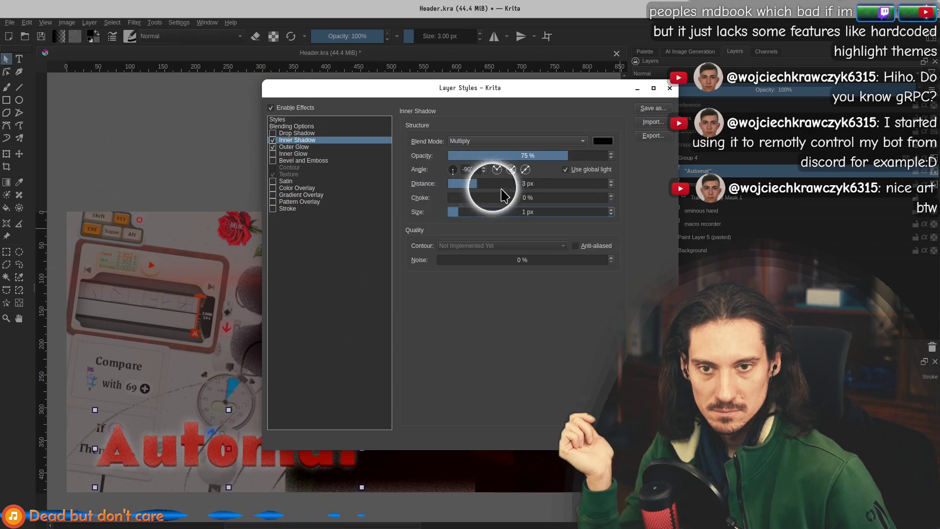
left_click(611, 181)
left_click(611, 181)
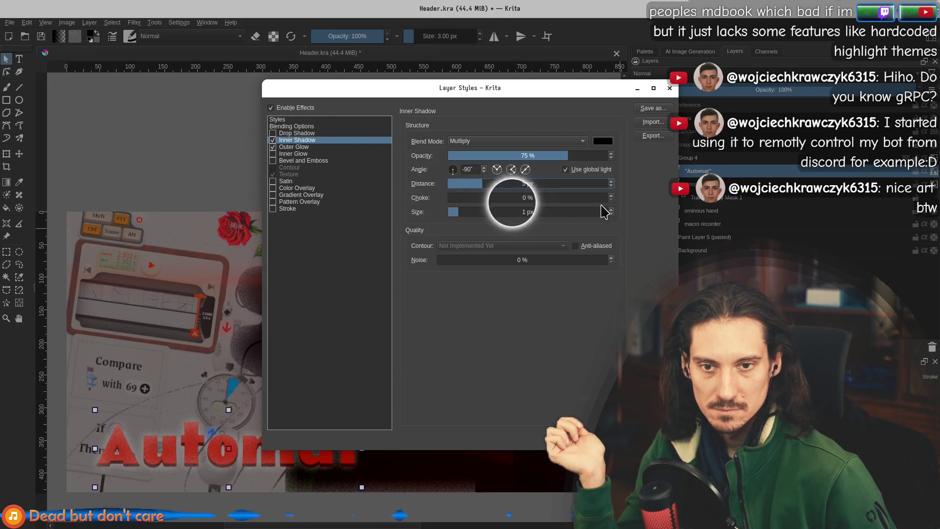
left_click_drag(461, 196, 474, 197)
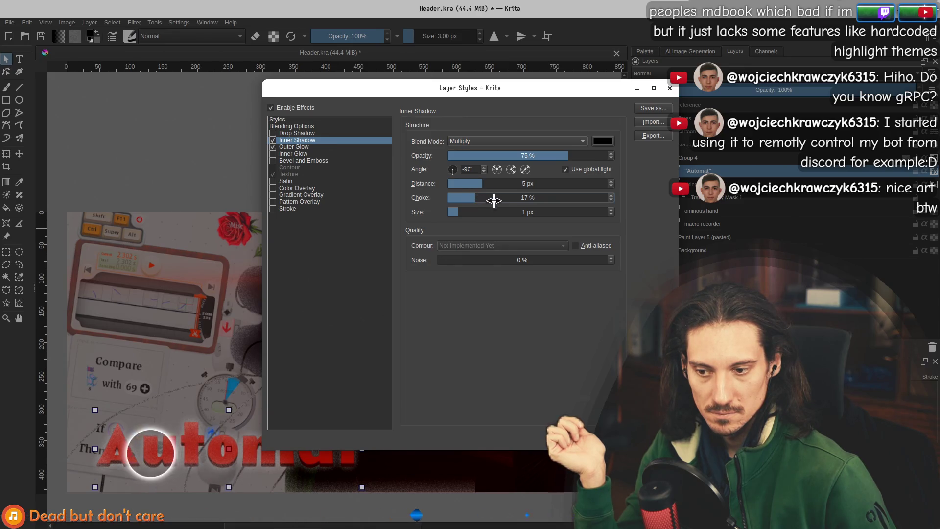
mouse_move(495, 210)
left_mouse_down()
mouse_move(509, 212)
mouse_move(484, 212)
mouse_move(541, 197)
left_mouse_up()
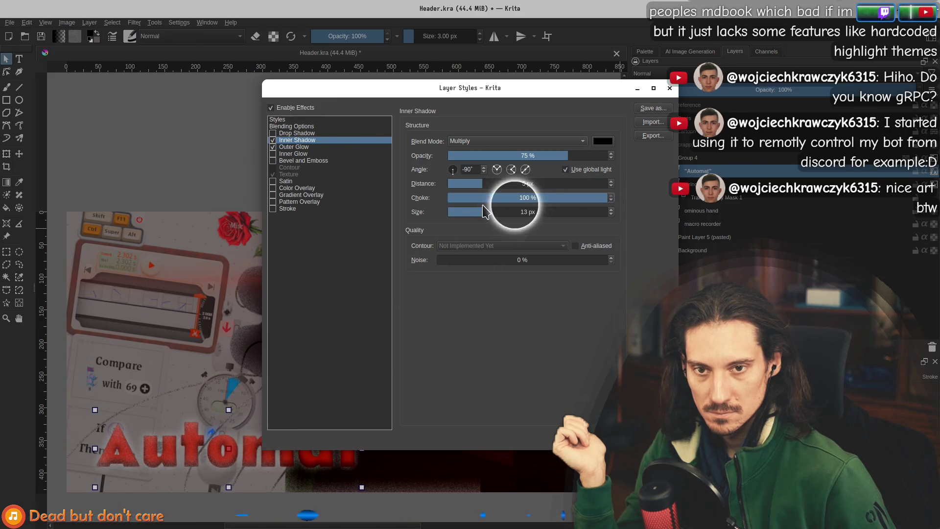
left_click(457, 198)
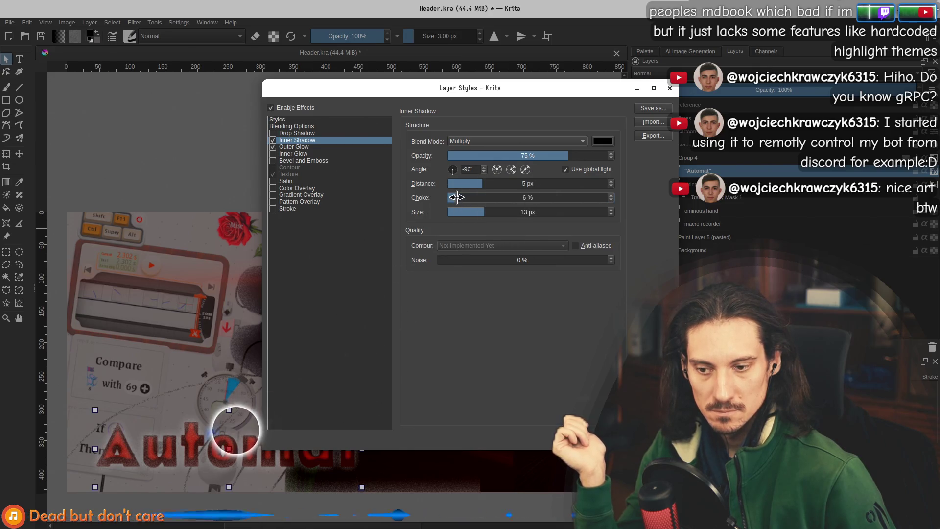
left_click_drag(457, 198, 447, 198)
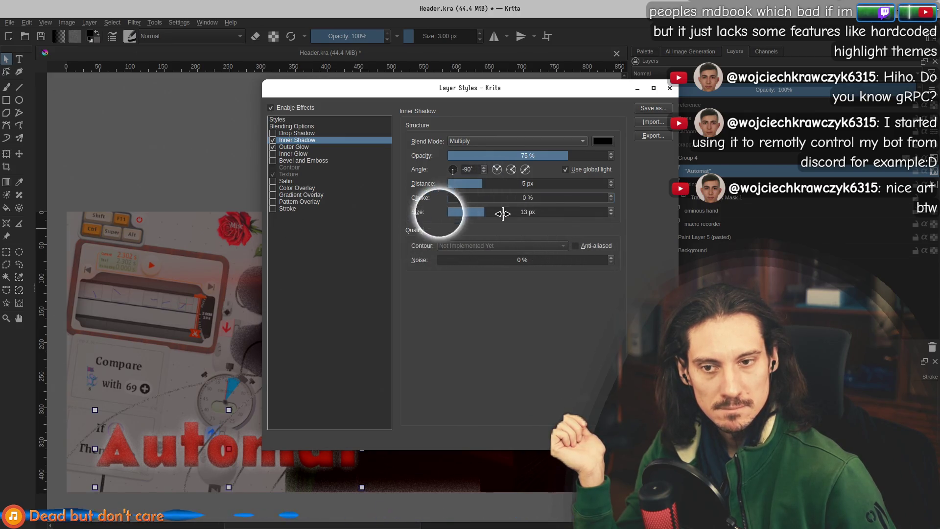
left_click(473, 212)
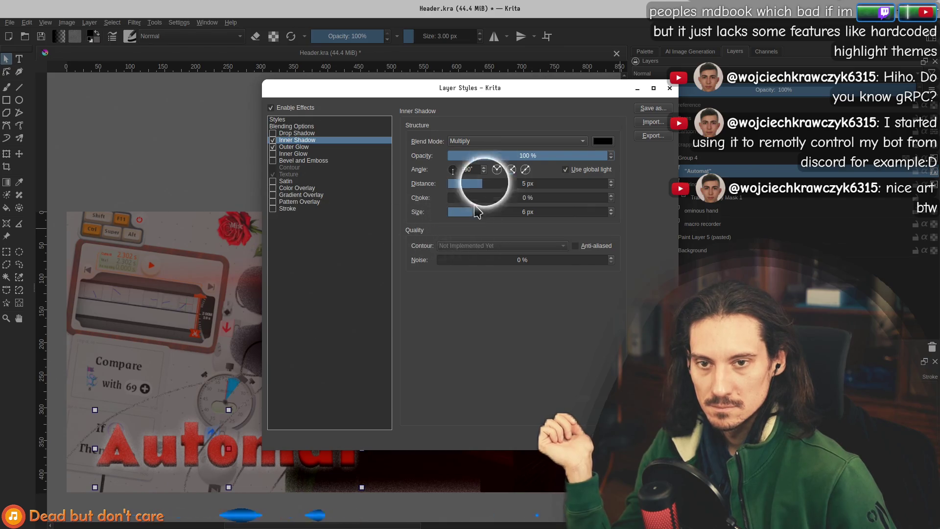
Colour the inner shadow dark red and apply the finished layer style
left_click(605, 142)
left_click(411, 198)
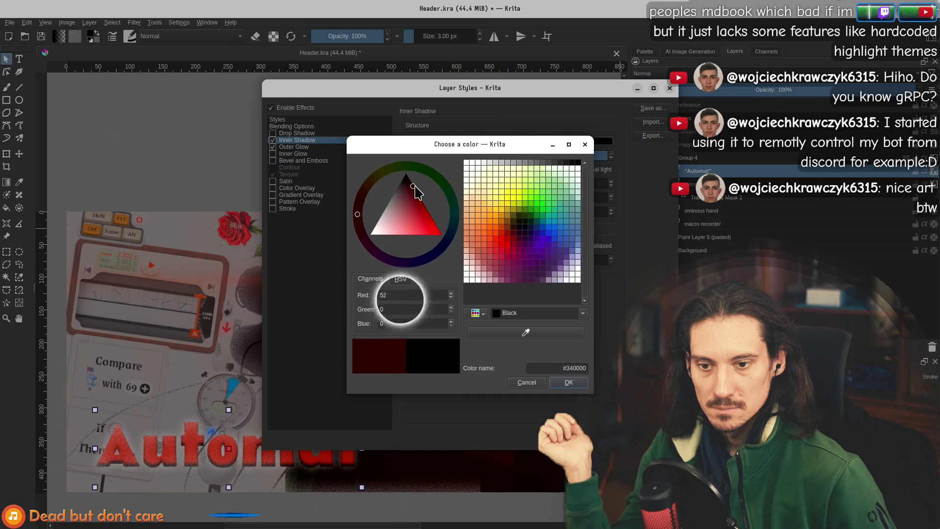
left_click(569, 382)
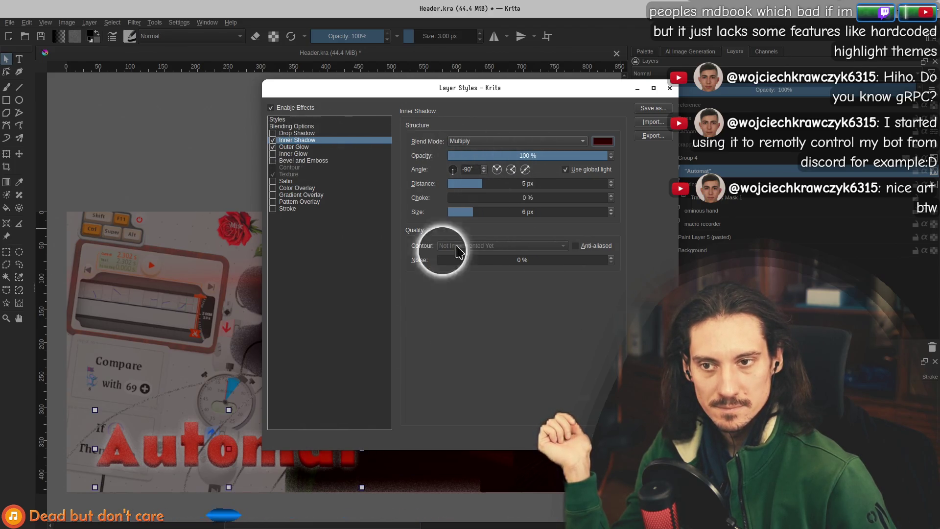
key("Return")
double_click(274, 450)
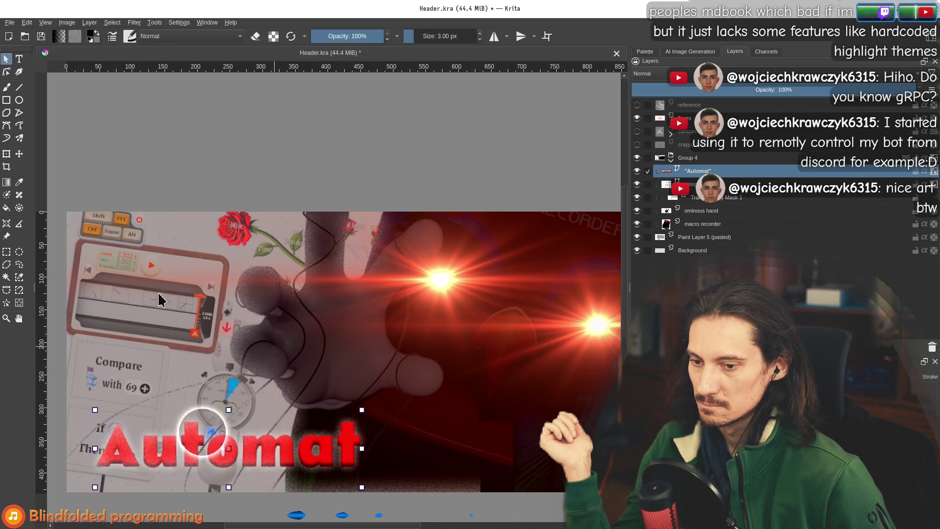
scroll(142, 304, "down", 5)
scroll(173, 333, "up", 5)
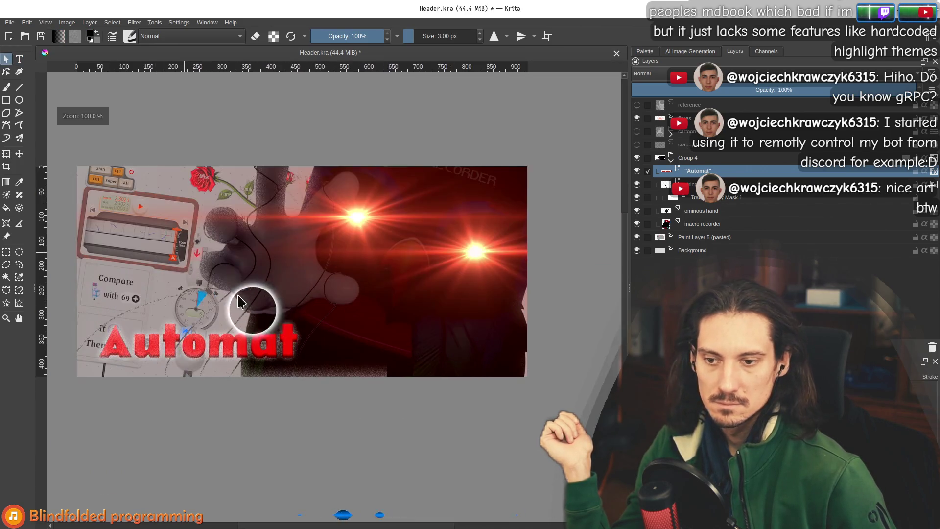
left_click_drag(353, 279, 388, 273)
scroll(382, 304, "down", 6)
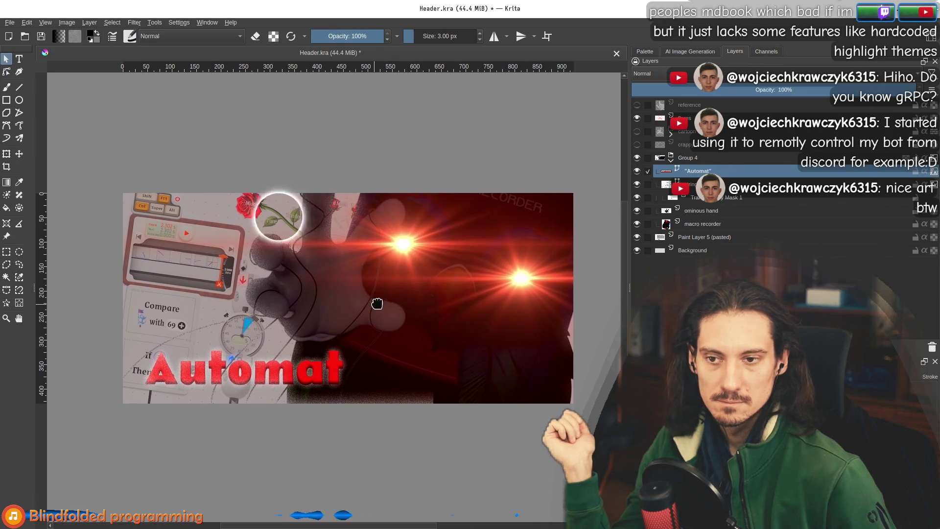
scroll(367, 289, "up", 6)
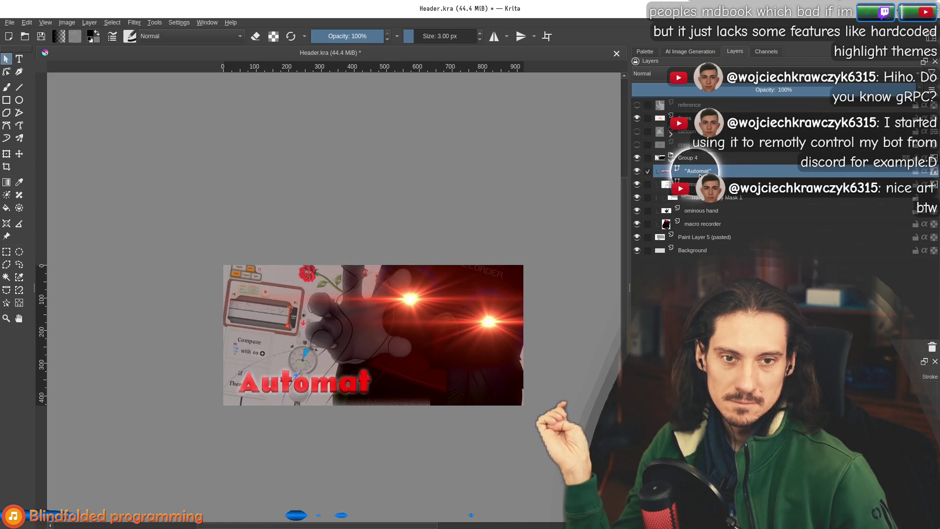
scroll(361, 294, "up", 3)
left_click(314, 426)
double_click(309, 426)
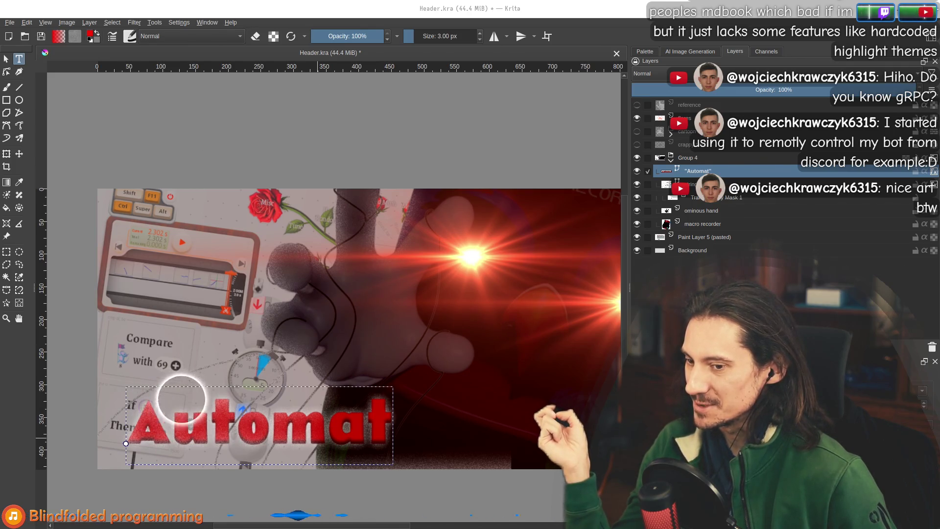
key("Escape")
Give the Automat layer a 2 px black Stroke positioned Inside the letters via Layer Style
right_click(708, 172)
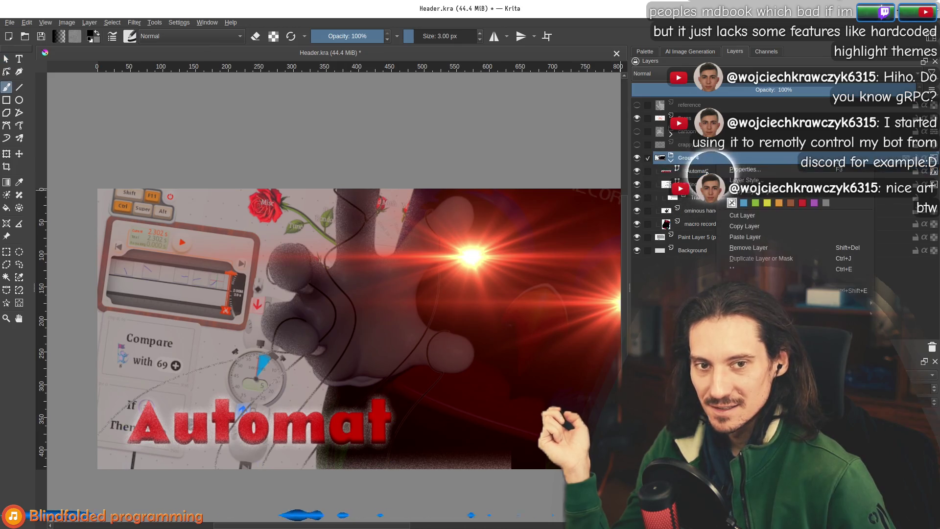
left_click(734, 188)
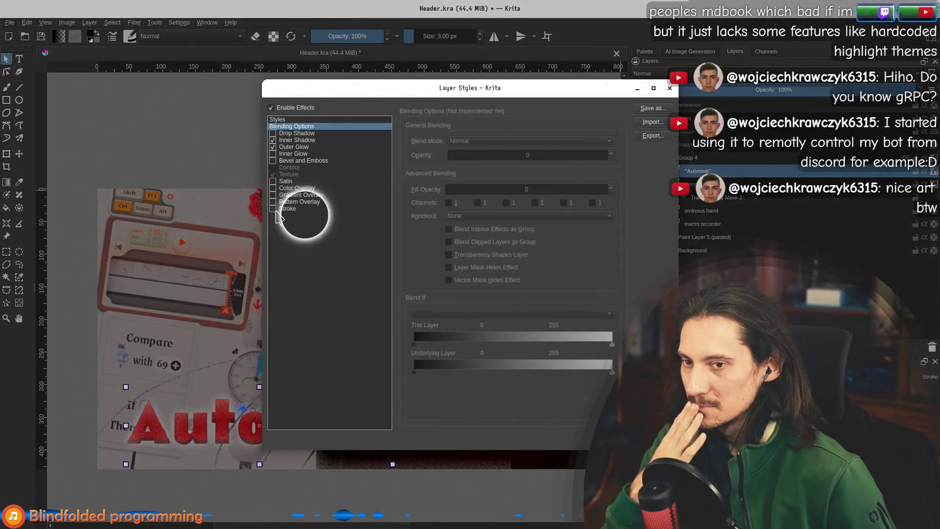
left_click(288, 209)
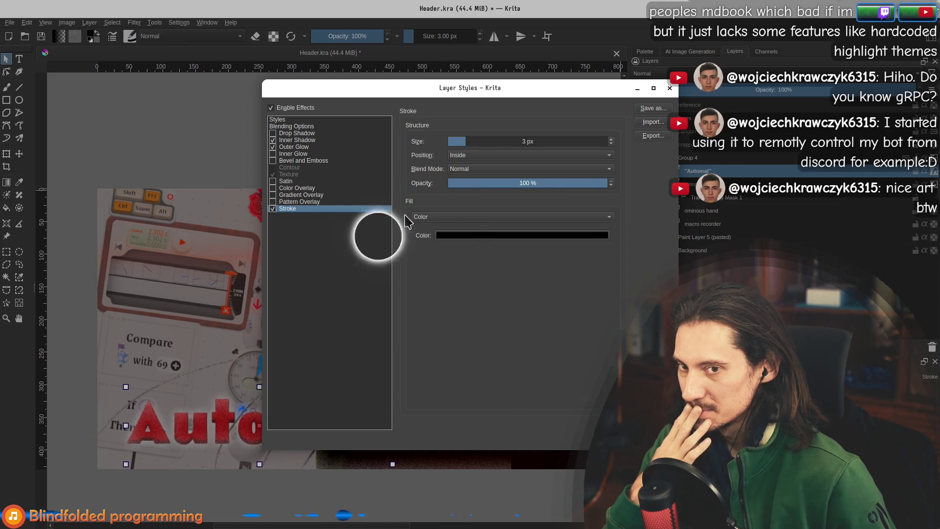
left_click(505, 156)
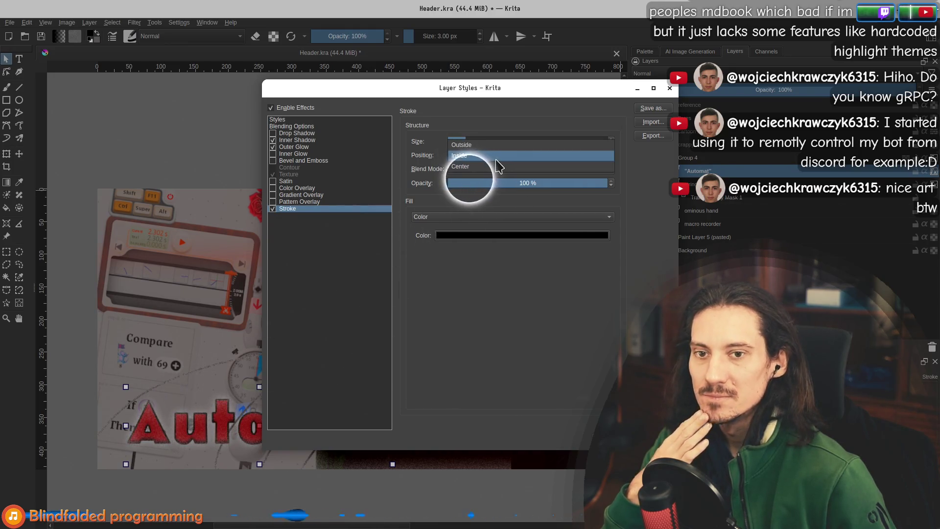
left_click(490, 166)
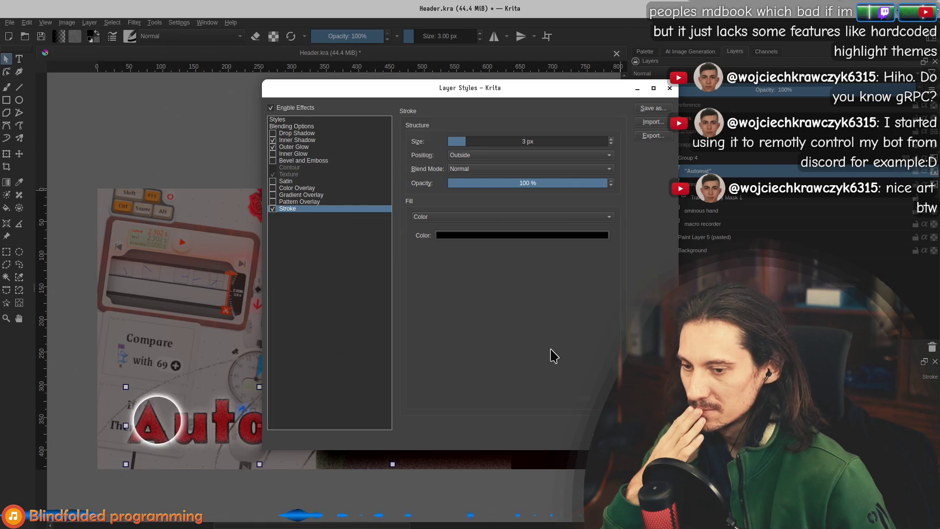
left_click(476, 155)
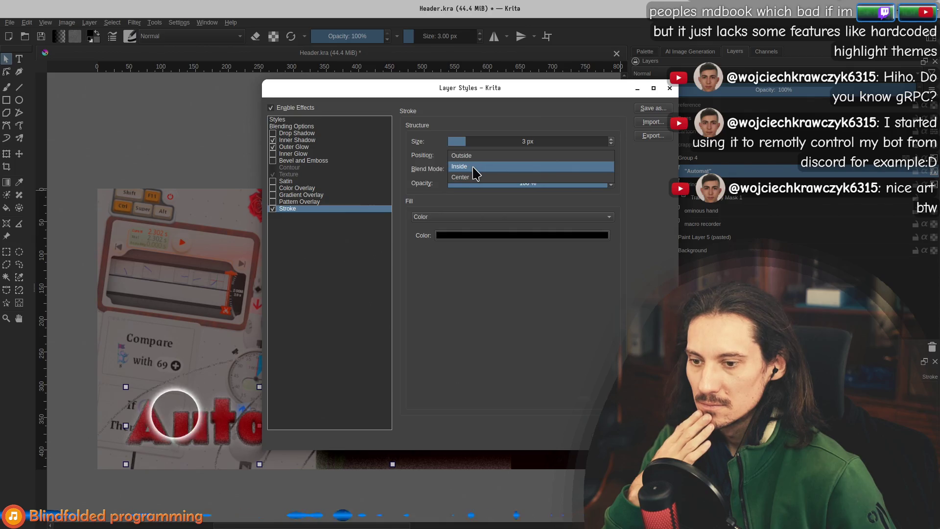
left_click(473, 167)
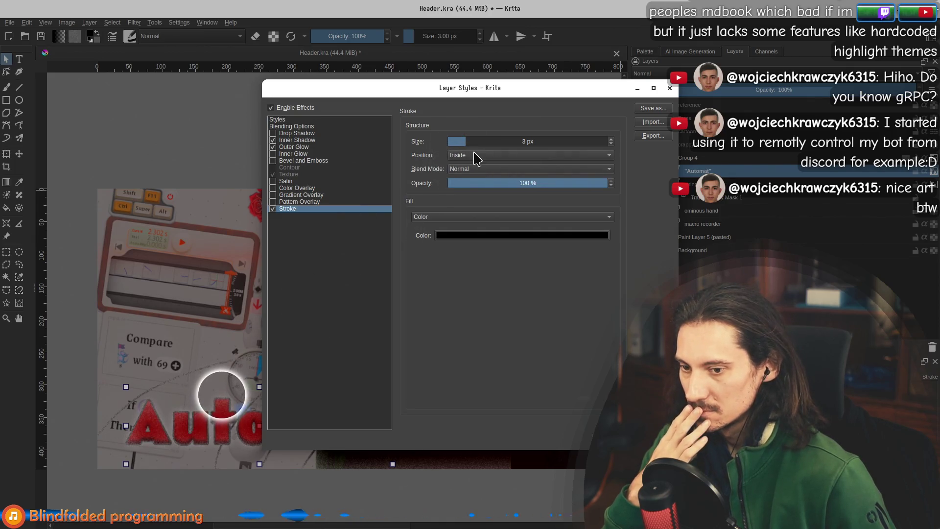
left_click(611, 144)
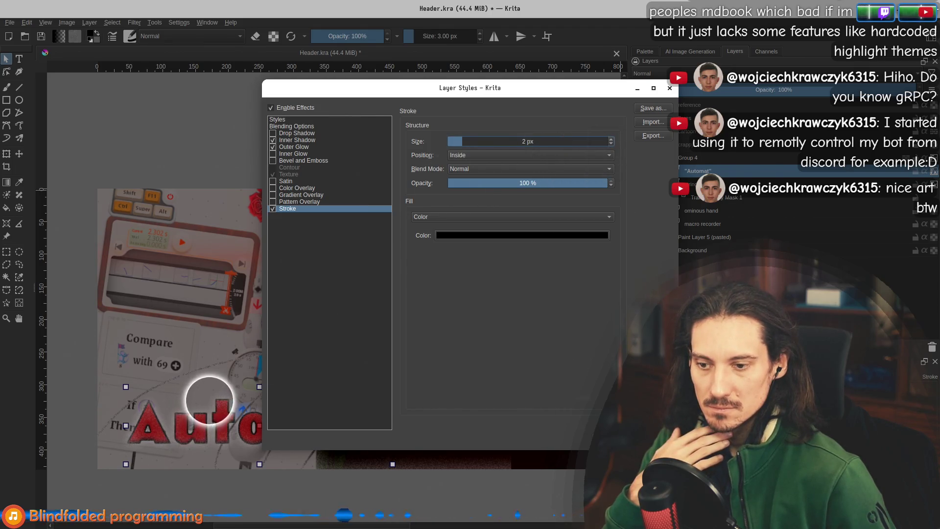
key("Return")
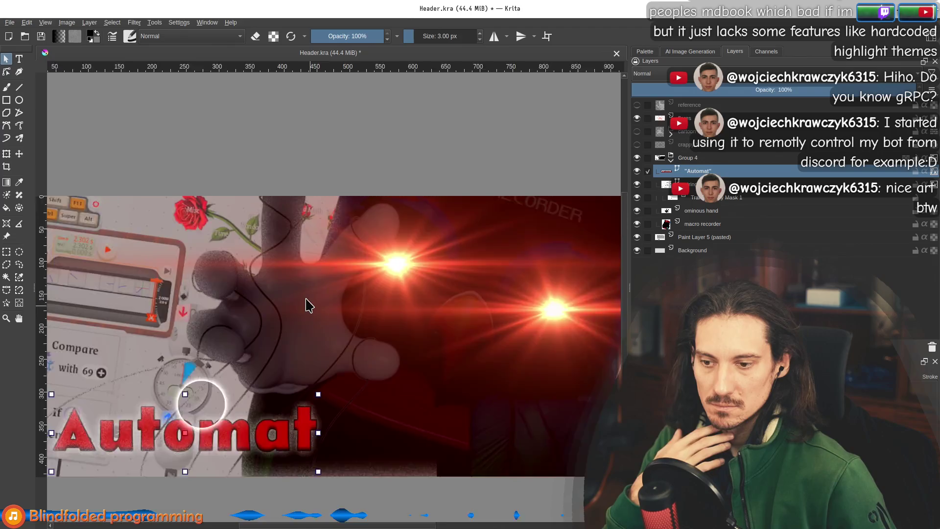
Select the Background layer and switch to the brush tool
scroll(306, 305, "down", 2)
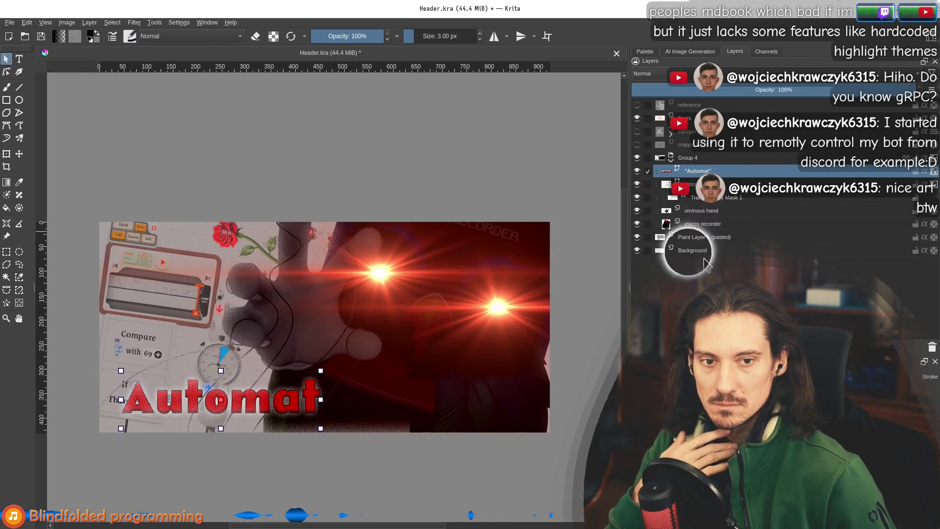
left_click(704, 251)
key("b")
scroll(363, 245, "down", 5)
scroll(353, 196, "up", 1)
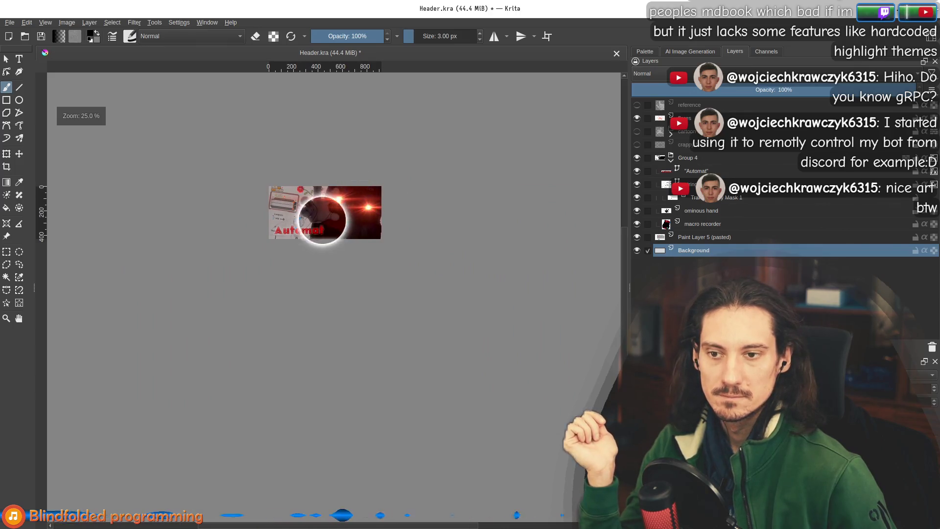
scroll(306, 230, "up", 3)
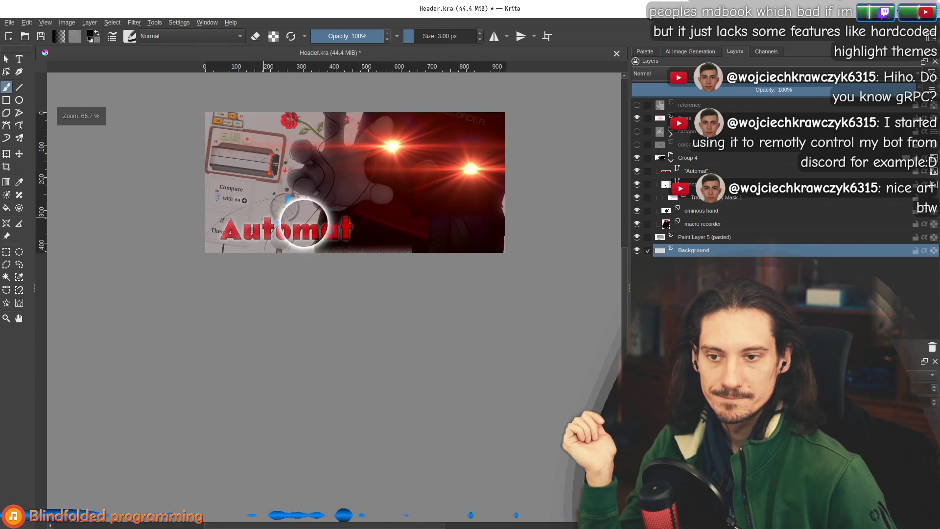
scroll(304, 223, "up", 3)
With Select Shapes active, select the Automat text layer and enter editing on its title text
left_click(6, 59)
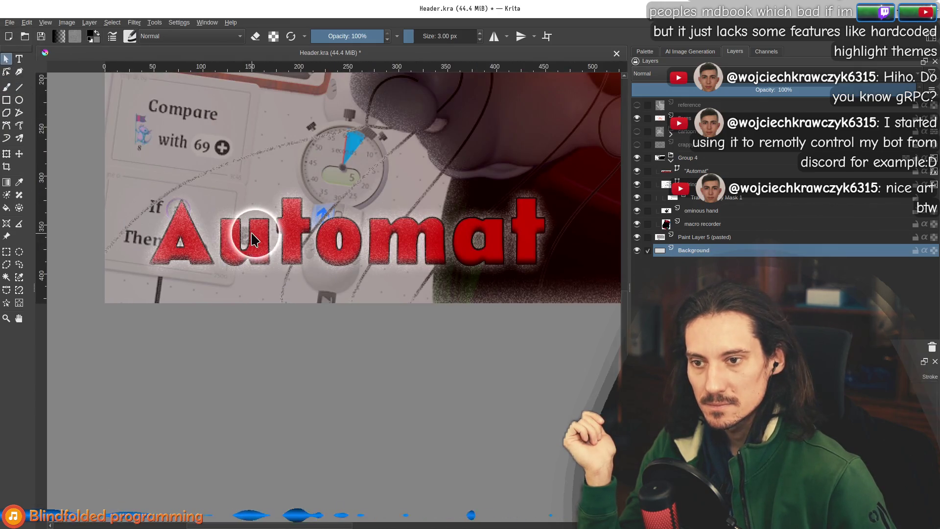
left_click(254, 240)
left_click(693, 171)
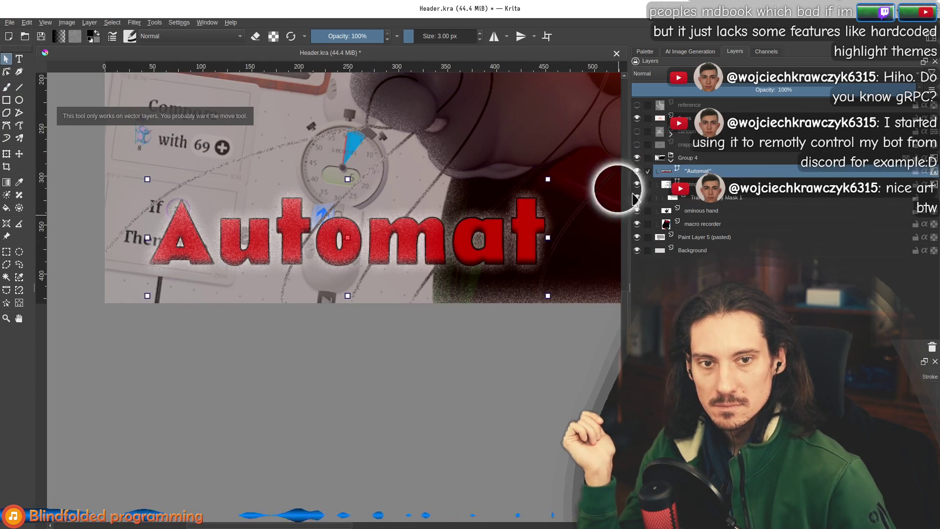
double_click(230, 240)
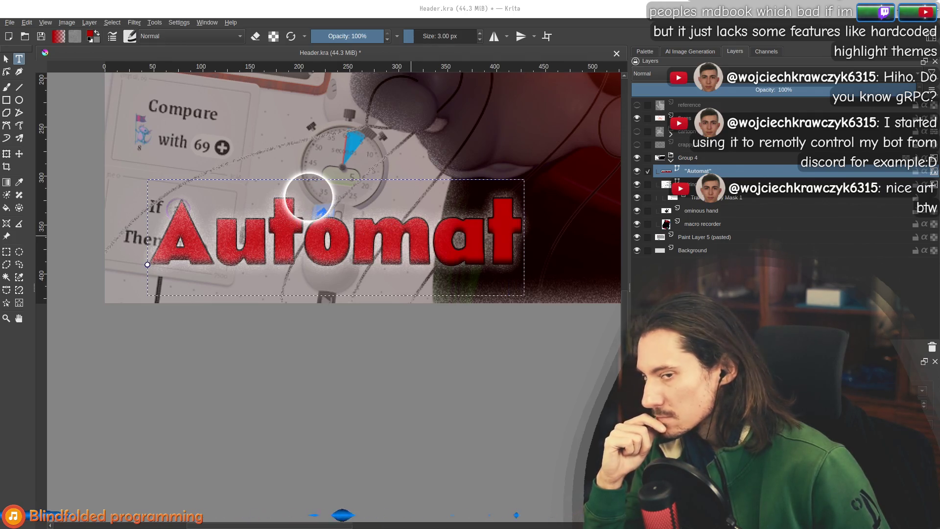
Re-enter the Automat text and colour the 'mat' letters dark green, leaving 'Auto' red
key("Escape")
scroll(289, 254, "down", 3)
scroll(232, 260, "up", 3)
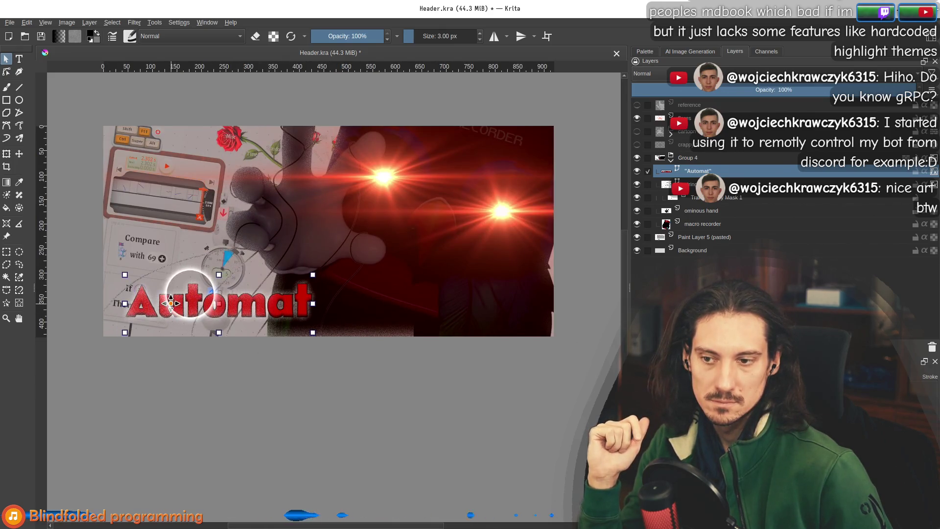
double_click(243, 304)
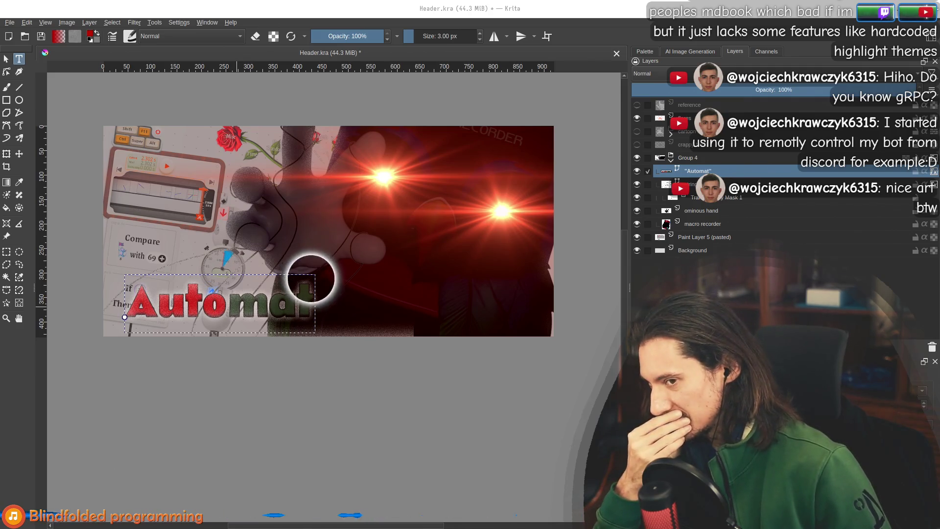
key("Escape")
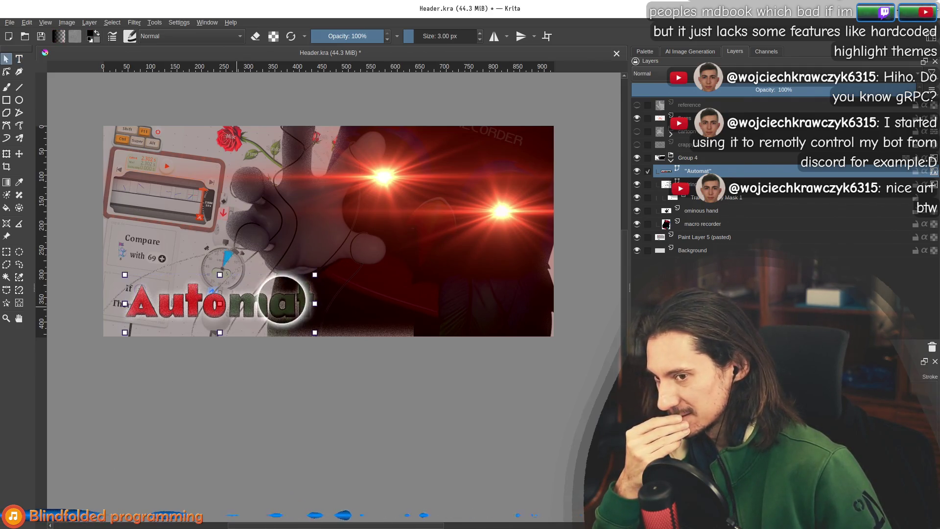
Open Layer Style for the Automat layer and enable Pattern Overlay
right_click(704, 173)
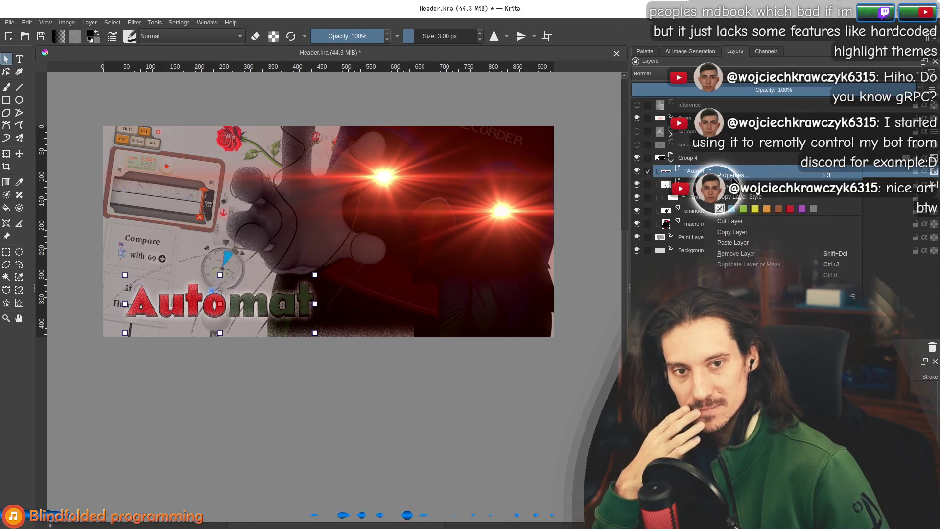
key("Escape")
mouse_move(254, 260)
left_mouse_down()
mouse_move(214, 397)
mouse_move(225, 422)
left_mouse_up()
right_click(715, 172)
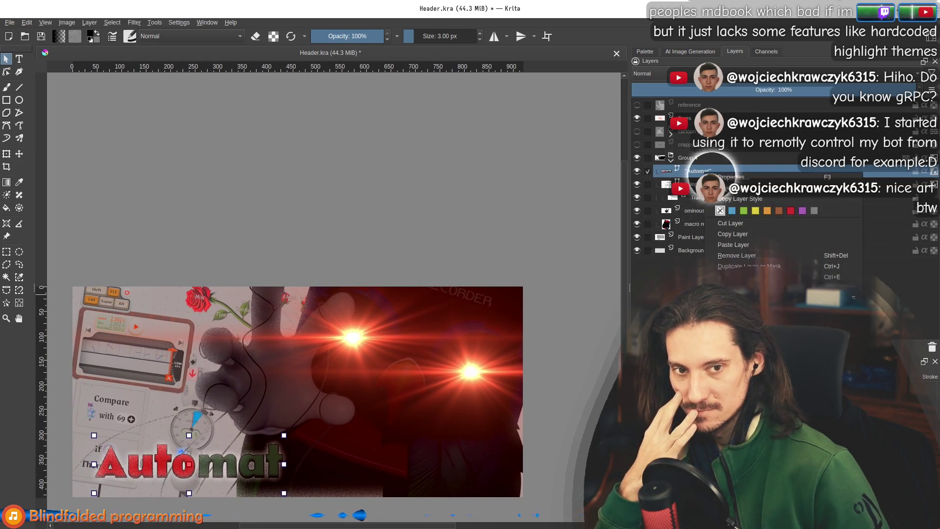
left_click(750, 189)
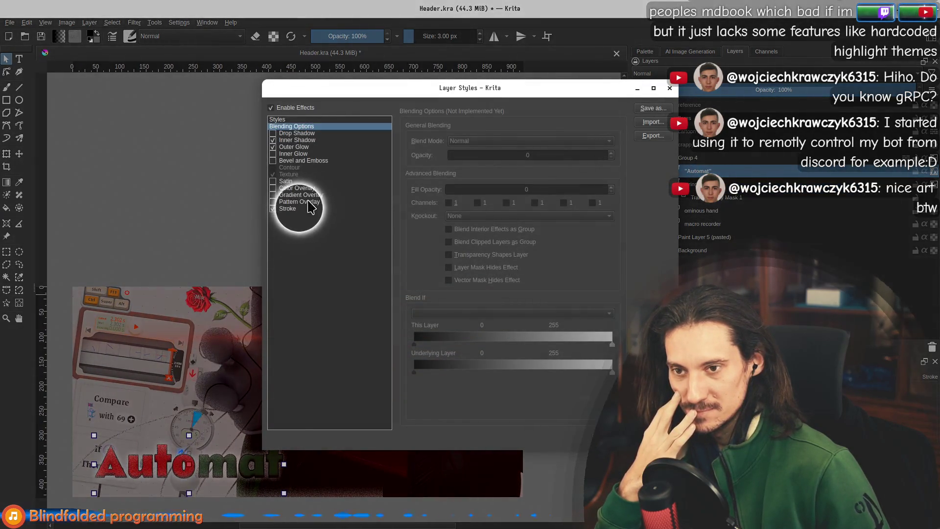
left_click(300, 208)
left_click(301, 202)
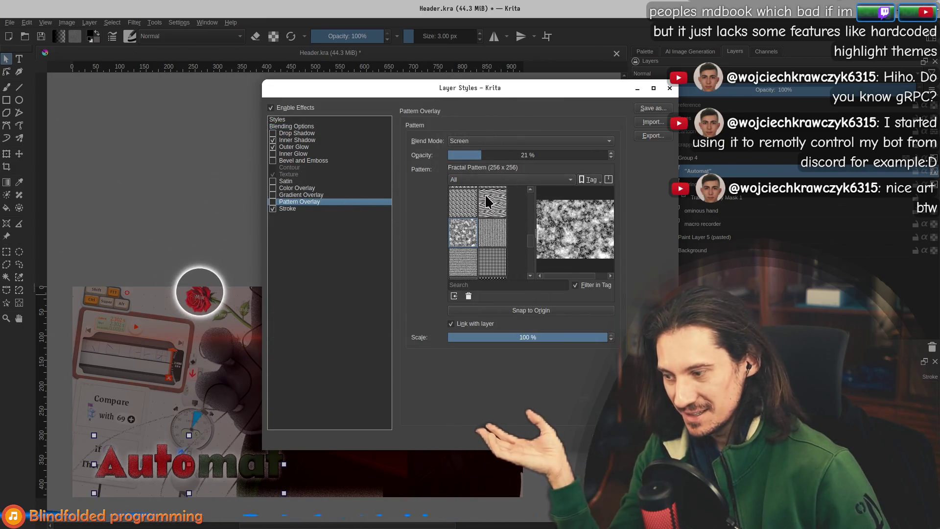
Choose the 10_drawed_dotted.png pattern and set the overlay blend mode to Linear Dodge
mouse_move(487, 202)
mouse_move(503, 241)
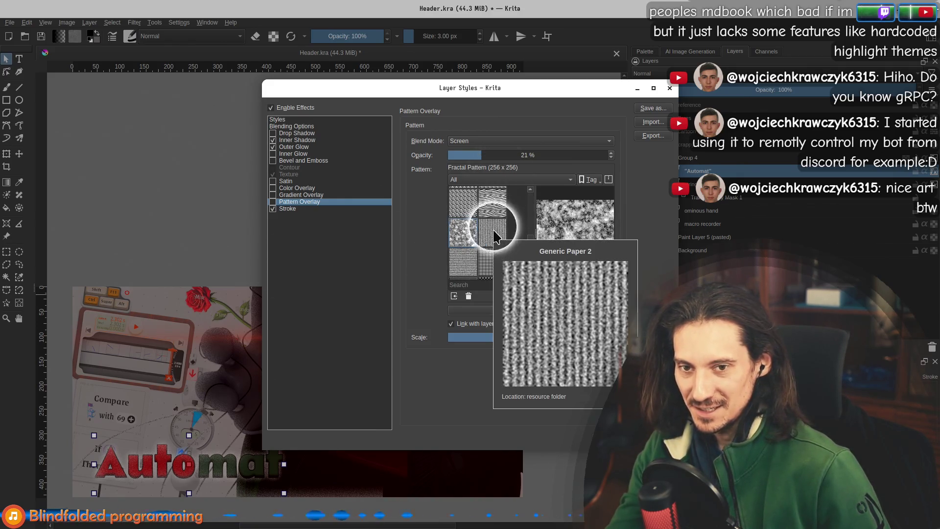
left_click(494, 240)
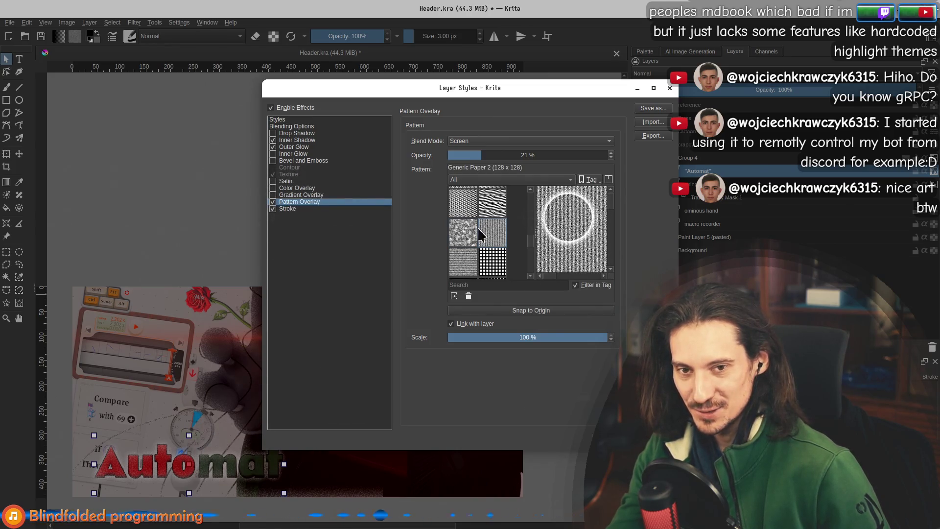
scroll(478, 235, "up", 2)
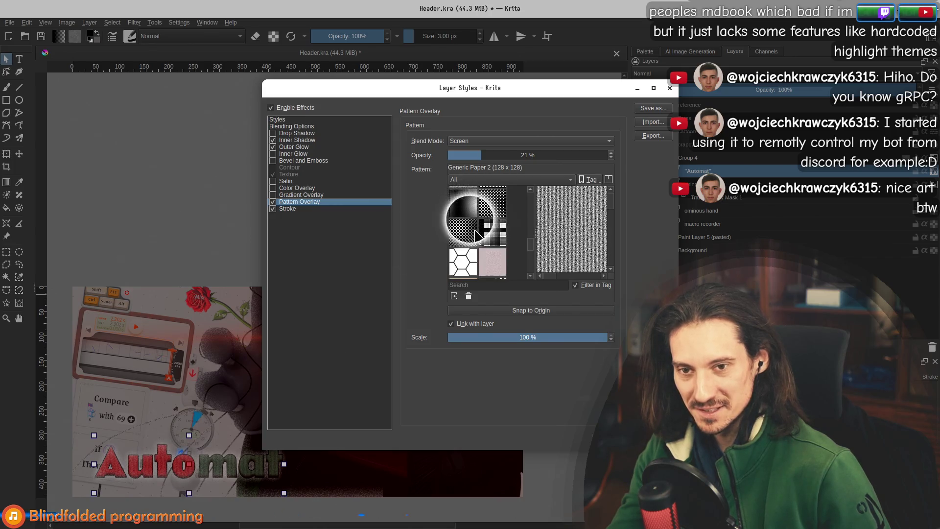
scroll(474, 256, "up", 2)
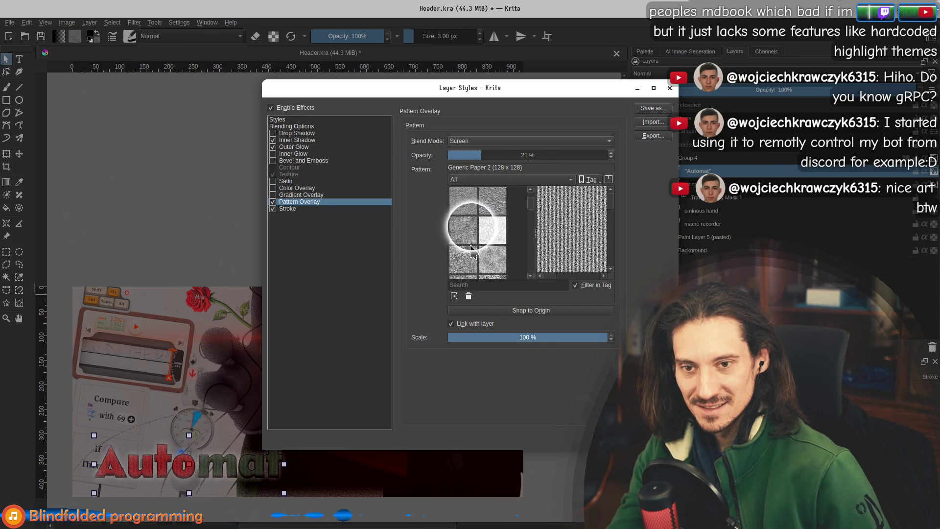
left_click(465, 242)
mouse_move(473, 267)
left_click(488, 141)
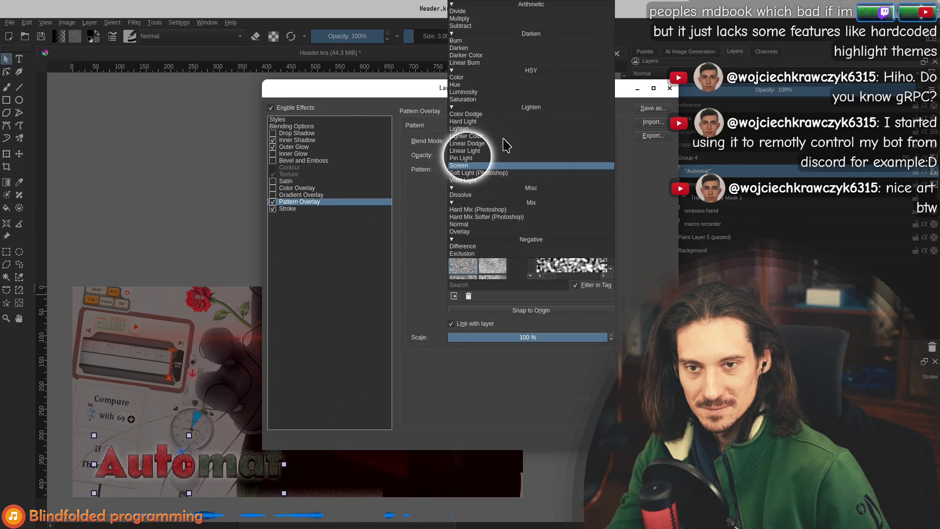
left_click(487, 144)
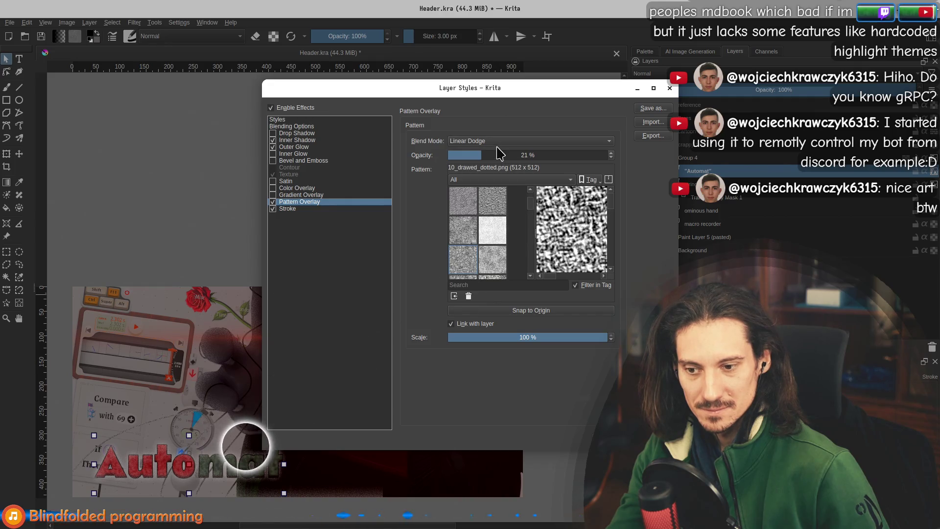
Try Hard Light, Color Dodge, Pin Light and Vivid Light on the pattern overlay, settling on Dissolve
left_click(497, 142)
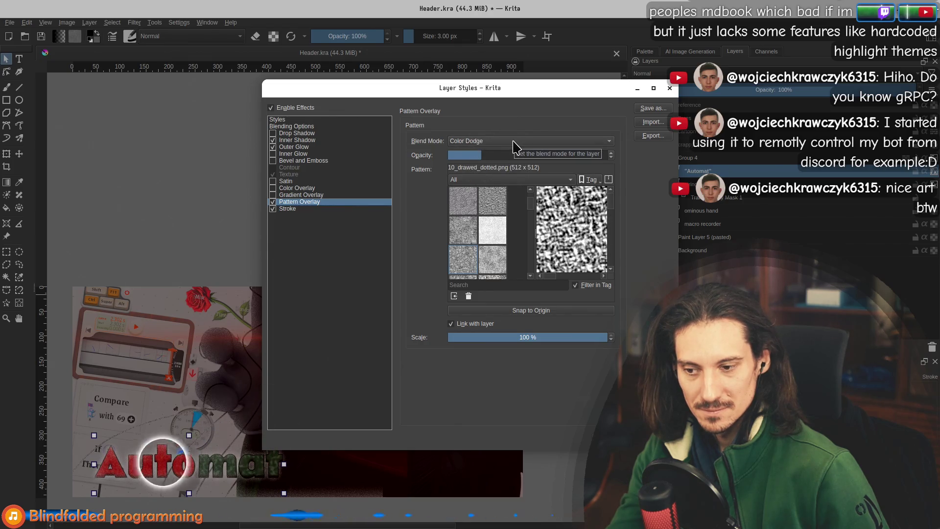
left_click(514, 146)
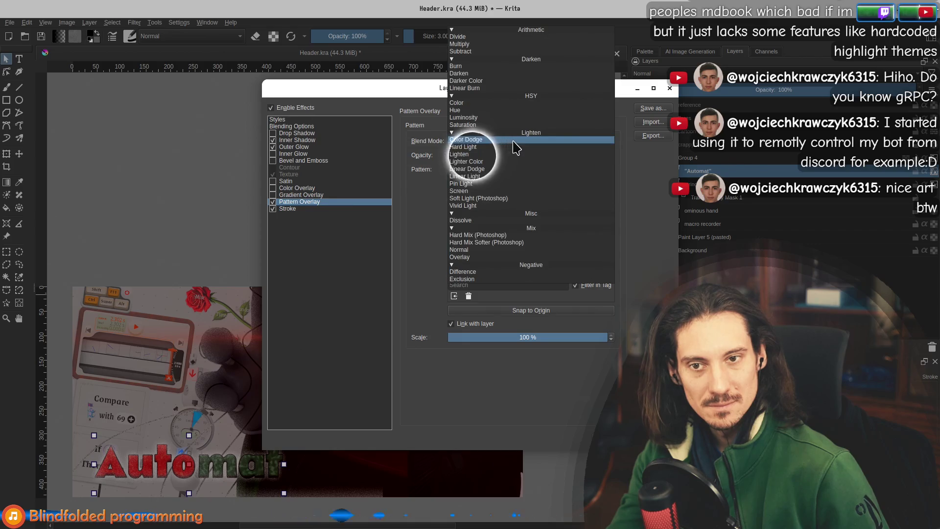
left_click(506, 156)
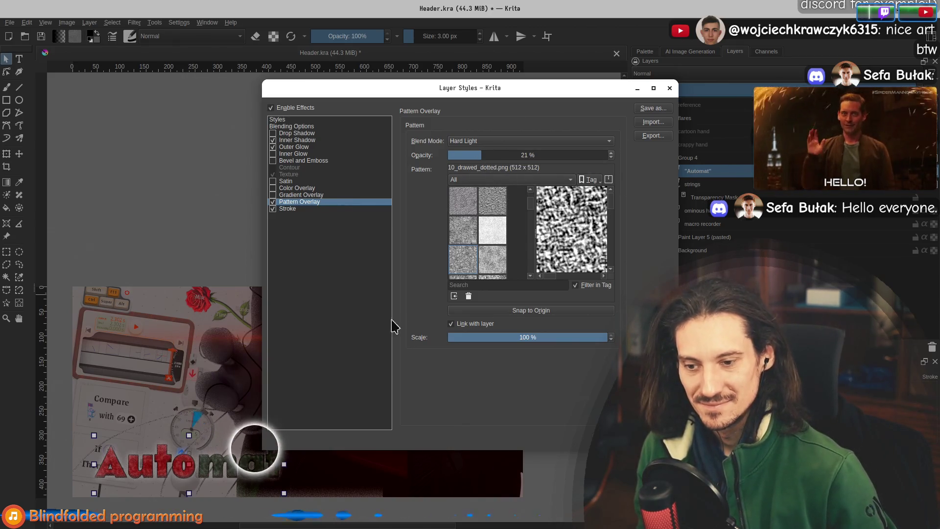
left_click(494, 141)
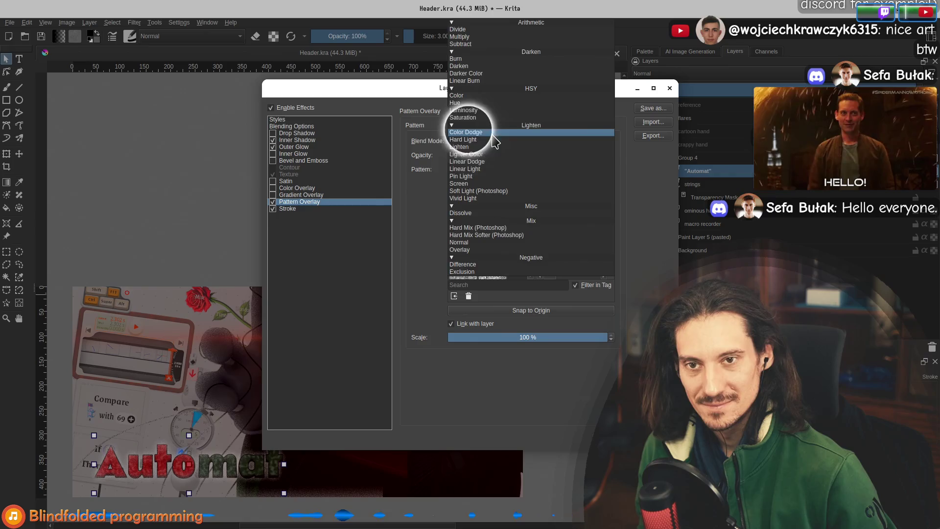
left_click(493, 136)
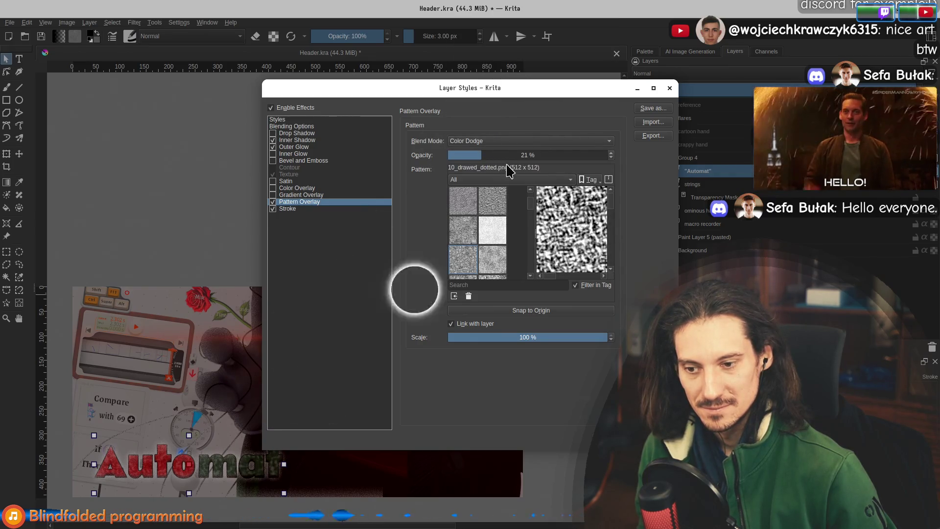
left_click(507, 142)
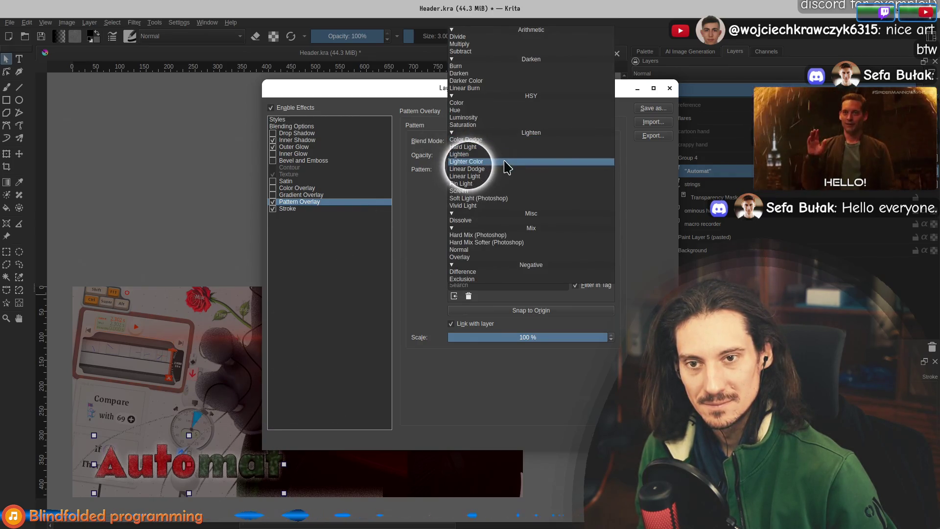
left_click(504, 184)
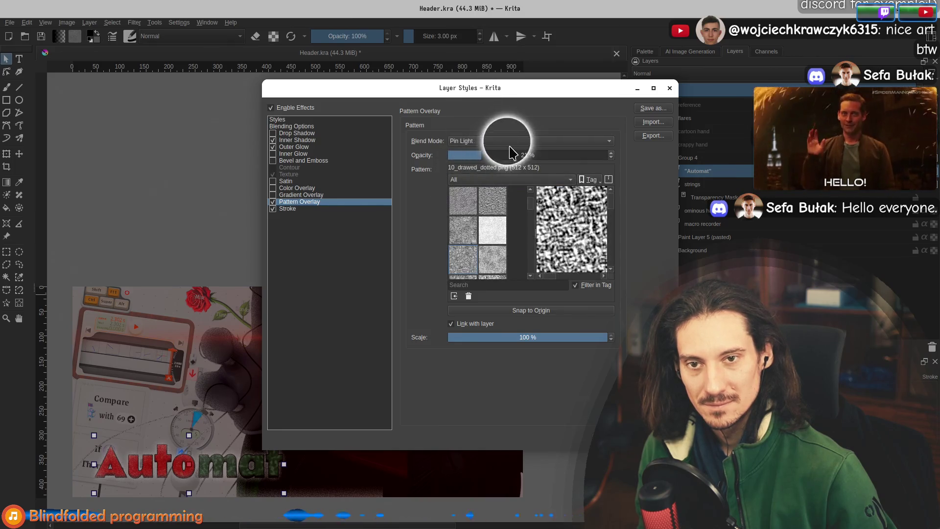
left_click(511, 144)
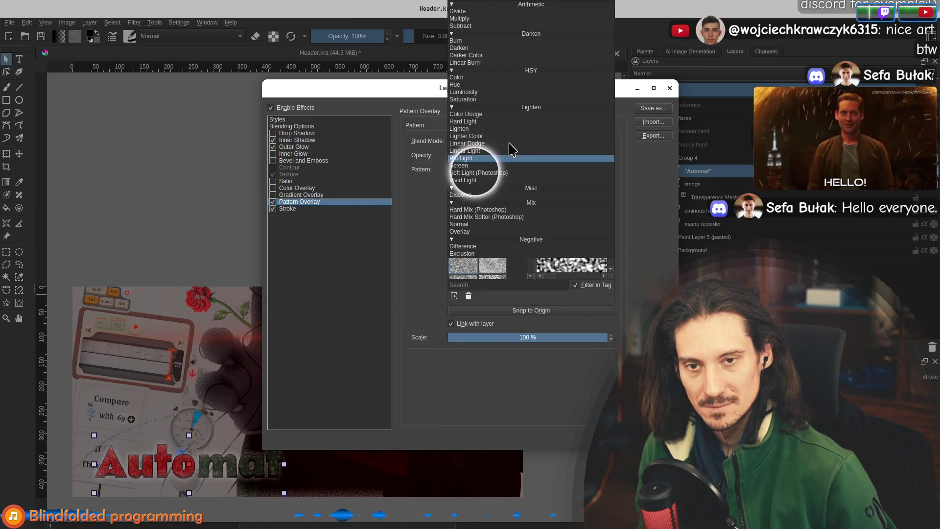
left_click(499, 172)
left_click(450, 142)
left_click(496, 181)
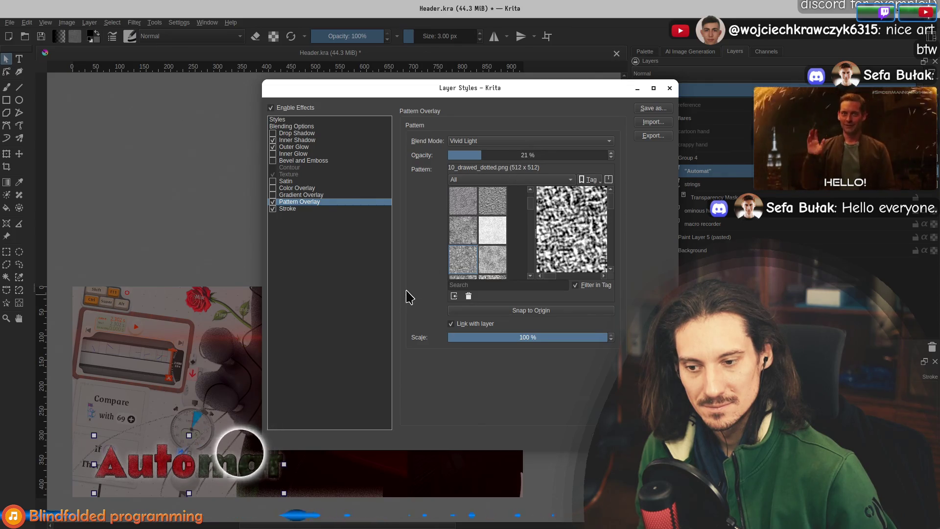
left_click(483, 141)
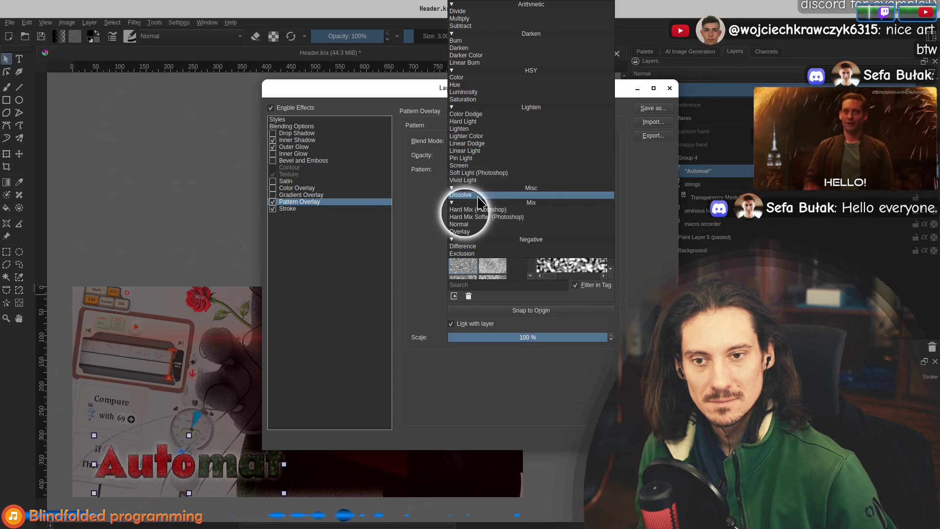
left_click(478, 196)
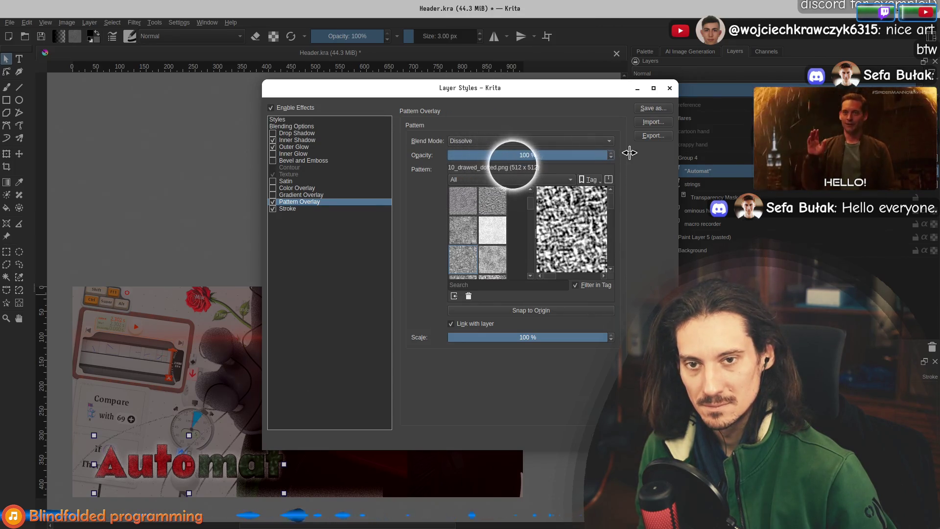
Try Color Dodge, Hard Light, Lighter Color, Linear Dodge, Linear Light and Pin Light on the pattern
left_click(527, 147)
left_click(529, 102)
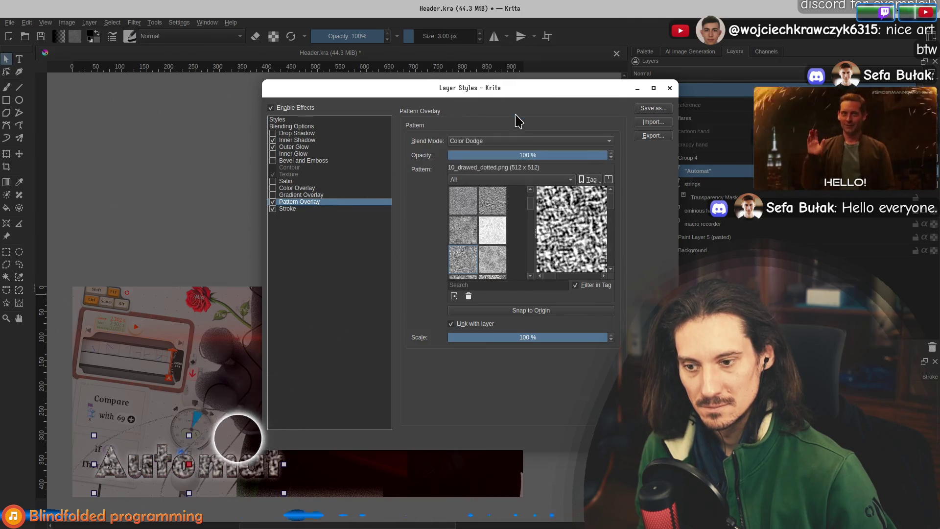
left_click(521, 146)
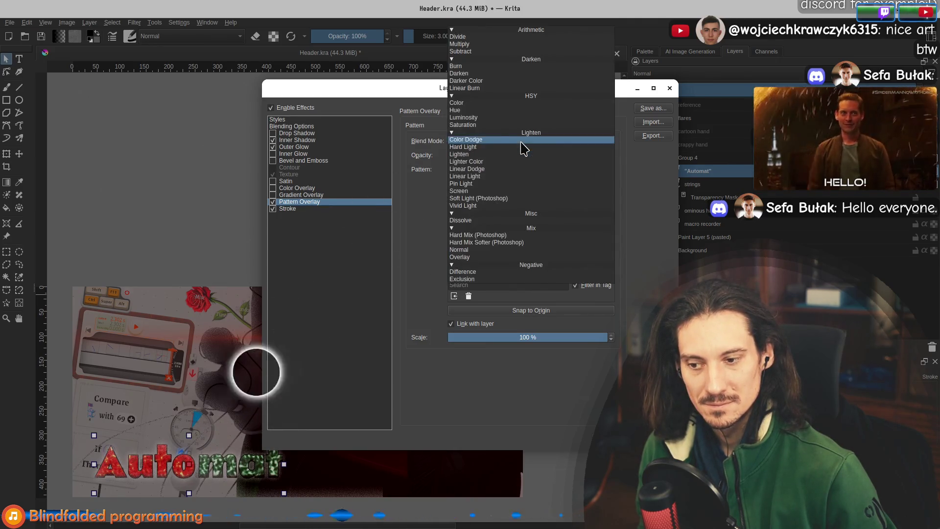
left_click(515, 149)
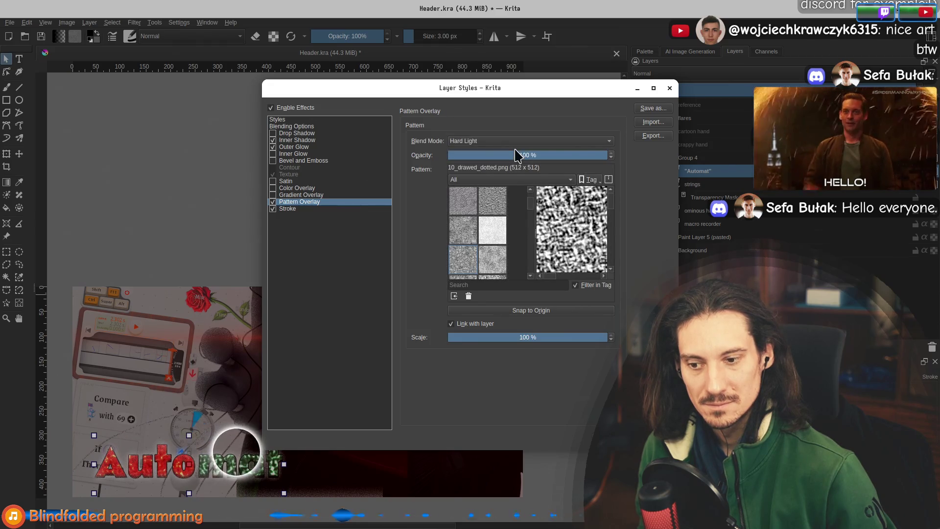
left_click(493, 143)
left_click(490, 151)
left_click(493, 144)
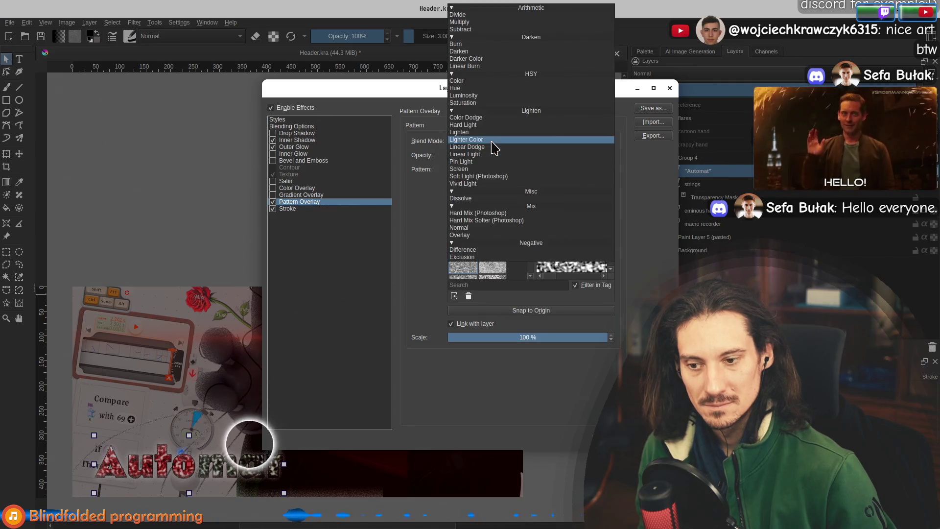
left_click(491, 147)
left_click(488, 143)
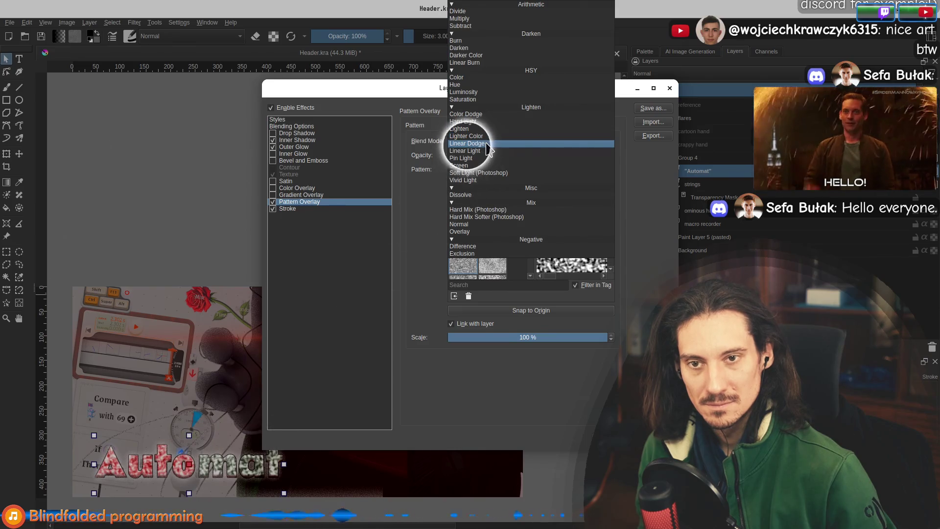
left_click(488, 150)
left_click(487, 143)
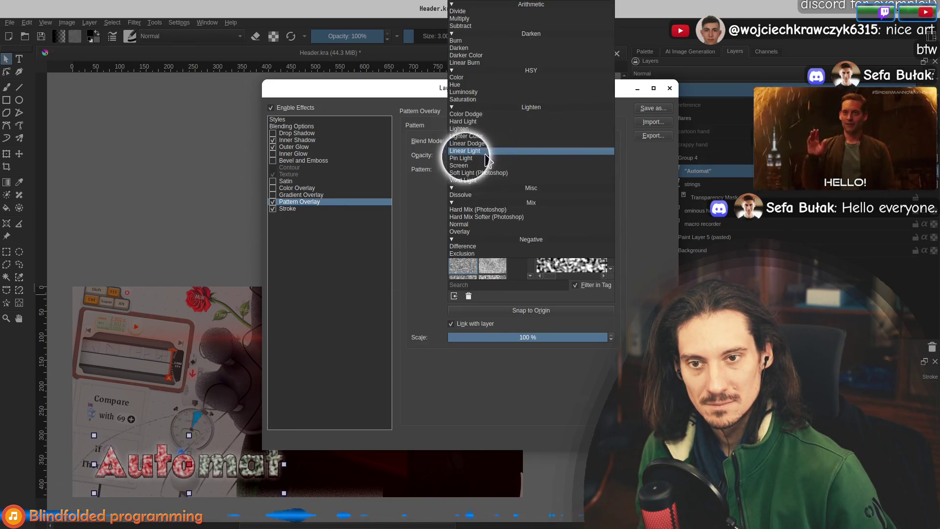
left_click(483, 157)
Try Screen, Soft Light (Photoshop), Vivid Light, Dissolve and Hard Mix (Photoshop) blending on the pattern
left_click(484, 144)
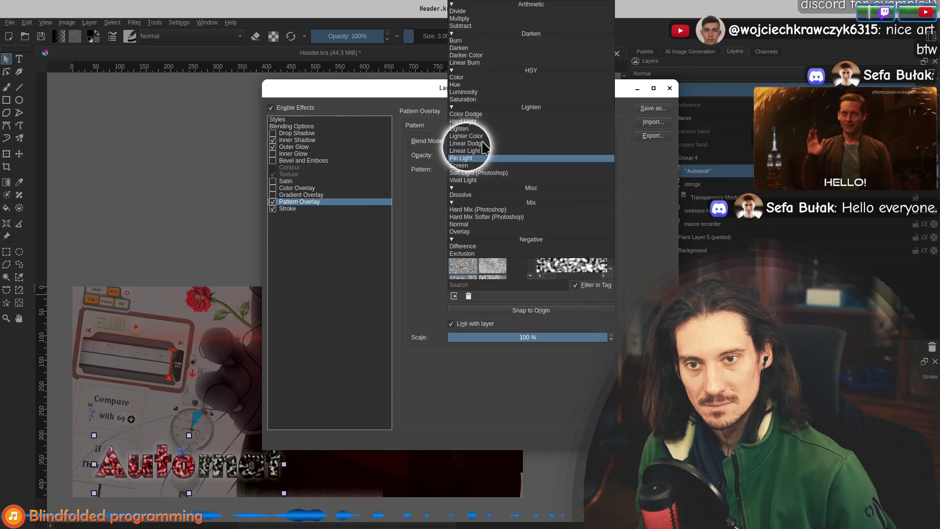
left_click(480, 167)
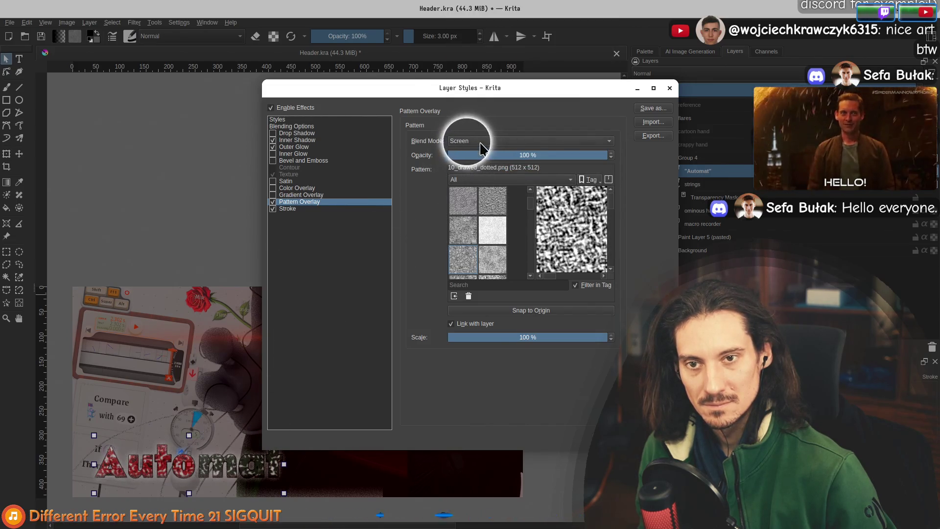
left_click(481, 142)
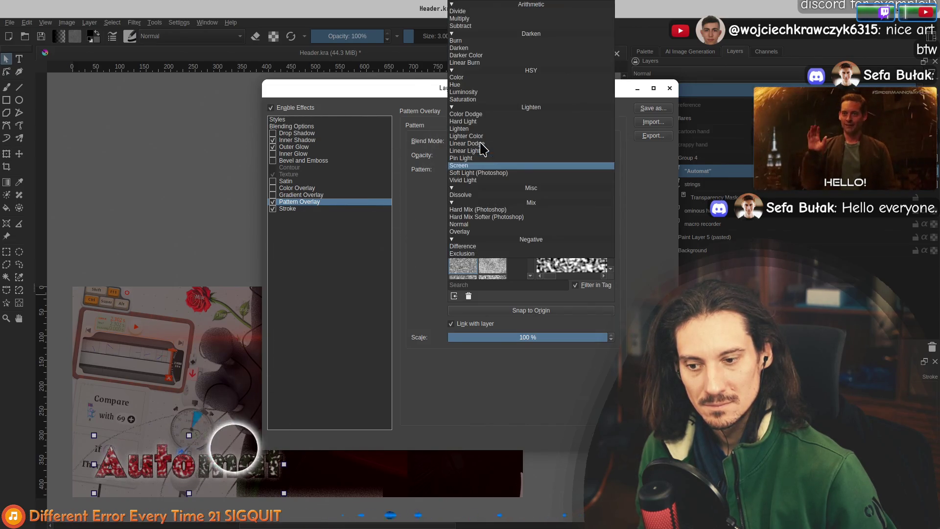
left_click(499, 173)
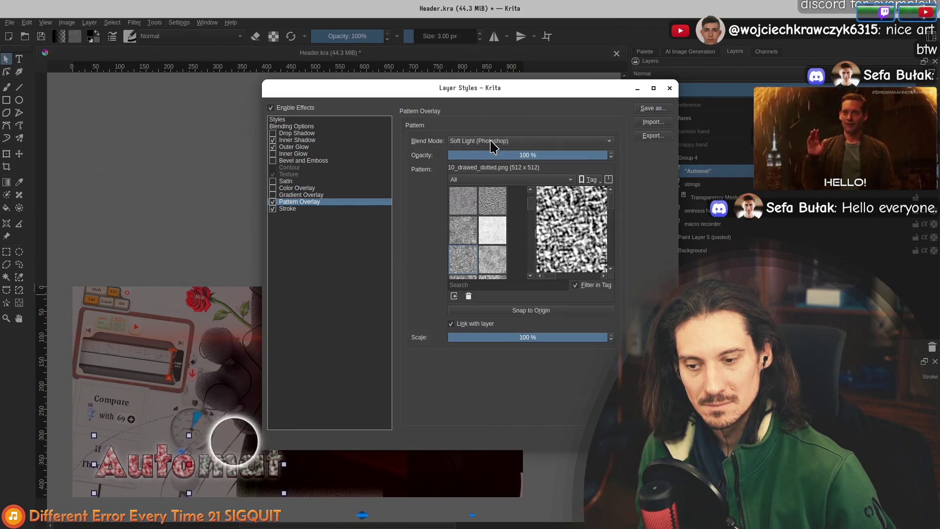
left_click(492, 143)
left_click(492, 185)
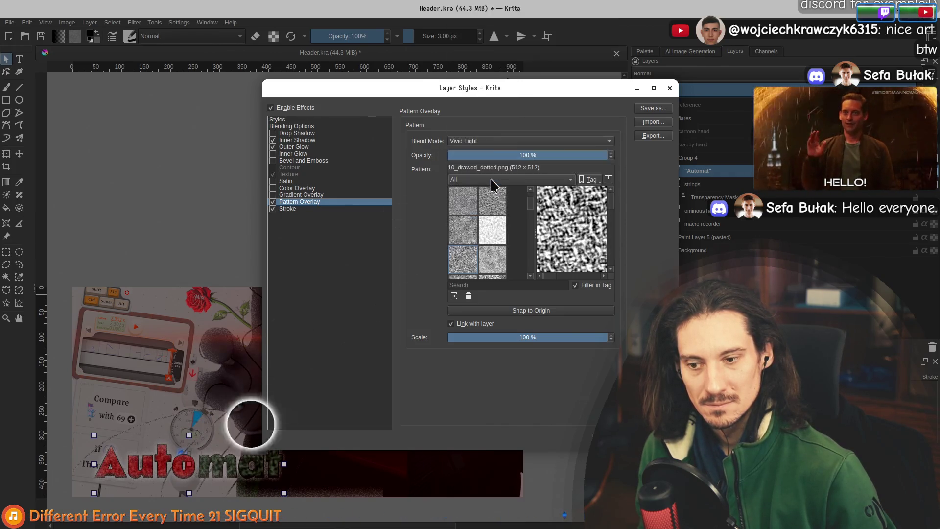
left_click(486, 142)
left_click(487, 146)
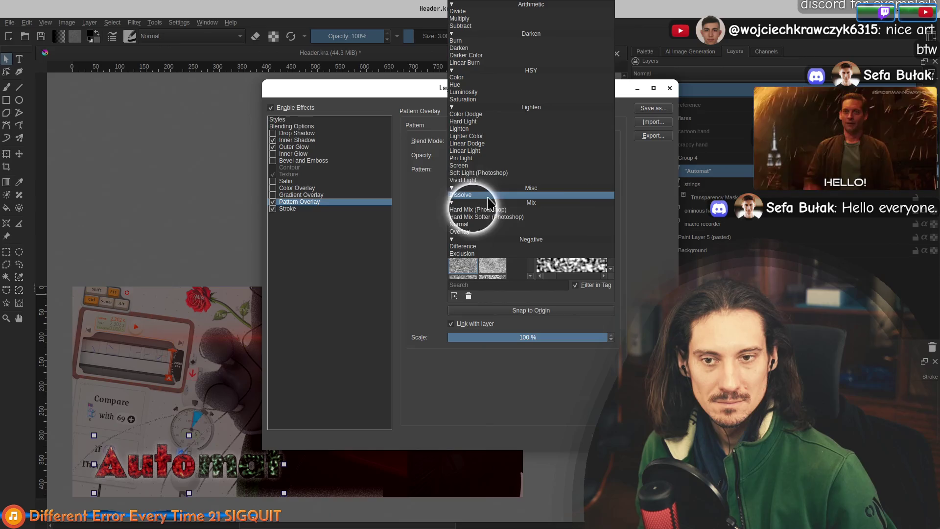
left_click(489, 195)
left_click(490, 142)
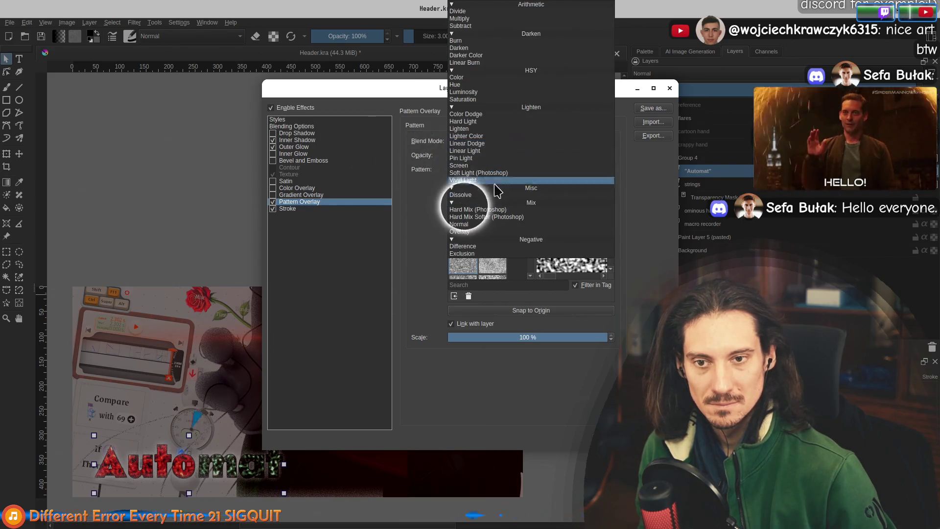
left_click(498, 211)
left_click(493, 143)
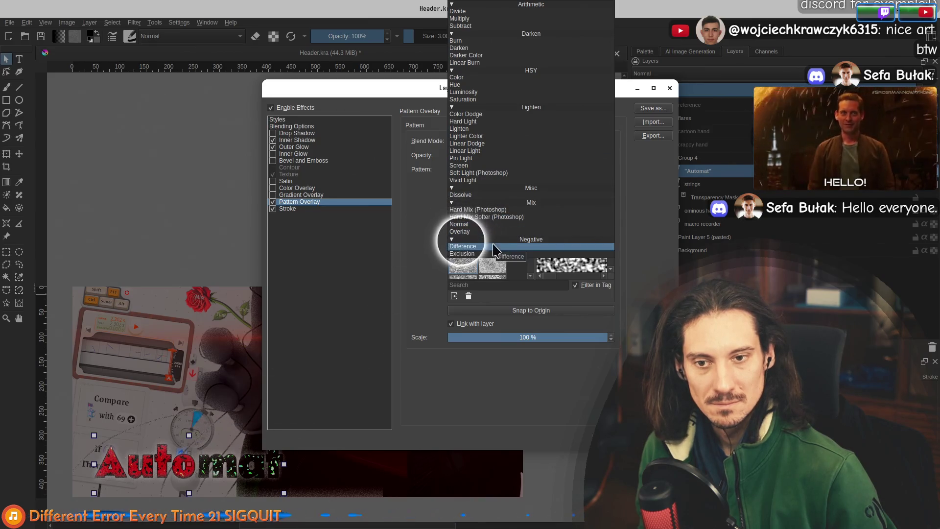
left_click(478, 209)
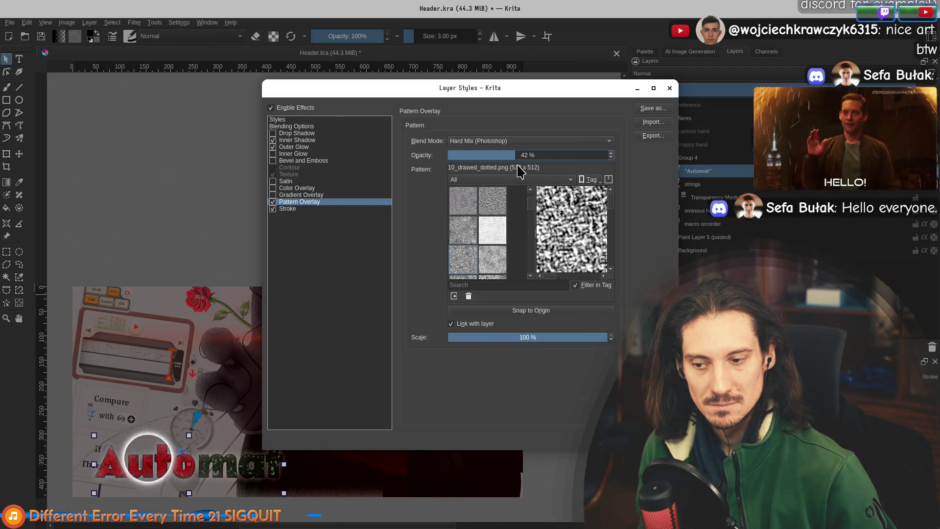
Try Saturation, Luminosity, Hue, Linear Burn and Burn blending on the pattern
left_click(539, 143)
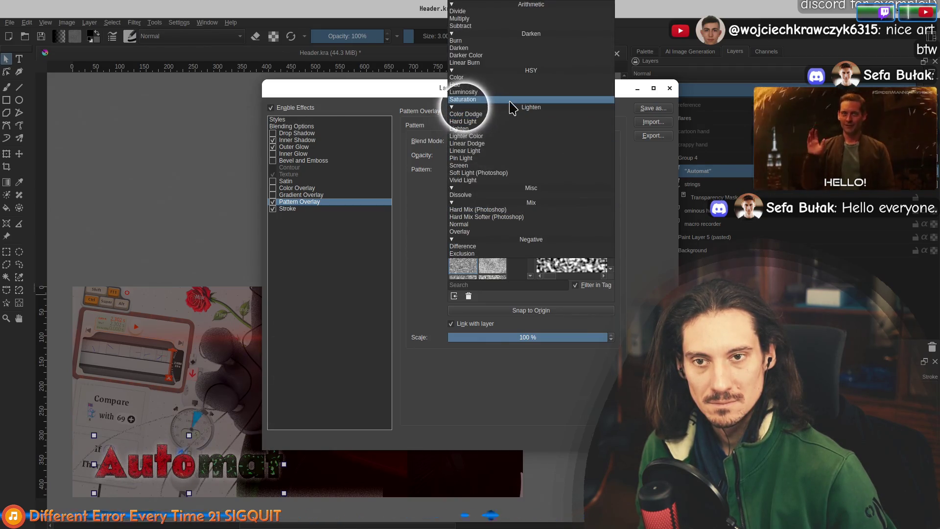
left_click(509, 100)
left_click(547, 142)
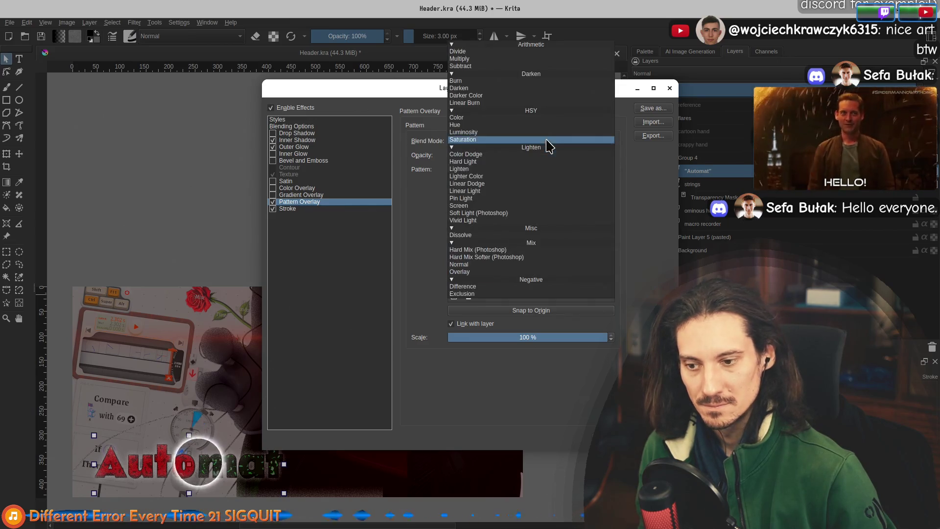
left_click(527, 133)
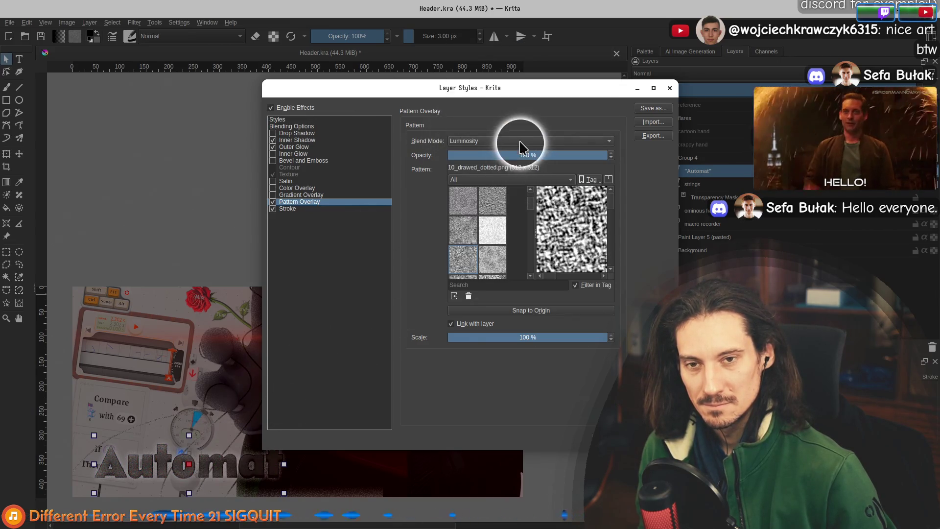
left_click(520, 143)
left_click(520, 132)
left_click(520, 141)
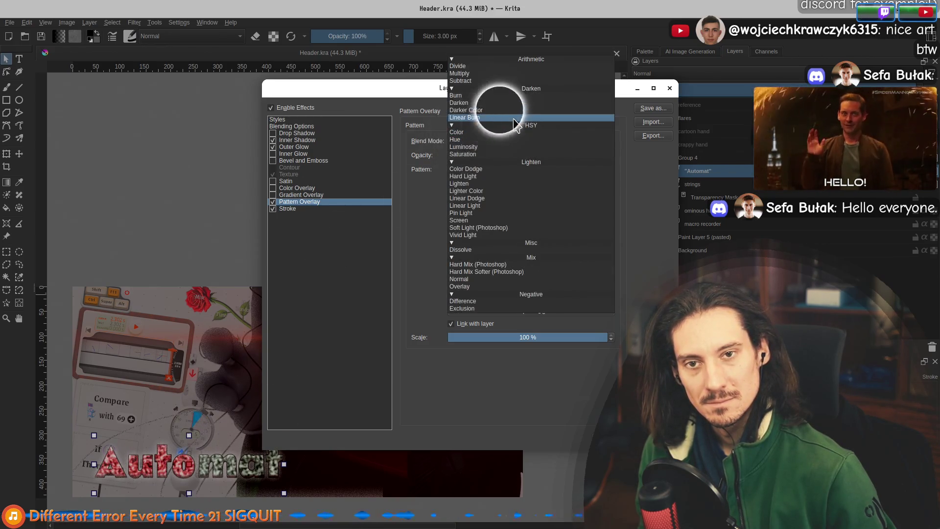
left_click(517, 127)
left_click(497, 147)
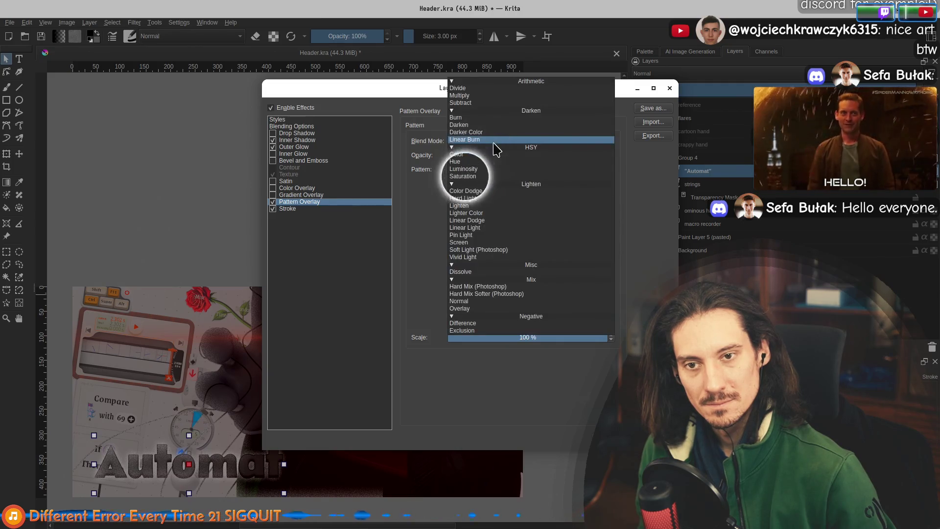
left_click(494, 142)
left_click(489, 141)
left_click(489, 126)
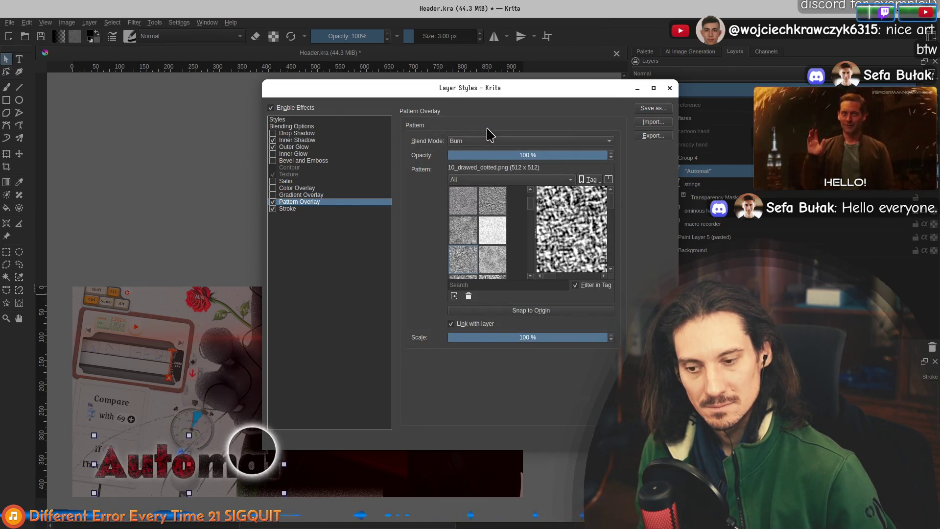
Settle on Color Dodge blending and switch the overlay pattern to 11_drawed_furry
left_click(493, 141)
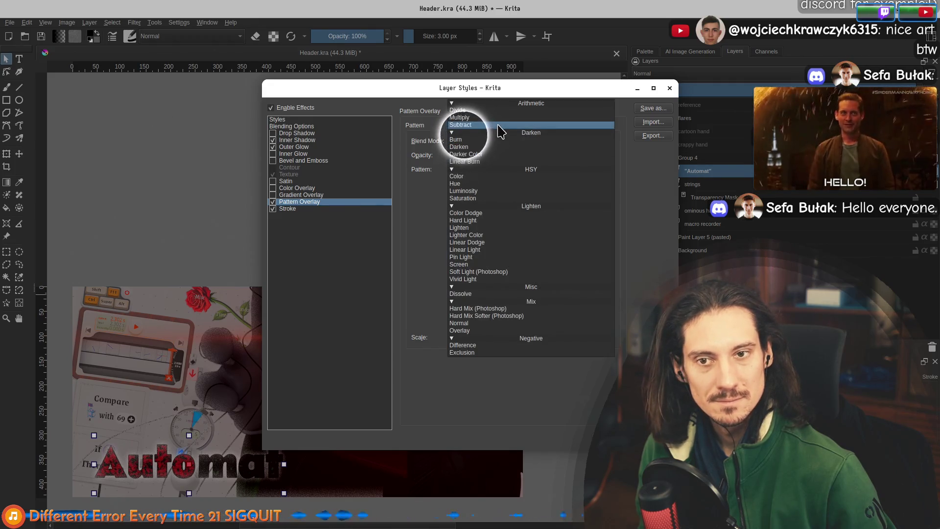
left_click(466, 213)
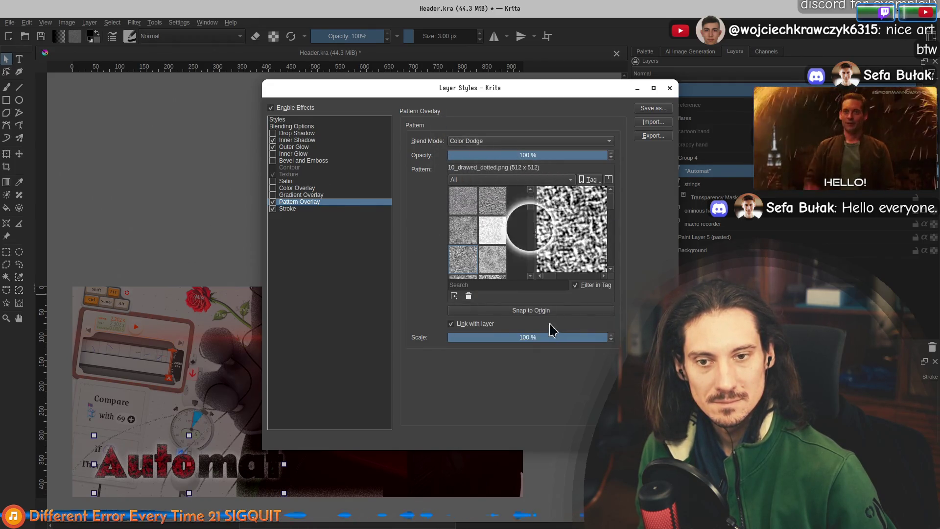
left_click(494, 261)
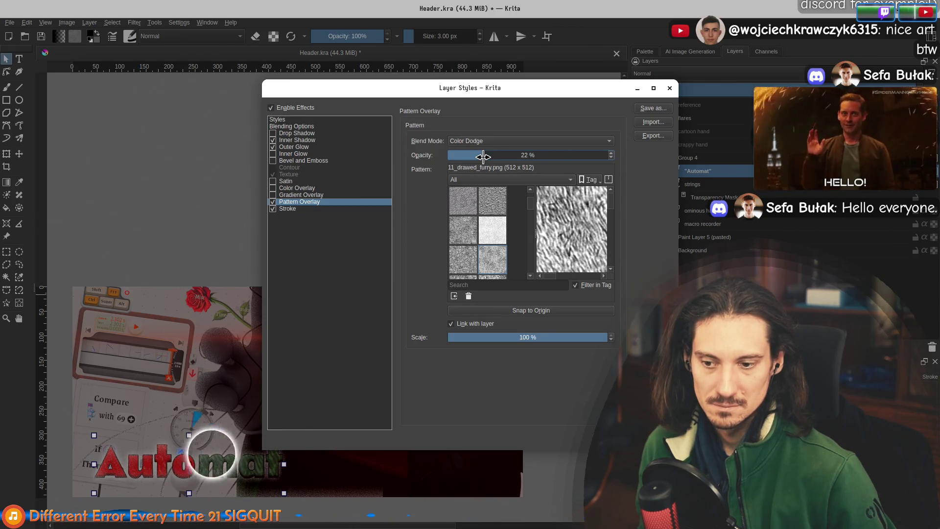
Preview the paper, grain, bump-relief and crosshatched patterns on the title overlay
scroll(485, 206, "down", 2)
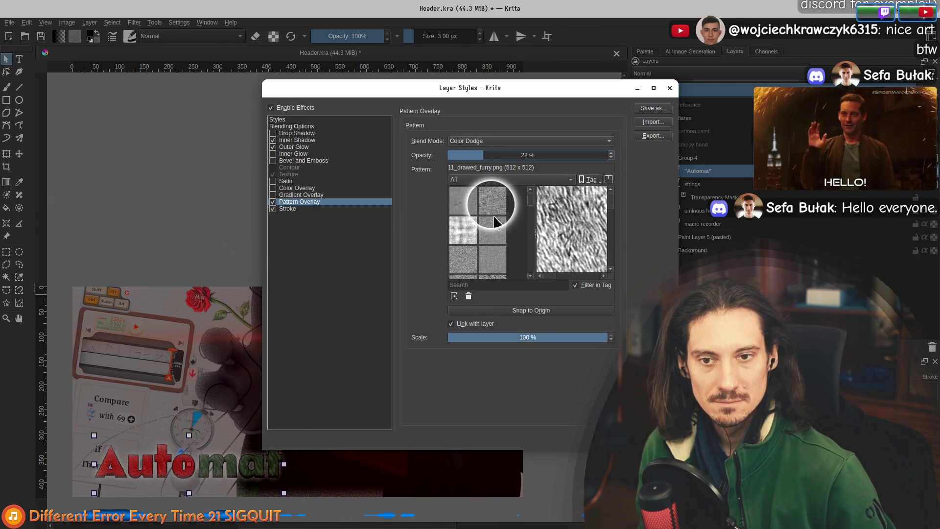
left_click(464, 234)
mouse_move(468, 239)
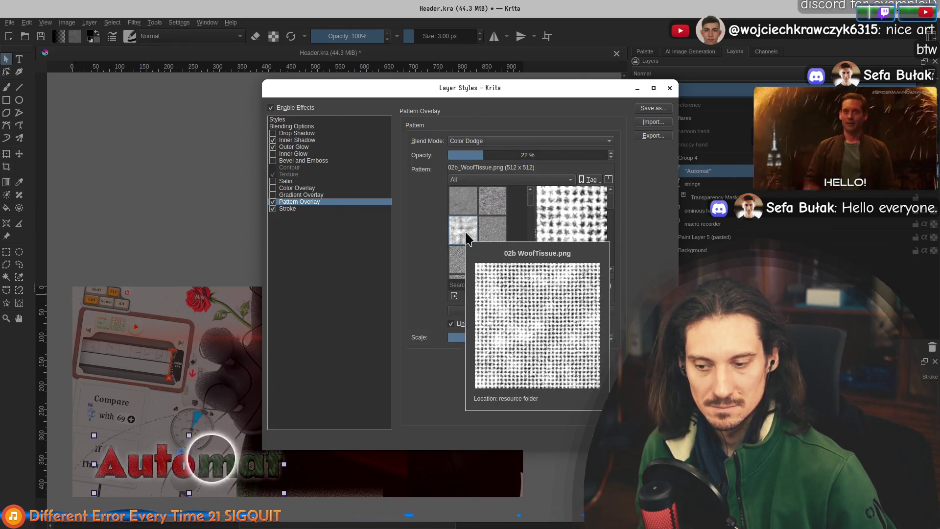
left_click(488, 236)
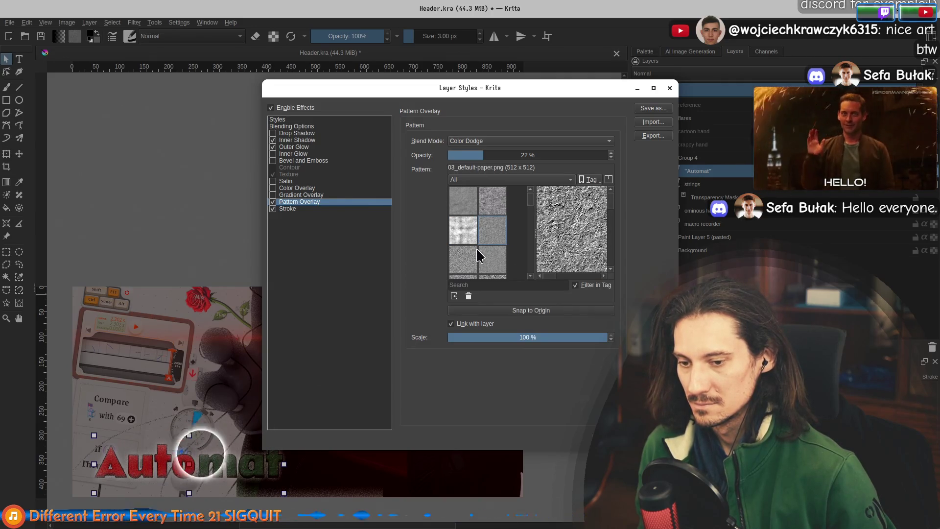
left_click(466, 257)
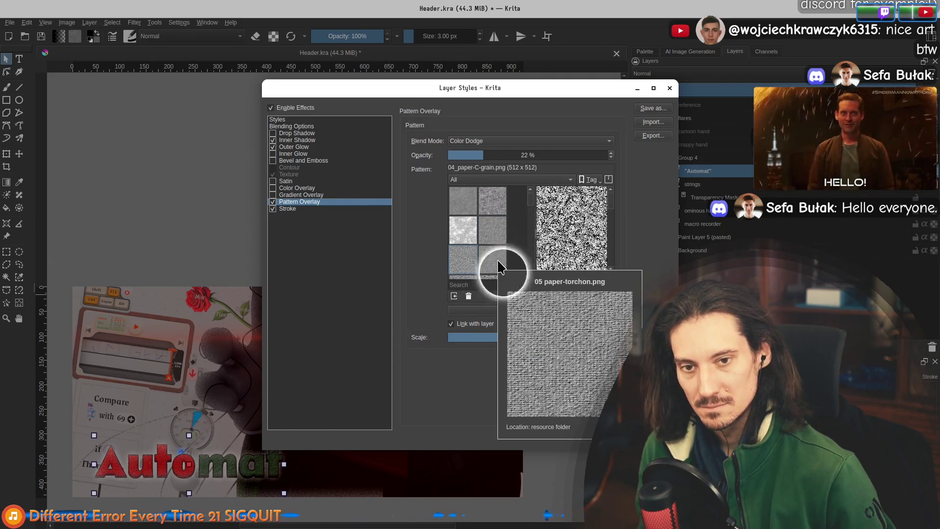
left_click(498, 260)
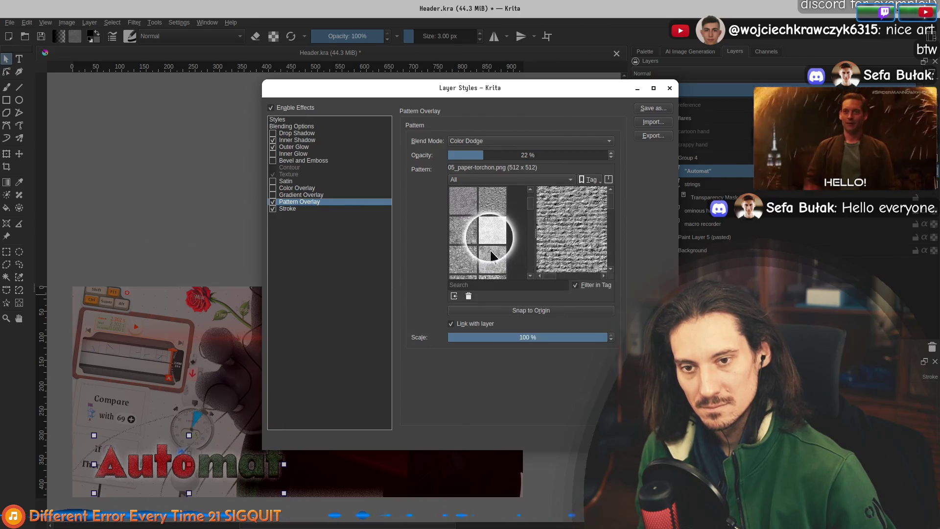
left_click(496, 207)
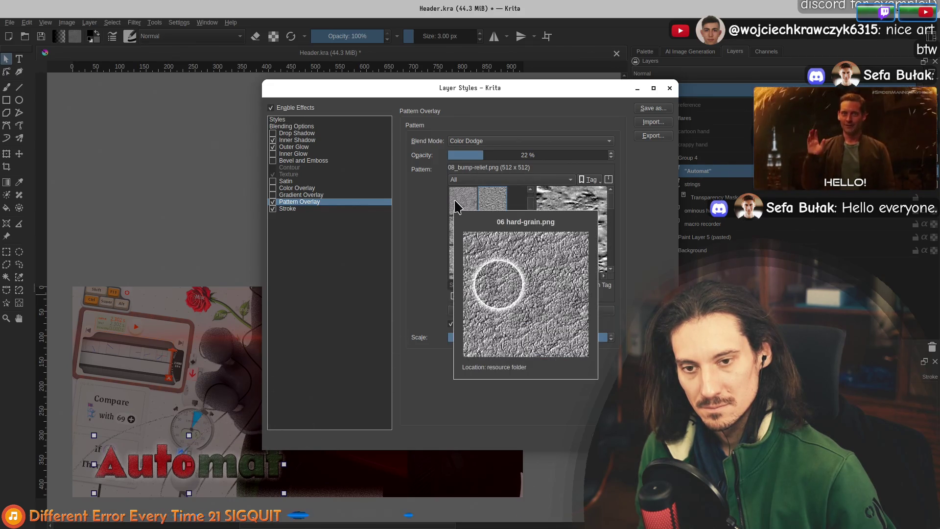
left_click(456, 206)
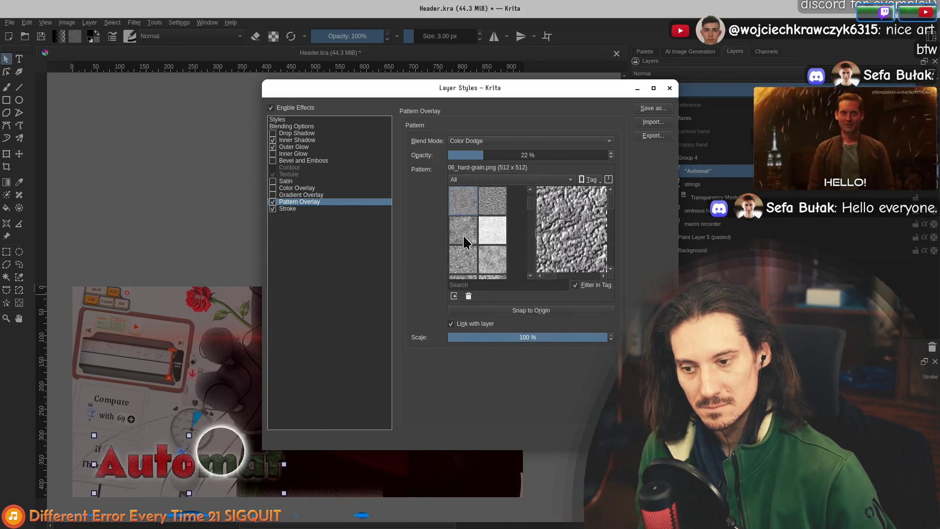
left_click(465, 240)
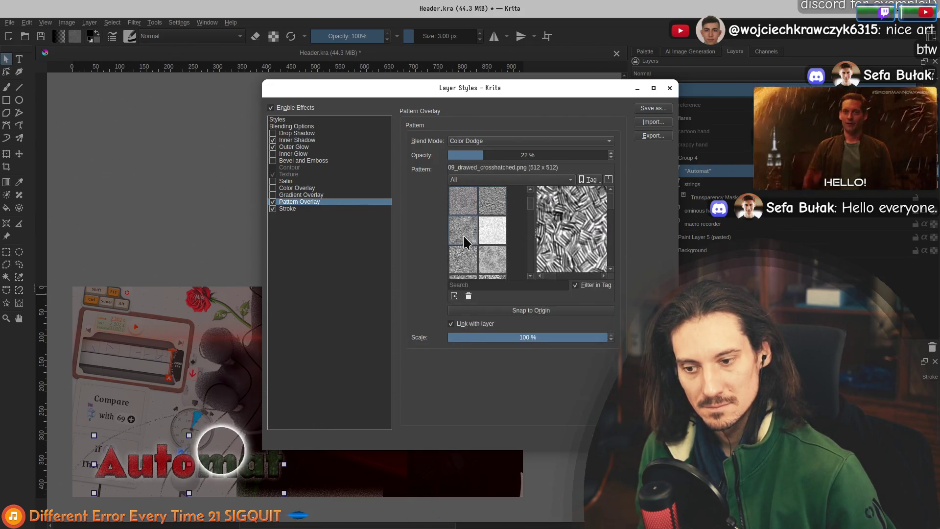
left_click(490, 237)
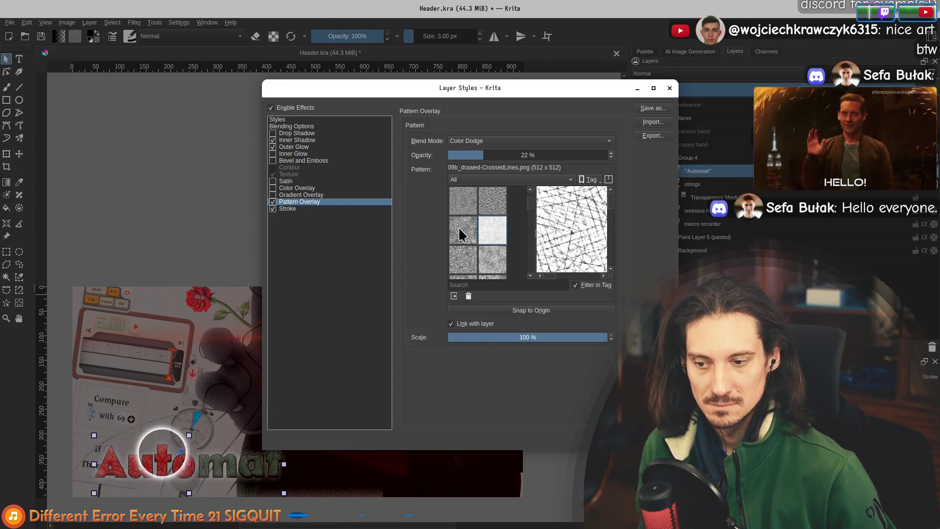
Try the woody and rock textures, then pick 17_texture-melt for the overlay
scroll(463, 235, "down", 2)
left_click(470, 258)
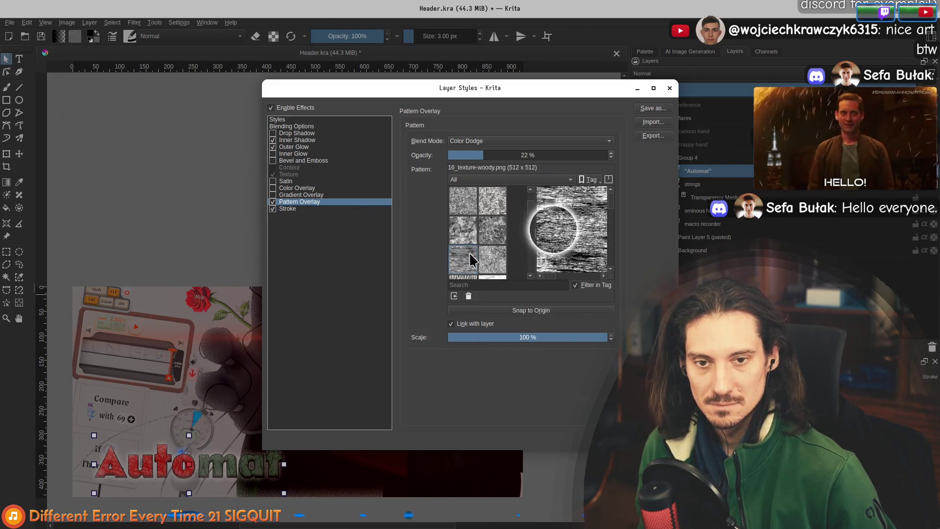
left_click(462, 224)
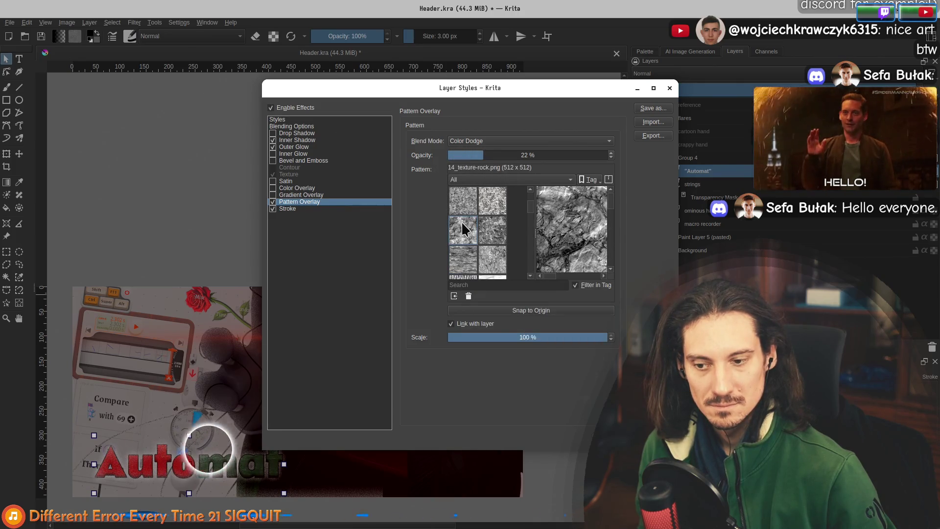
left_click(491, 227)
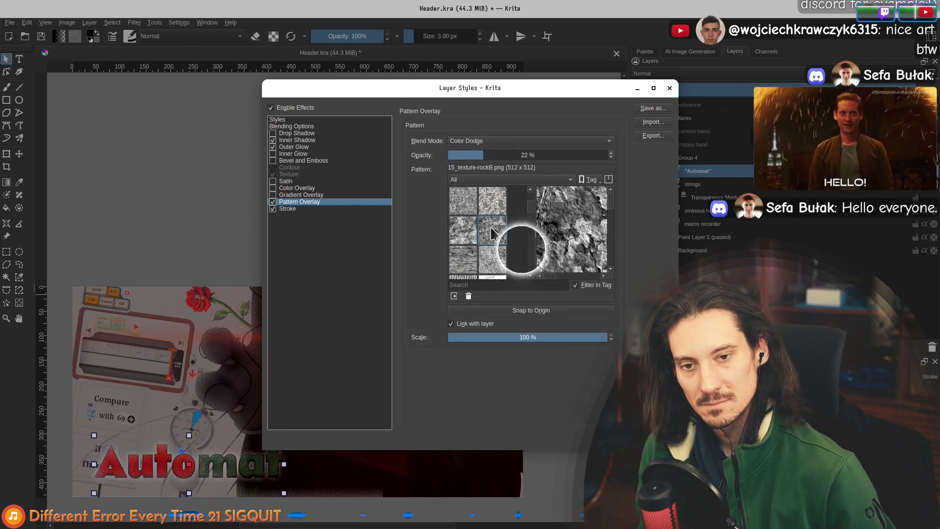
left_click(491, 267)
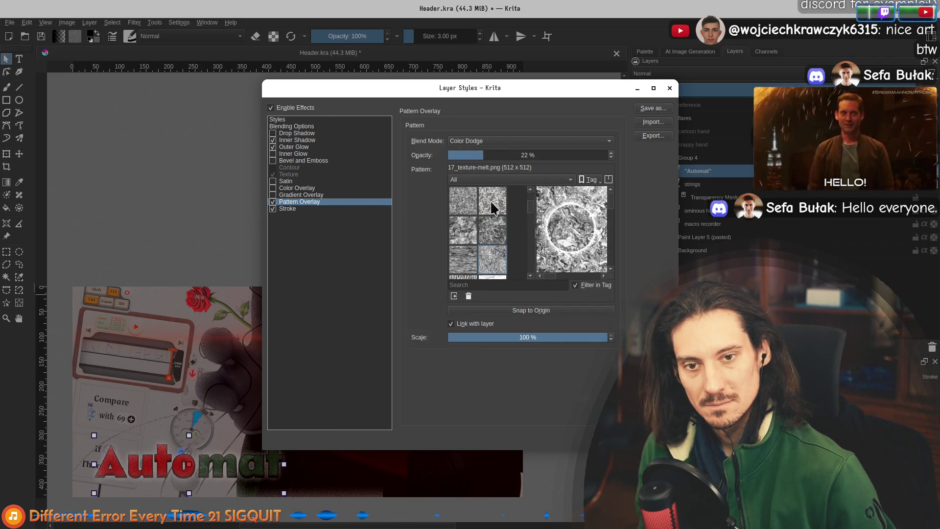
mouse_move(491, 202)
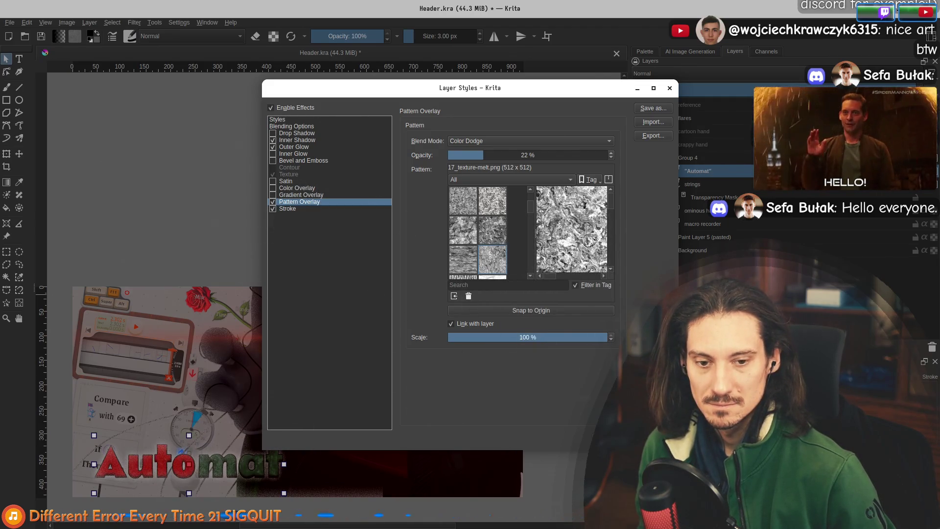
Close Layer Styles, pan the banner into view and enter text editing on the Automat title
key("Return")
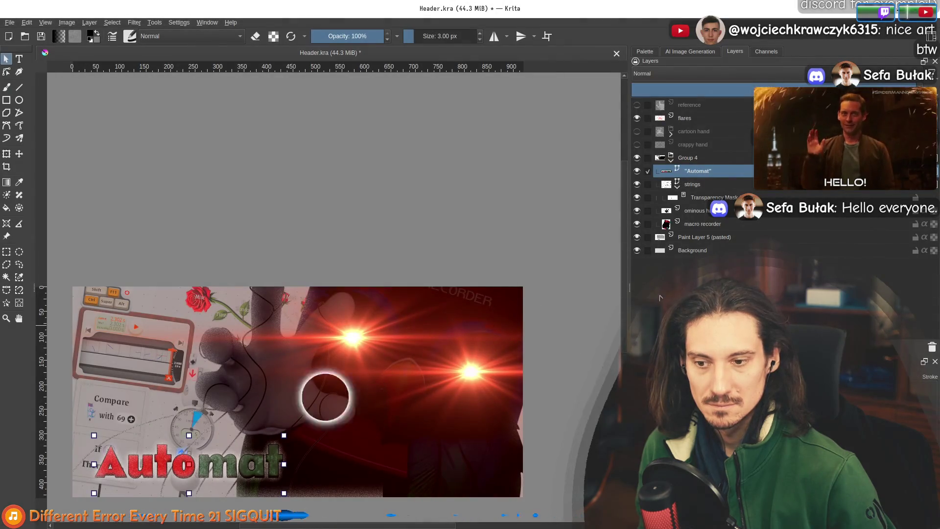
scroll(510, 267, "down", 2)
scroll(392, 329, "up", 5)
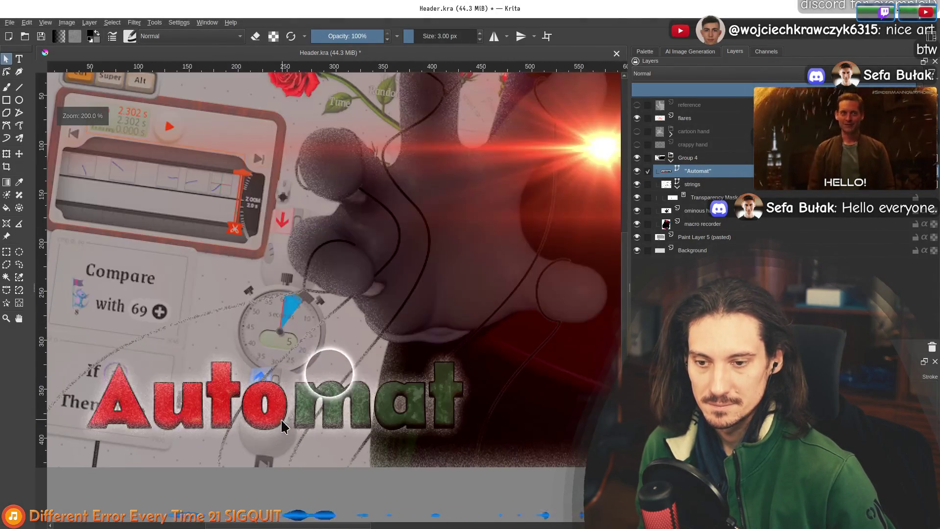
key("1")
left_click_drag(426, 271, 358, 293)
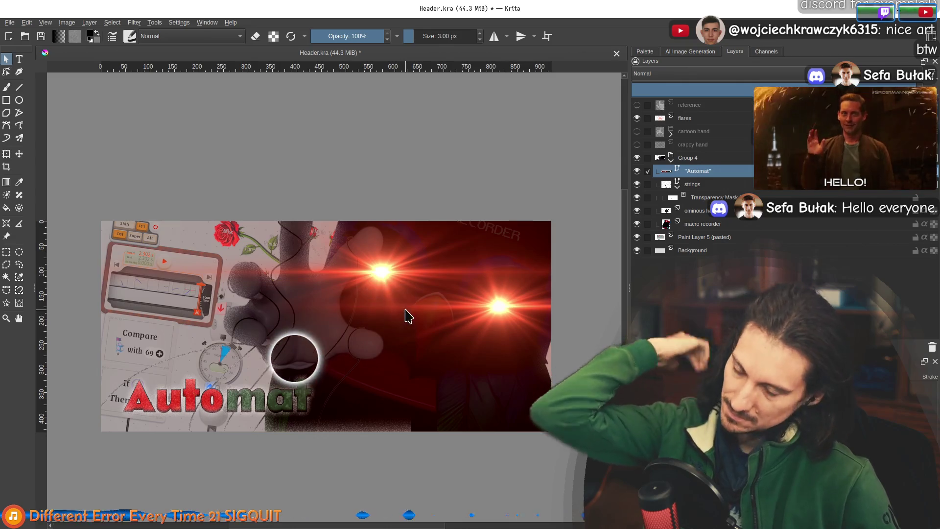
scroll(323, 327, "down", 2)
scroll(338, 348, "down", 1)
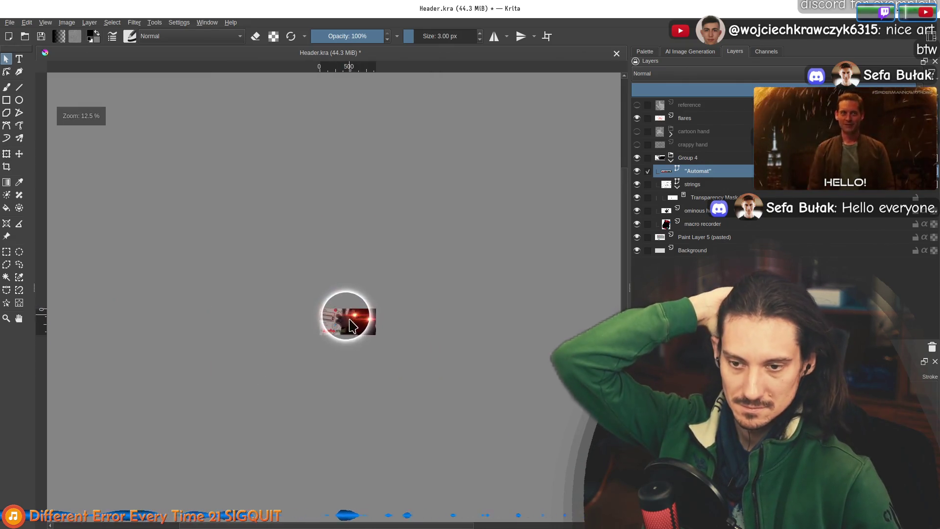
scroll(341, 349, "up", 1)
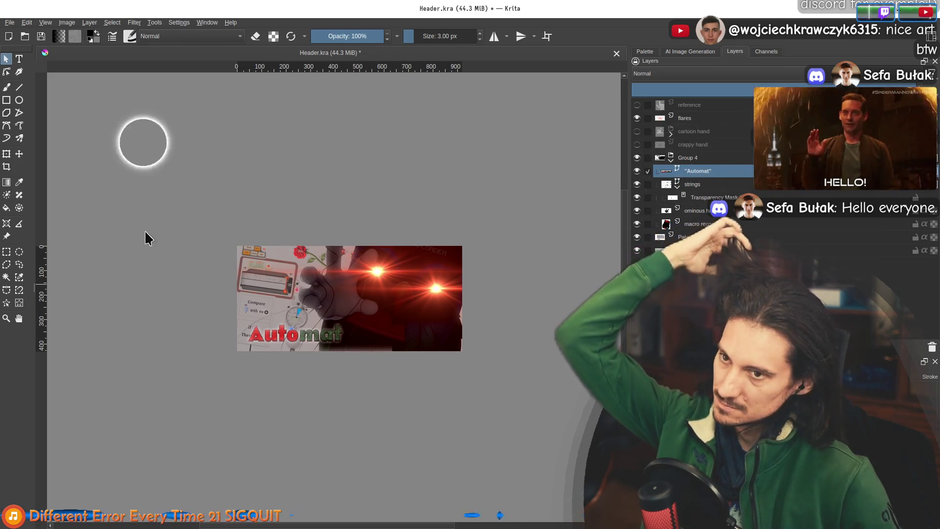
double_click(277, 333)
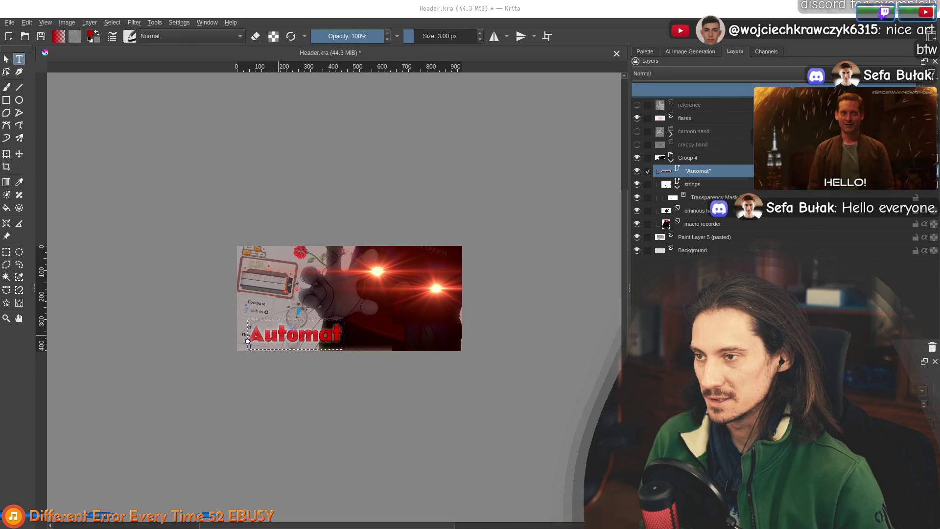
Undo the title's colour change and reopen the Automat text in the text editor for a black fill
key("ctrl+z")
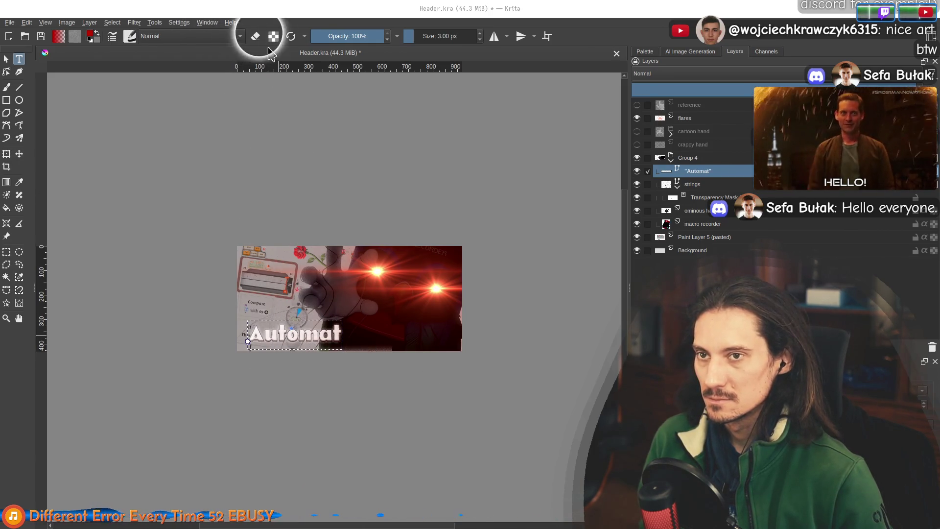
key("Escape")
key("1")
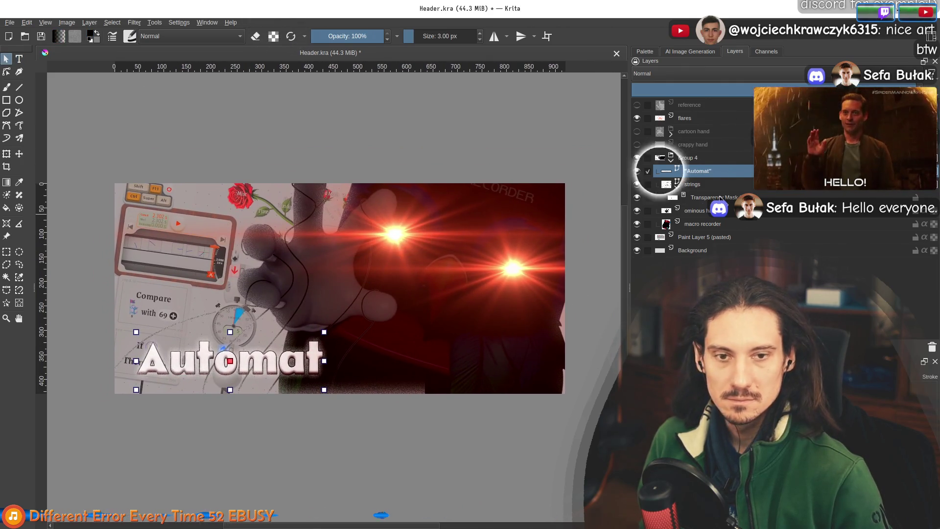
double_click(735, 186)
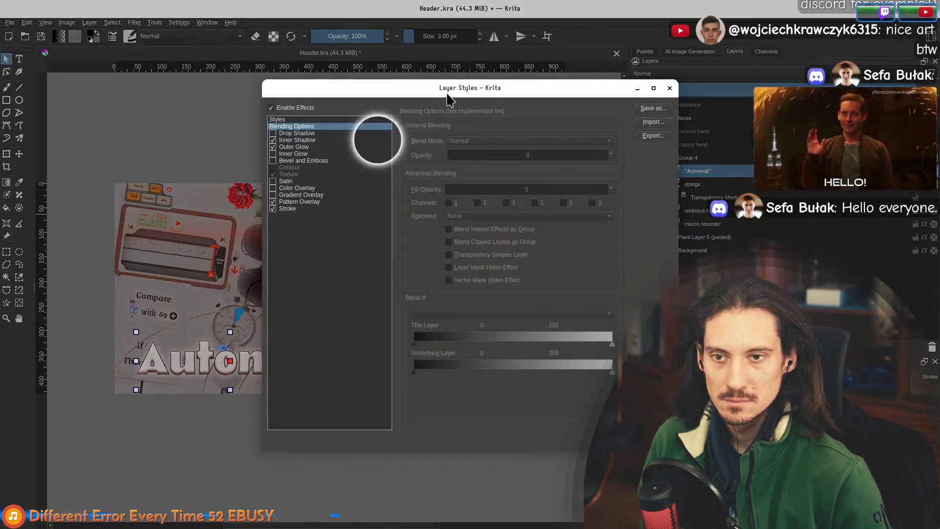
left_click(694, 94)
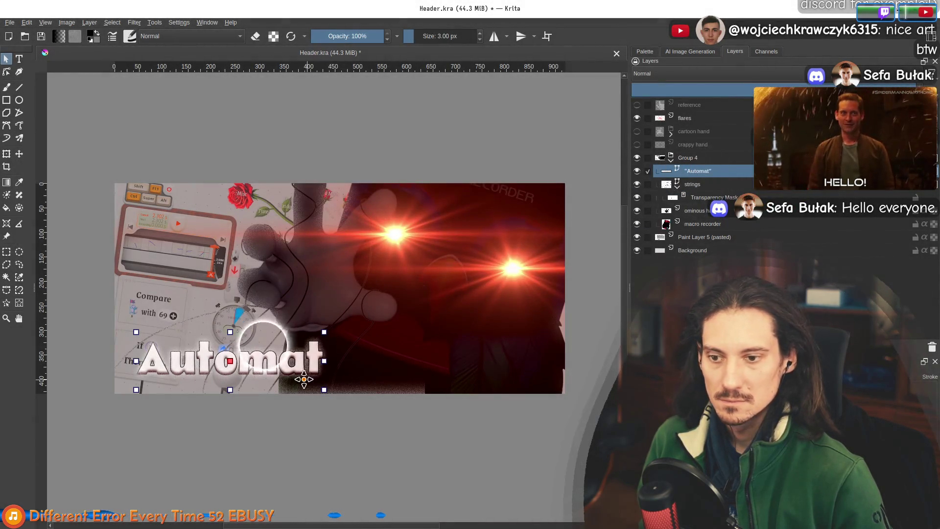
double_click(286, 372)
key("alt+Tab")
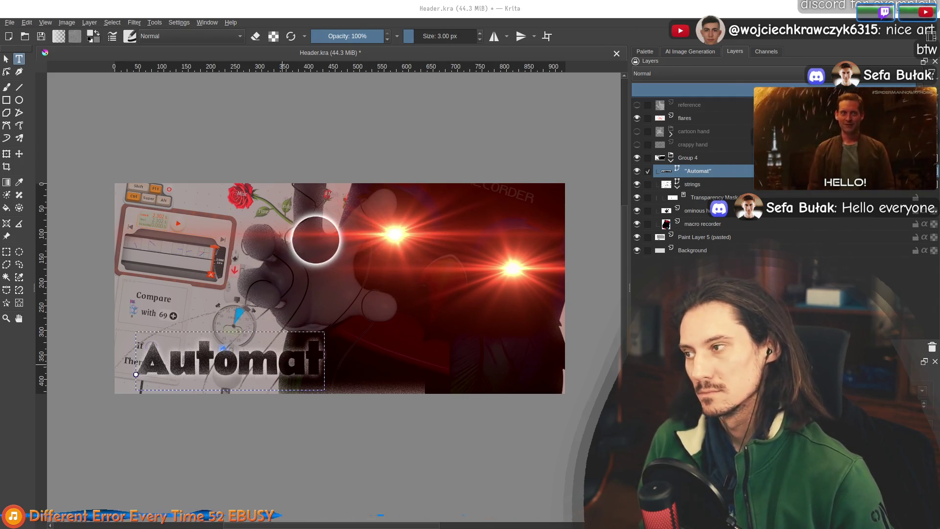
Exit text editing on the Automat title and pan the banner lower in the view
key("Escape")
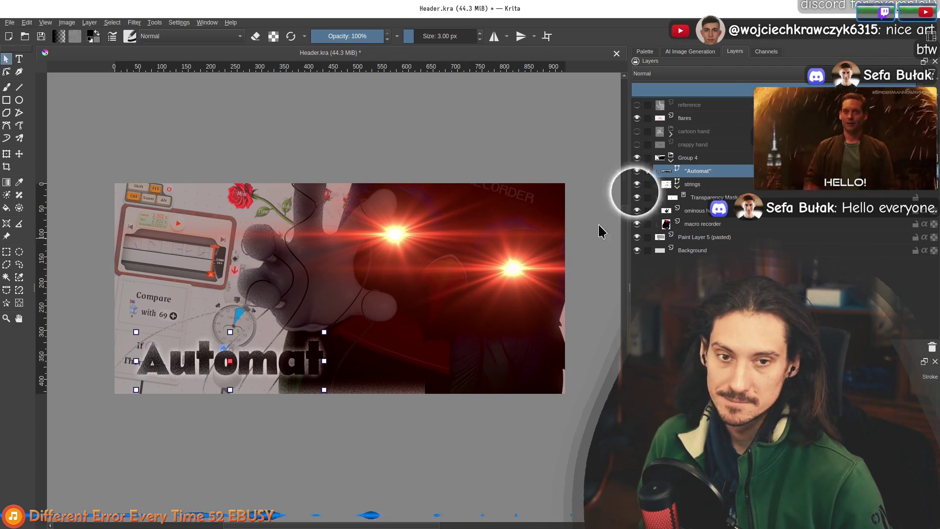
right_click(722, 172)
left_click(725, 178)
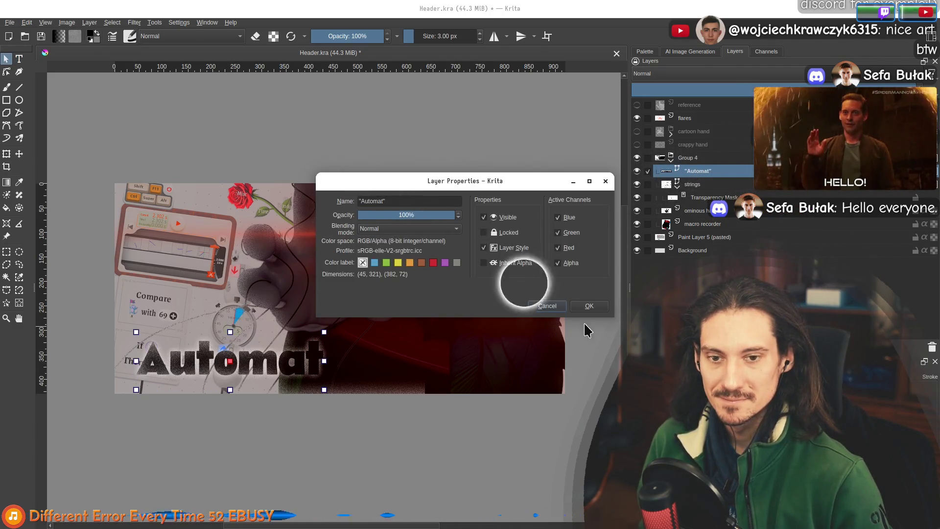
left_click(558, 304)
left_click_drag(460, 244, 406, 352)
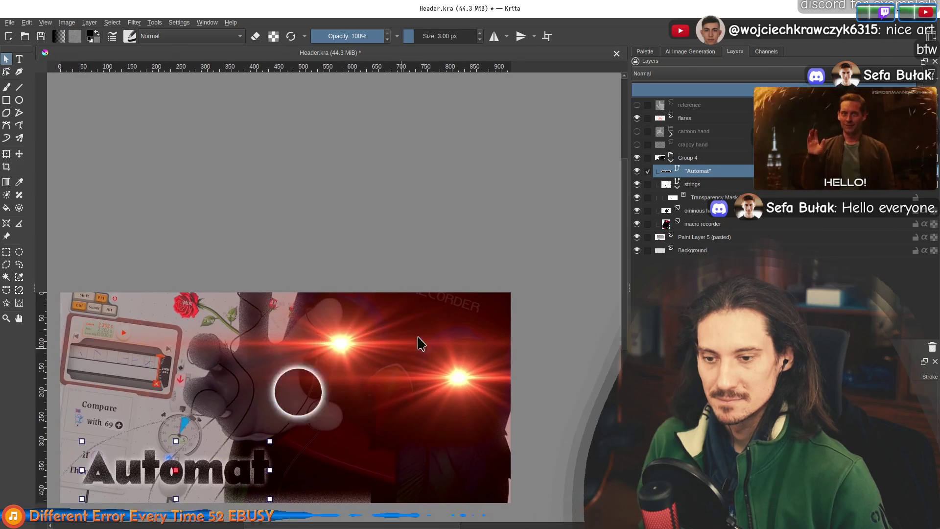
In the Automat layer's Layer Style, set the Stroke colour to white
right_click(705, 172)
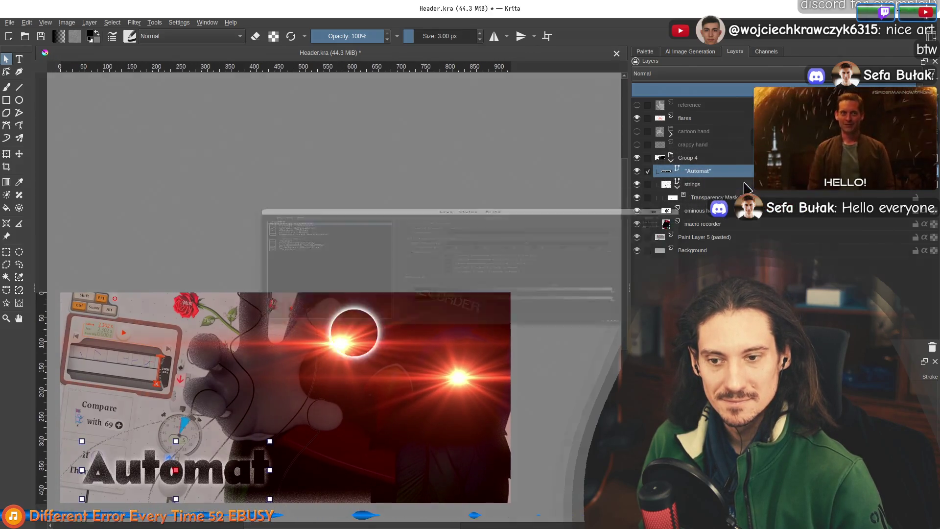
left_click(735, 184)
left_click(288, 209)
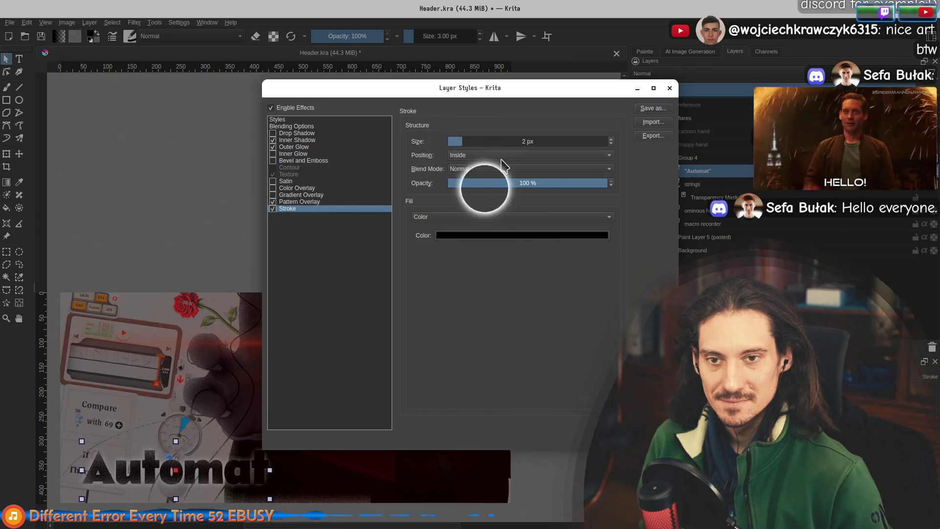
left_click(479, 235)
left_click(373, 233)
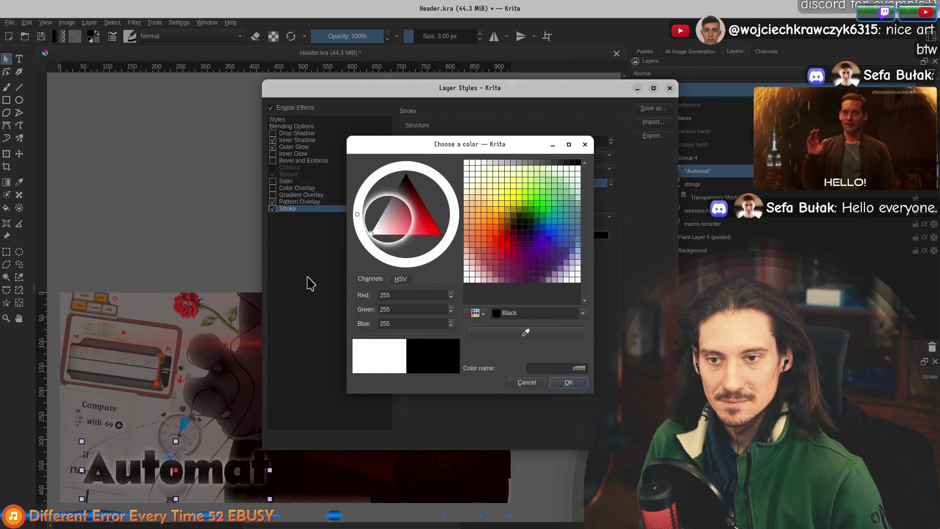
left_click(568, 383)
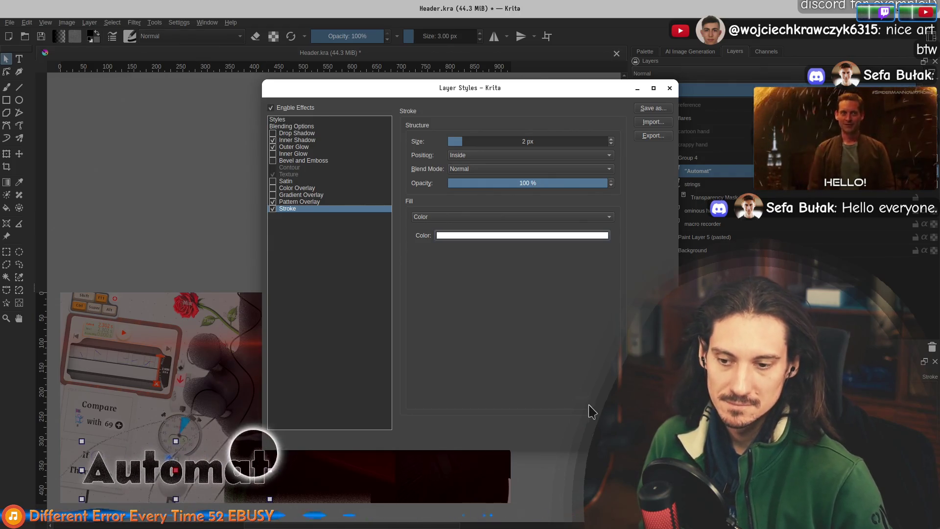
left_click(302, 140)
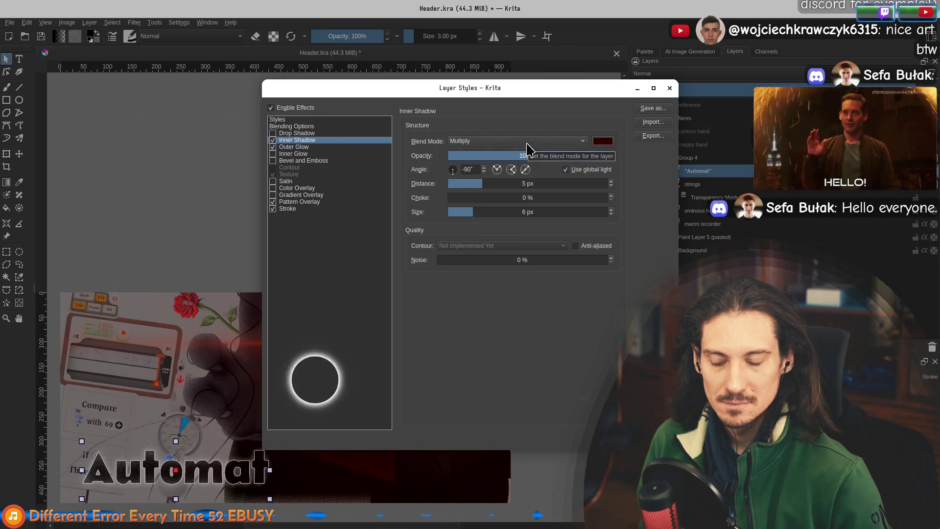
Disable the title's inner shadow, set its pattern overlay to Hard Light at 13%, and keep the stroke on
left_click(292, 147)
left_click(297, 202)
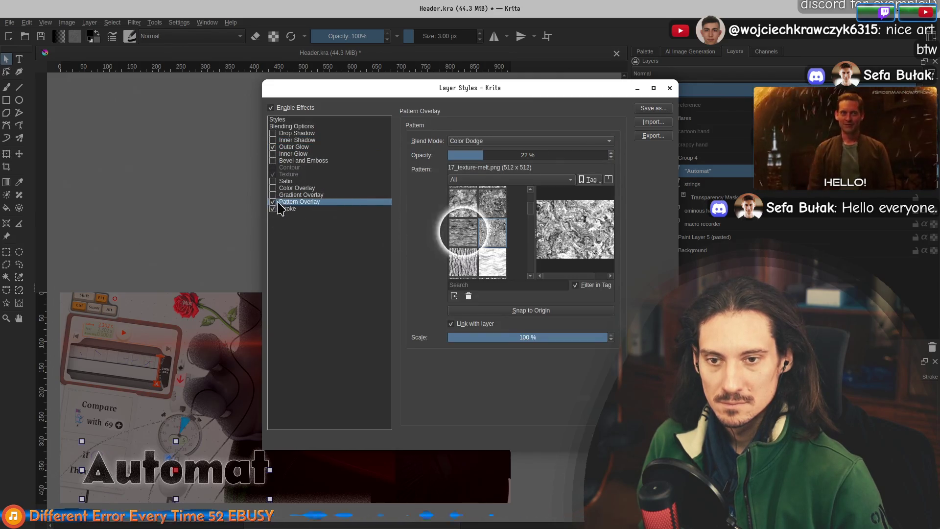
left_click(517, 142)
left_click(506, 147)
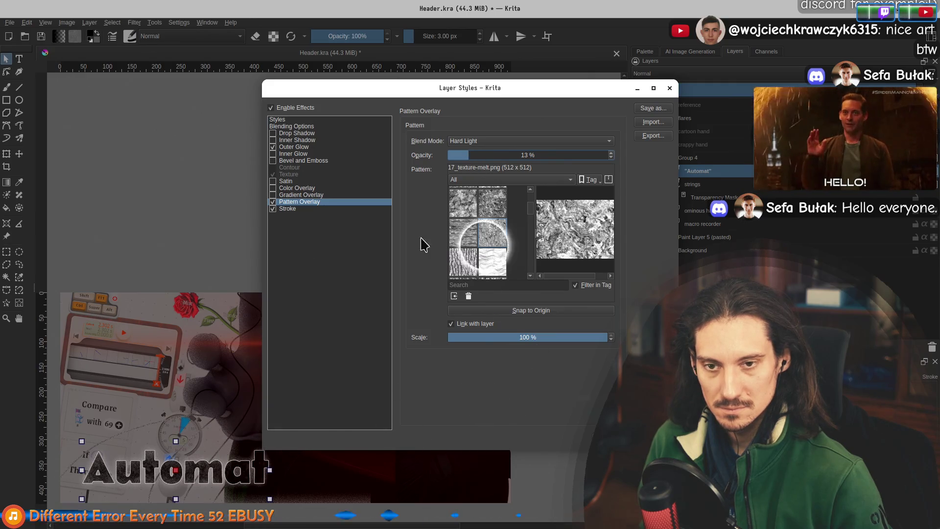
left_click(273, 209)
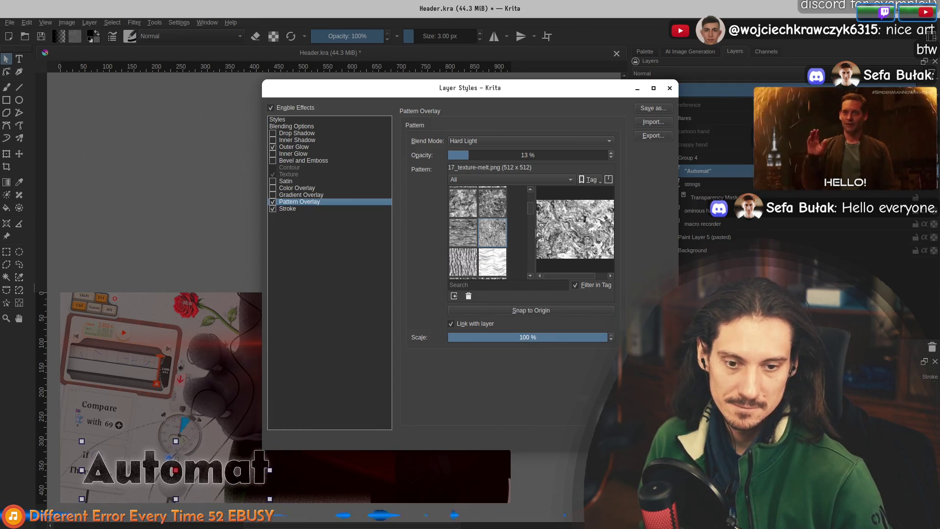
key("Return")
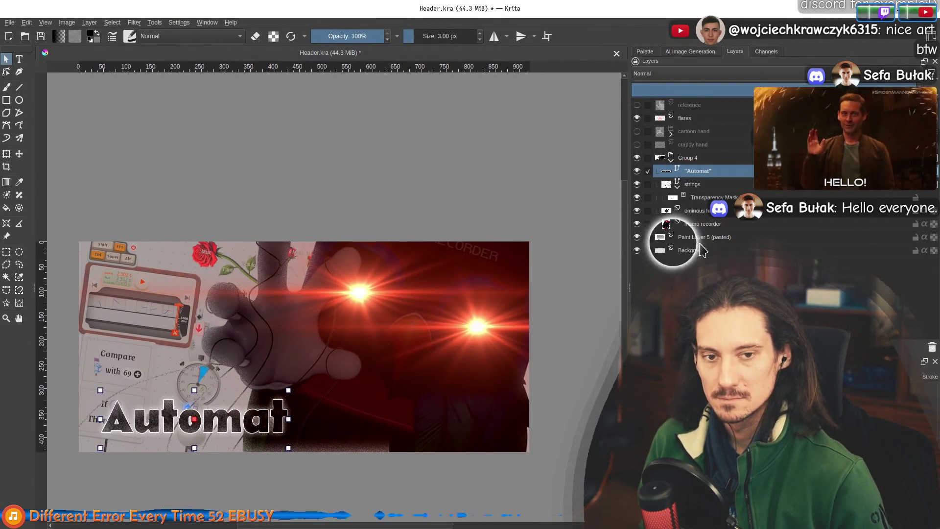
left_click(701, 251)
scroll(309, 267, "down", 5)
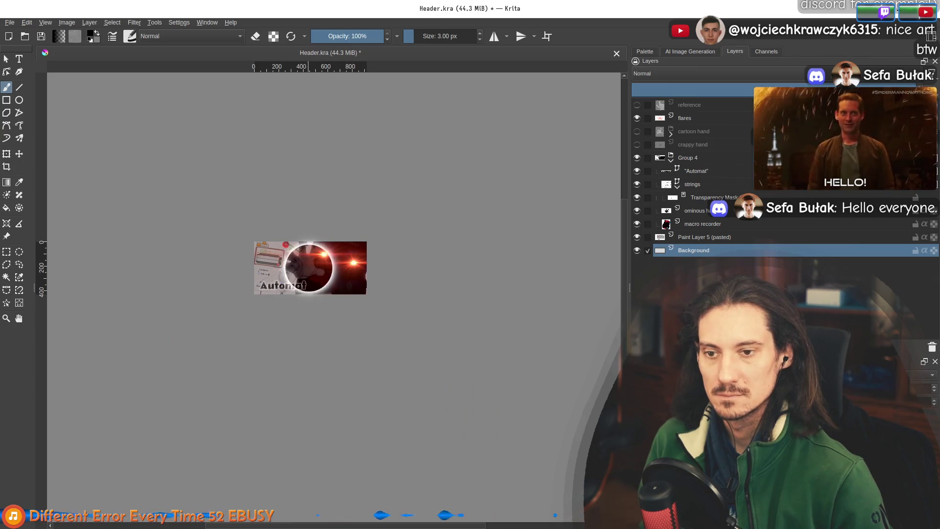
scroll(269, 283, "up", 7)
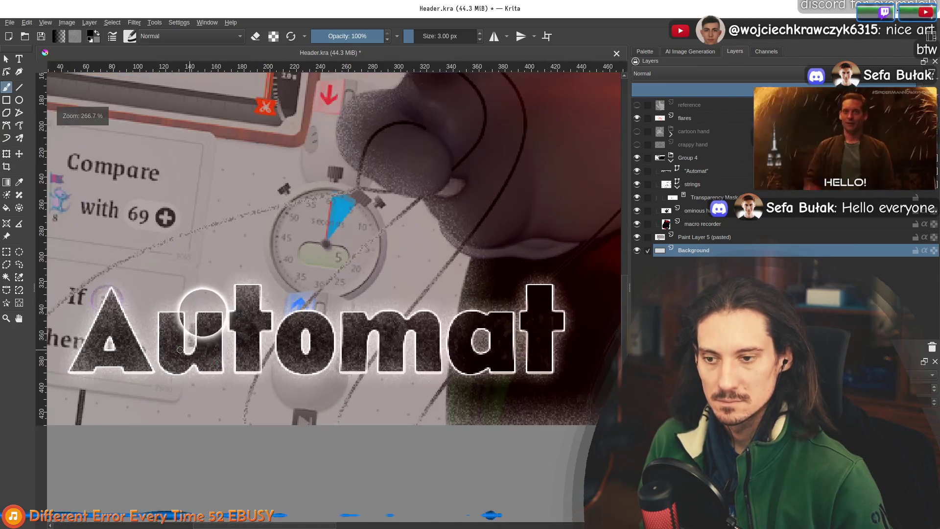
scroll(180, 310, "down", 2)
scroll(147, 321, "down", 2)
left_click_drag(407, 245, 356, 313)
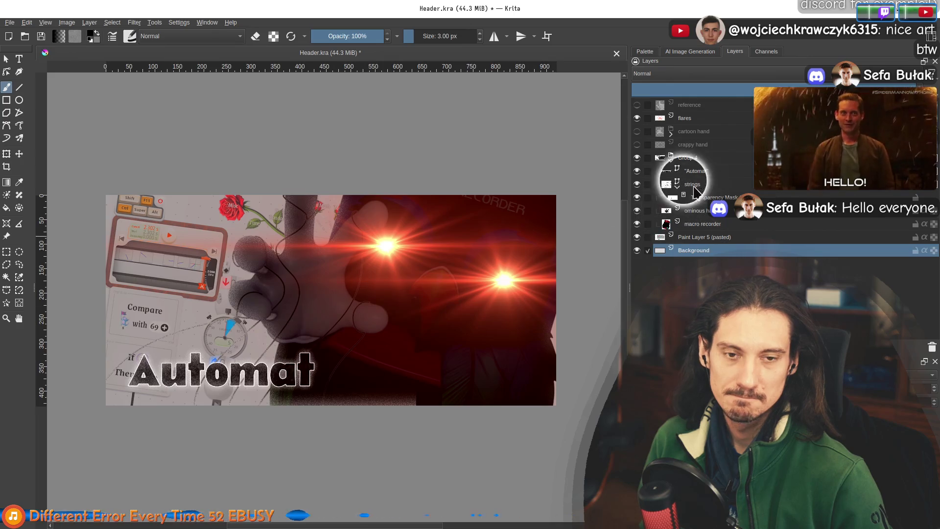
right_click(706, 172)
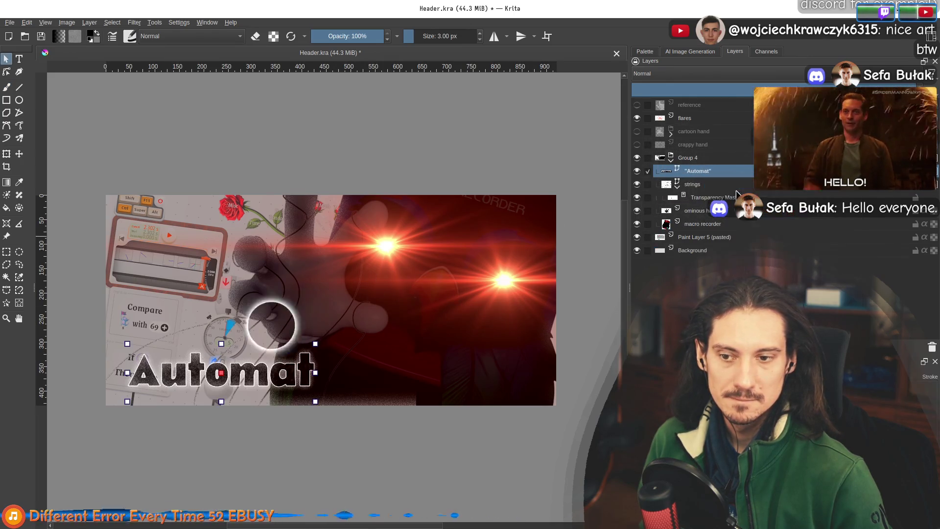
left_click(735, 190)
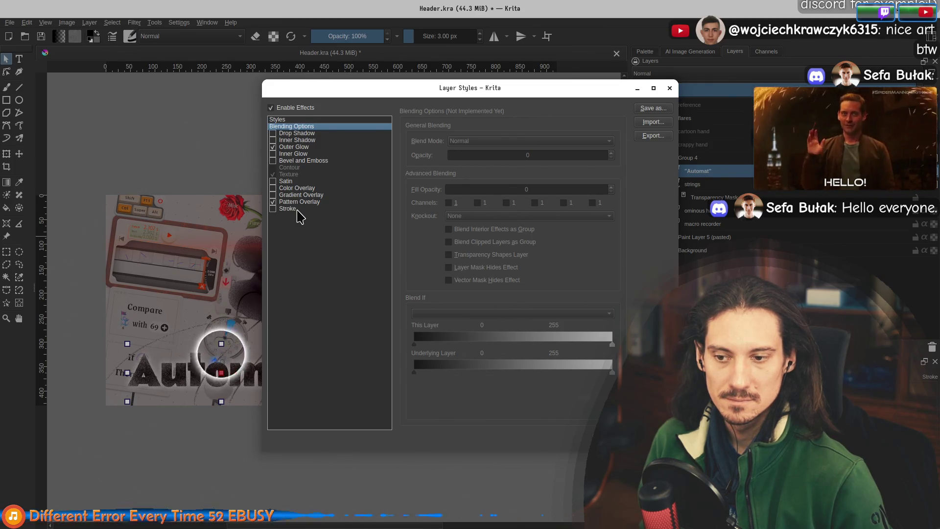
key("Return")
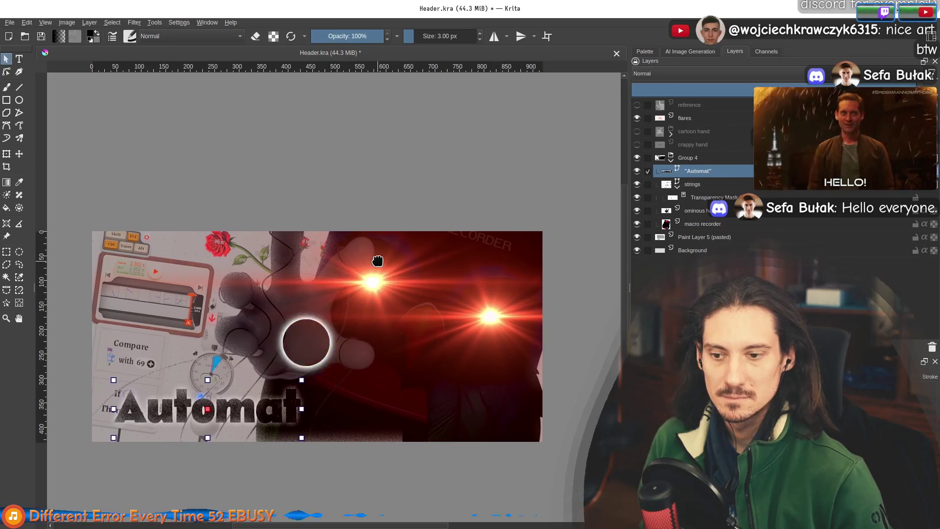
right_click(707, 176)
left_click(730, 191)
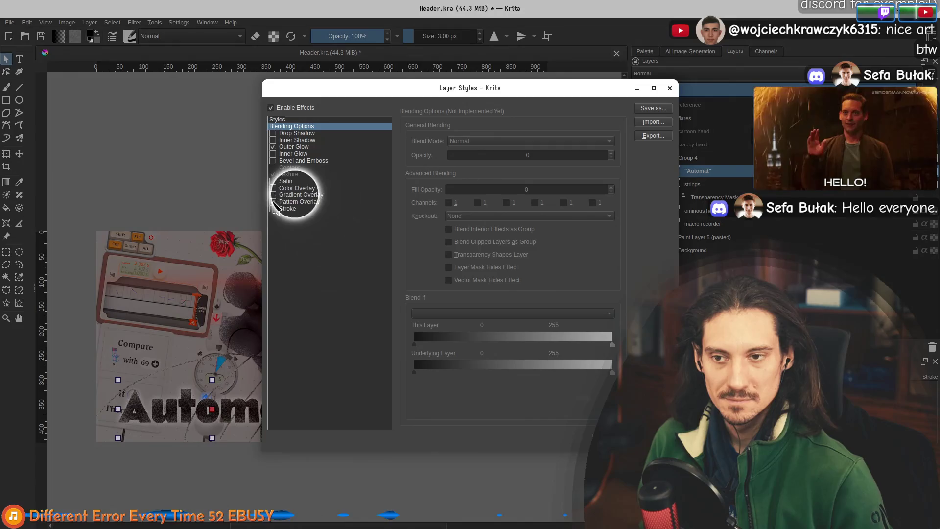
left_click(296, 202)
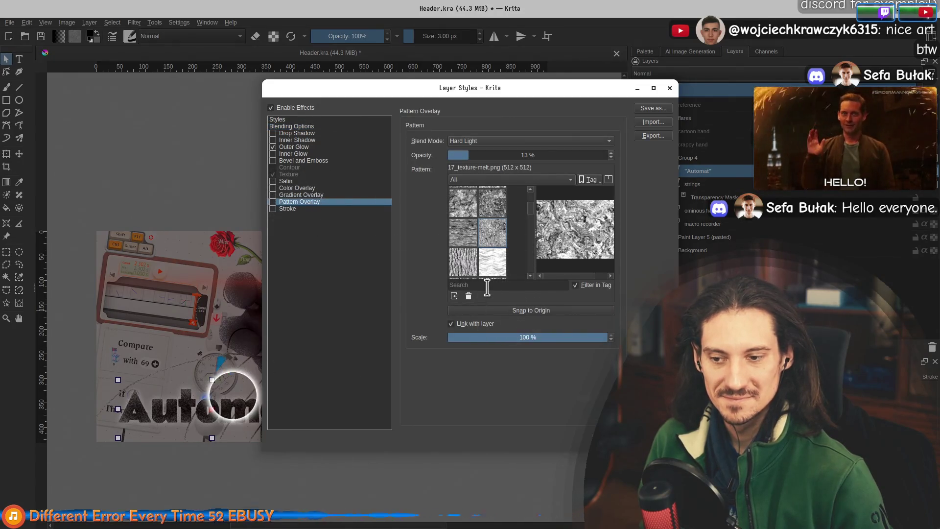
key("Escape")
key("b")
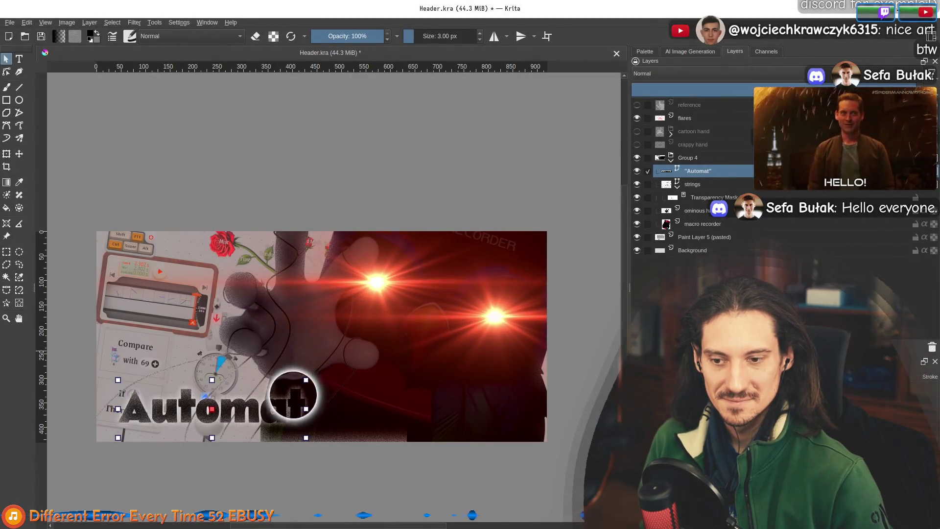
left_click(693, 249)
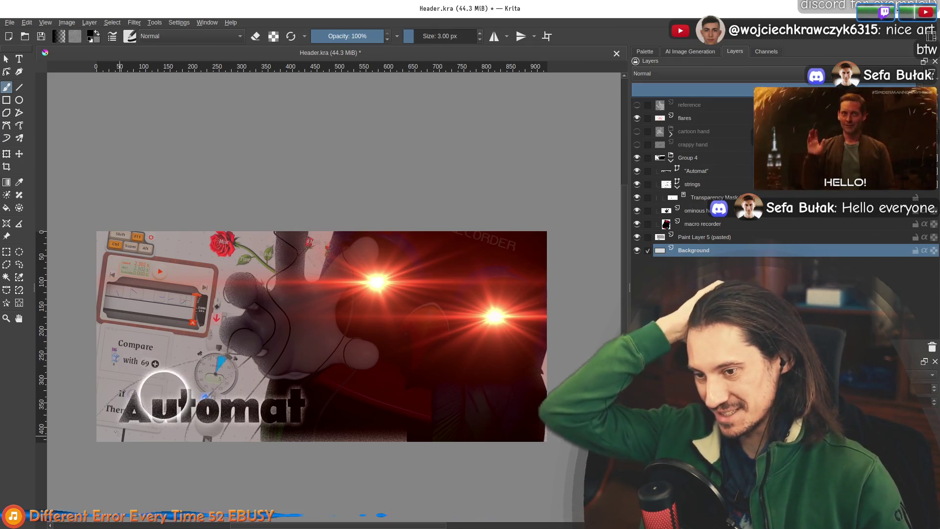
scroll(283, 377, "up", 3)
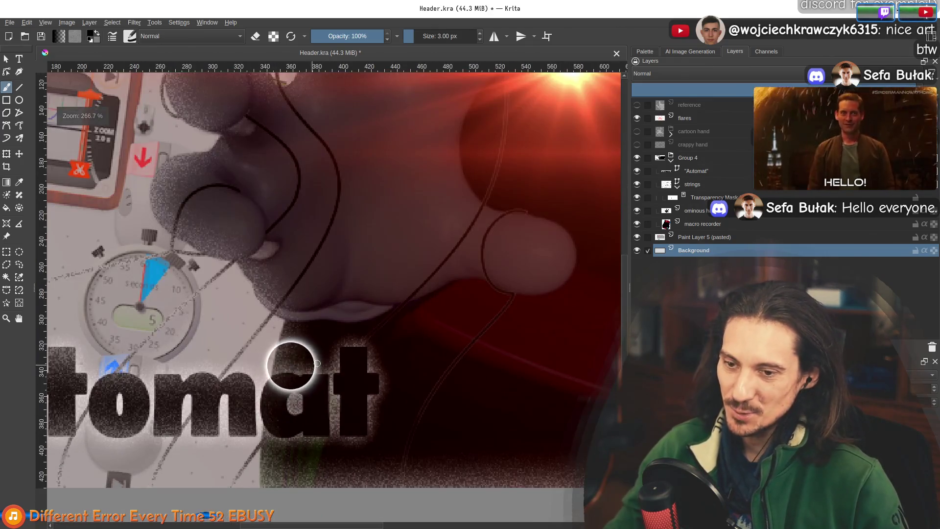
mouse_move(231, 377)
left_mouse_down()
mouse_move(263, 378)
mouse_move(185, 357)
mouse_move(312, 345)
left_mouse_up()
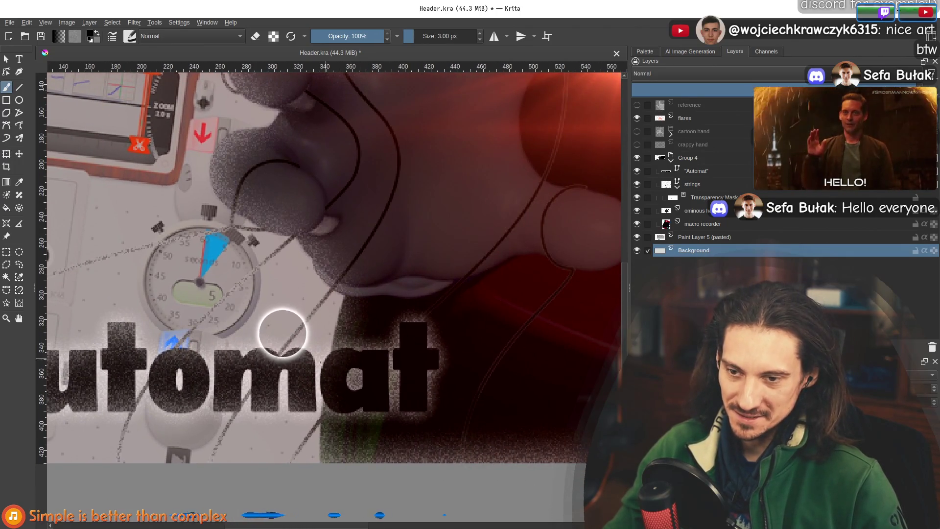
scroll(389, 353, "down", 3)
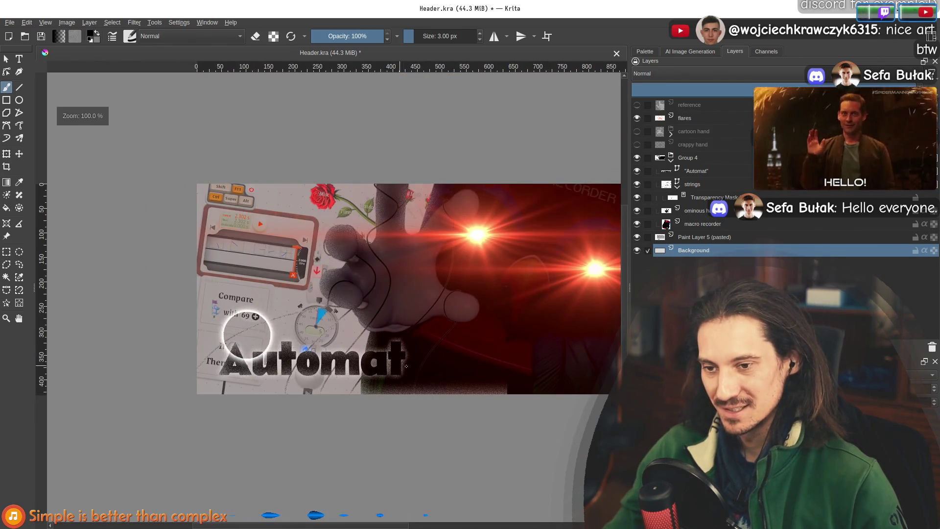
scroll(311, 300, "down", 1)
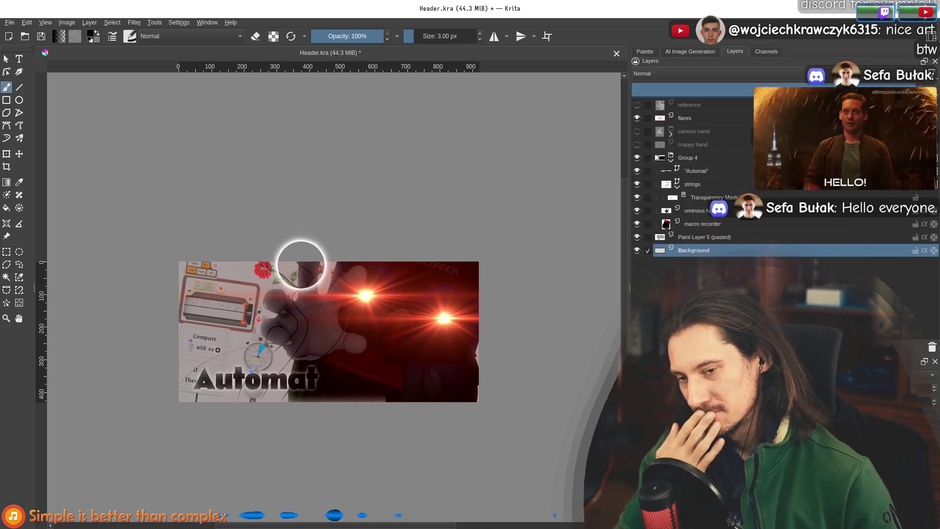
scroll(231, 269, "down", 5)
scroll(300, 278, "up", 5)
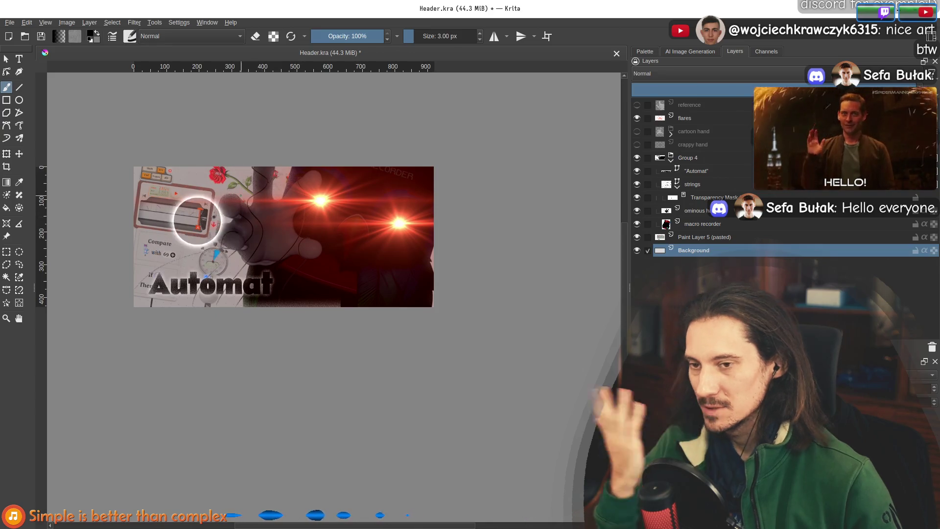
Save Header.kra and export the banner as Header.png in PNG format
left_click(10, 23)
left_click(21, 71)
left_click(9, 23)
left_click(44, 113)
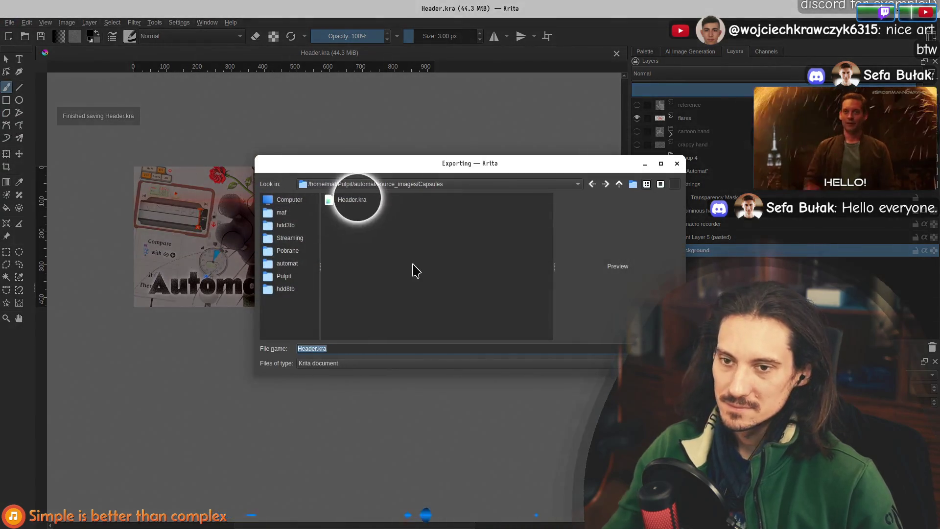
left_click(359, 364)
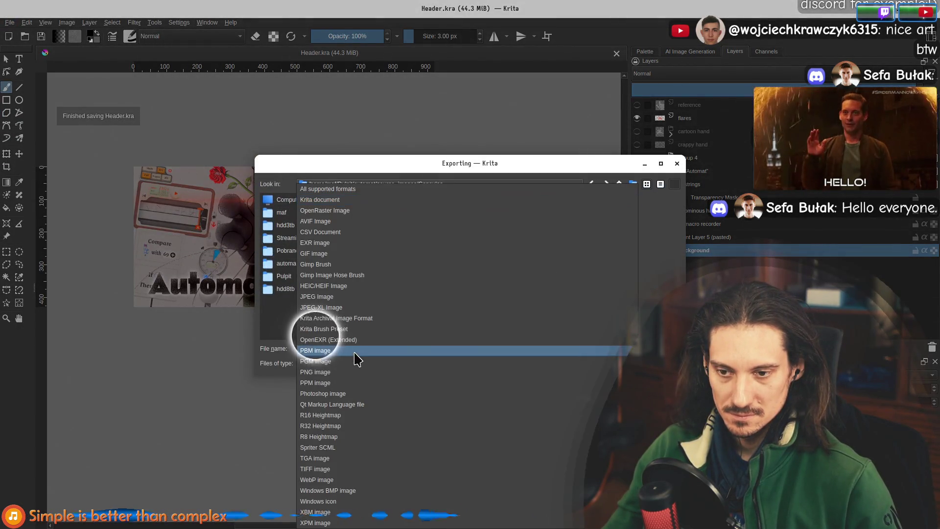
left_click(343, 372)
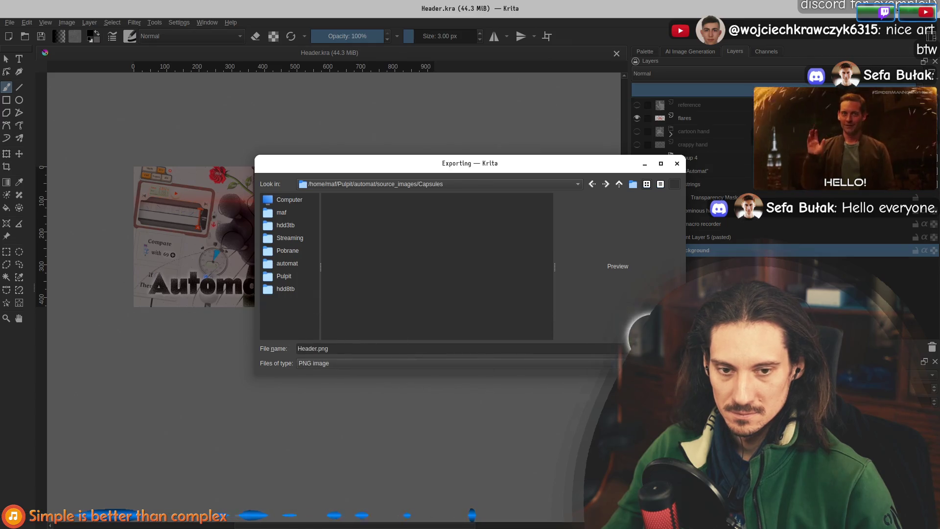
key("Return")
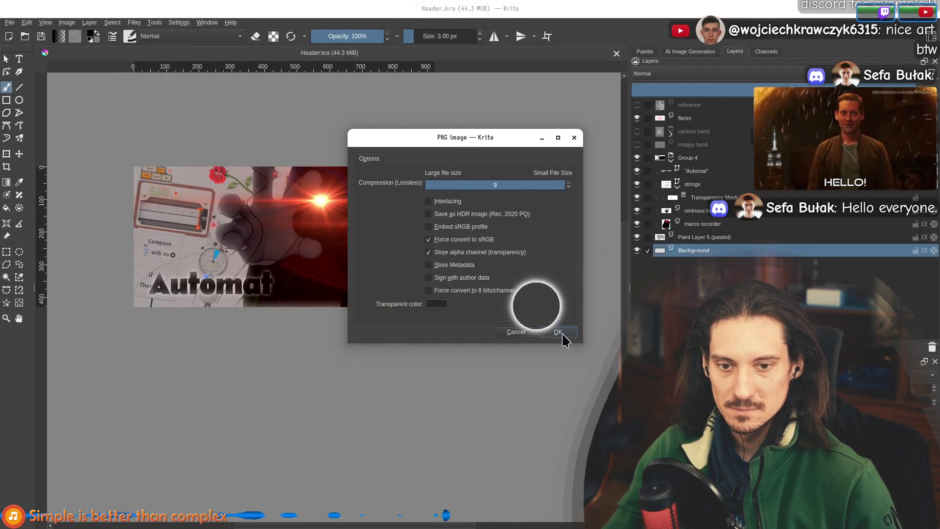
left_click(560, 333)
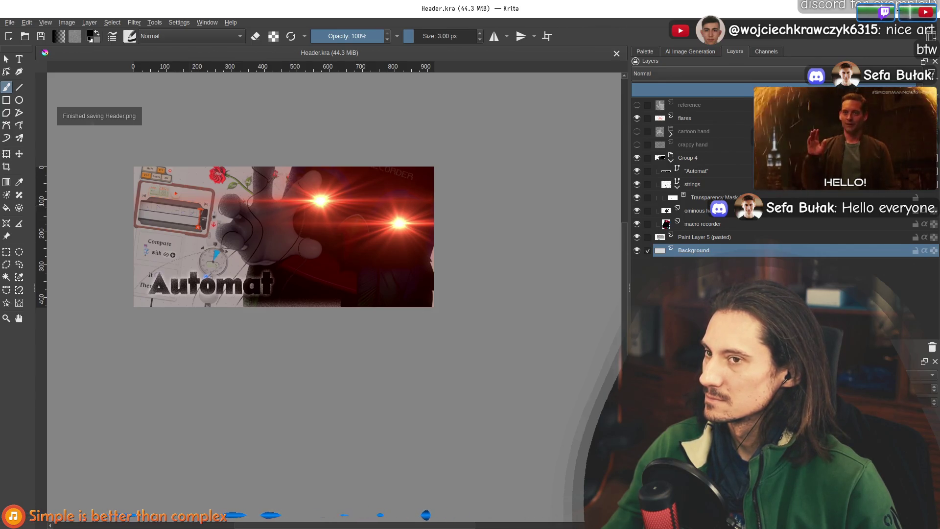
Export the banner again, overwriting Header.png, then switch to the Automat app
left_click(9, 23)
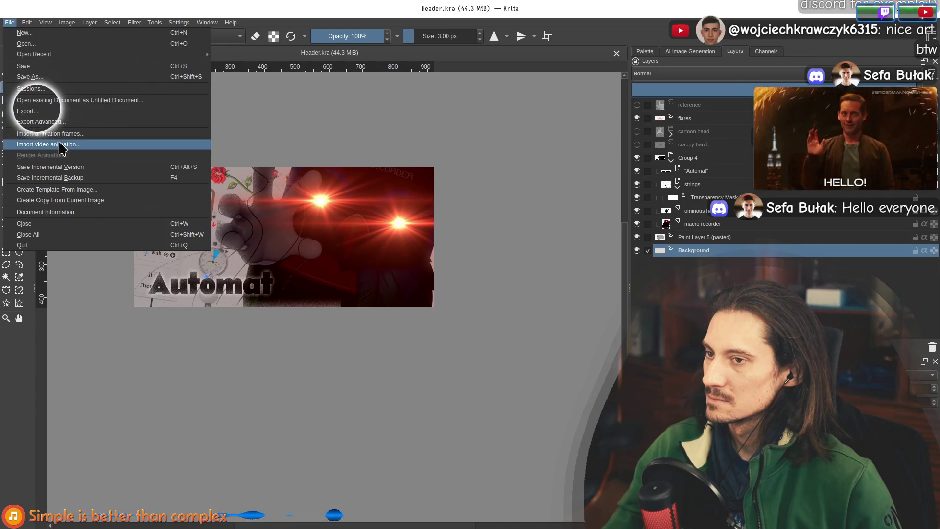
left_click(28, 111)
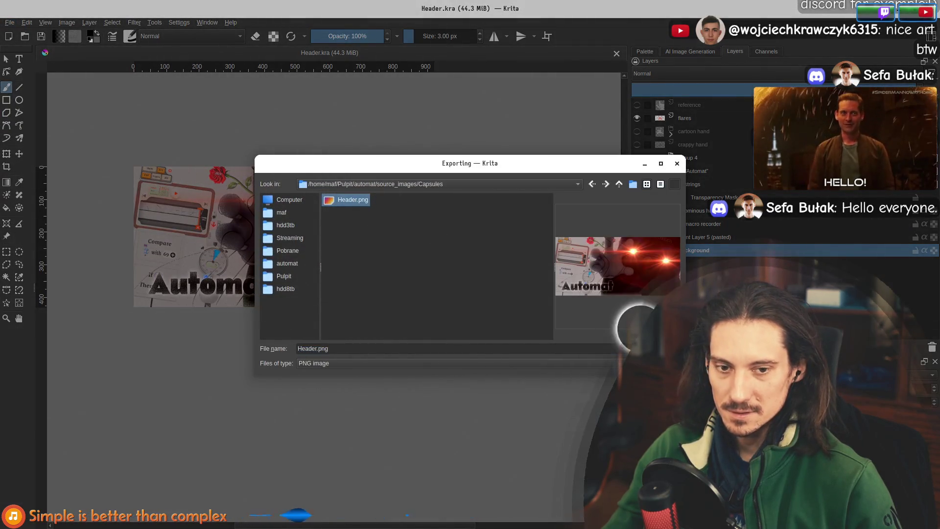
key("Return")
left_click(494, 287)
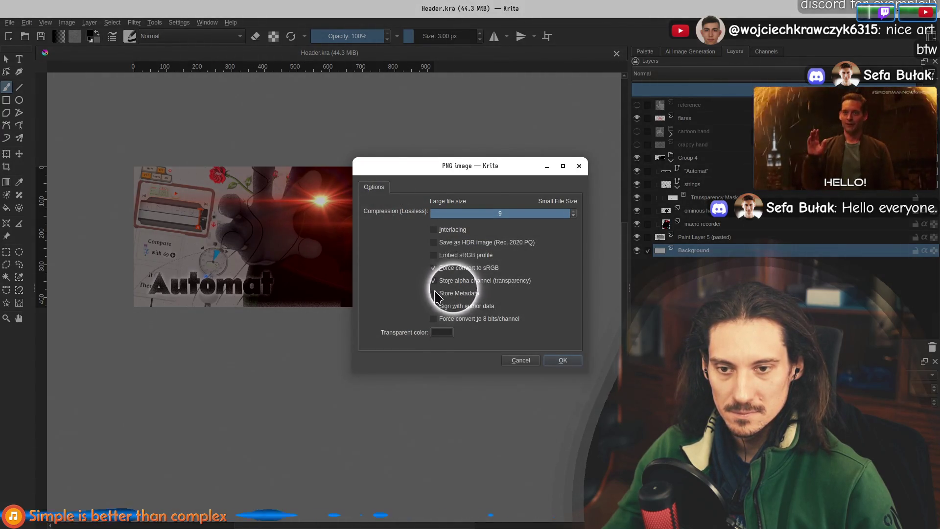
left_click(563, 361)
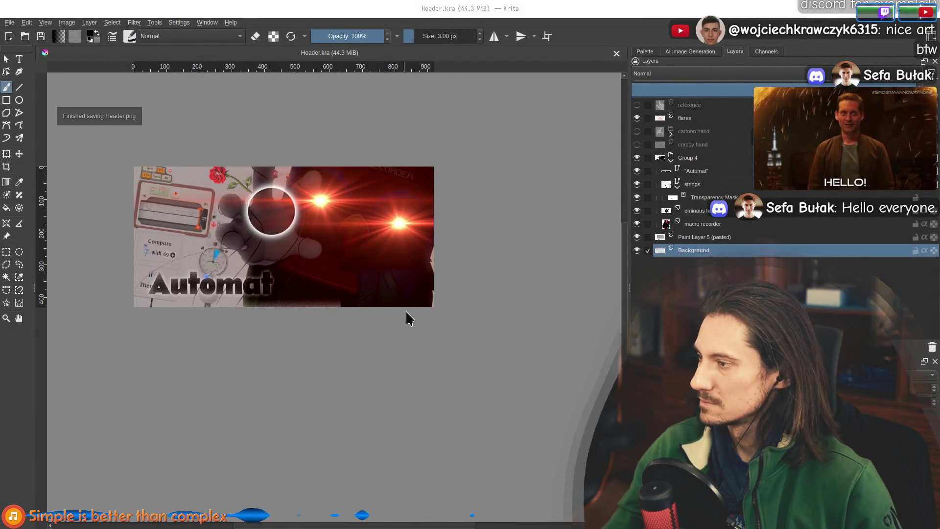
key("alt+Tab")
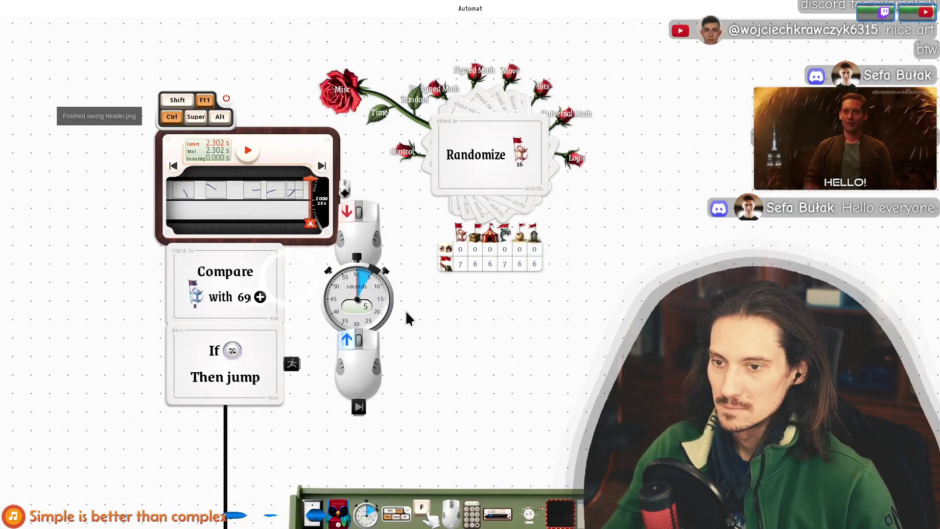
In Nemo, browse to automat/source_images/Capsules and select the exported Header.png
key("super+e")
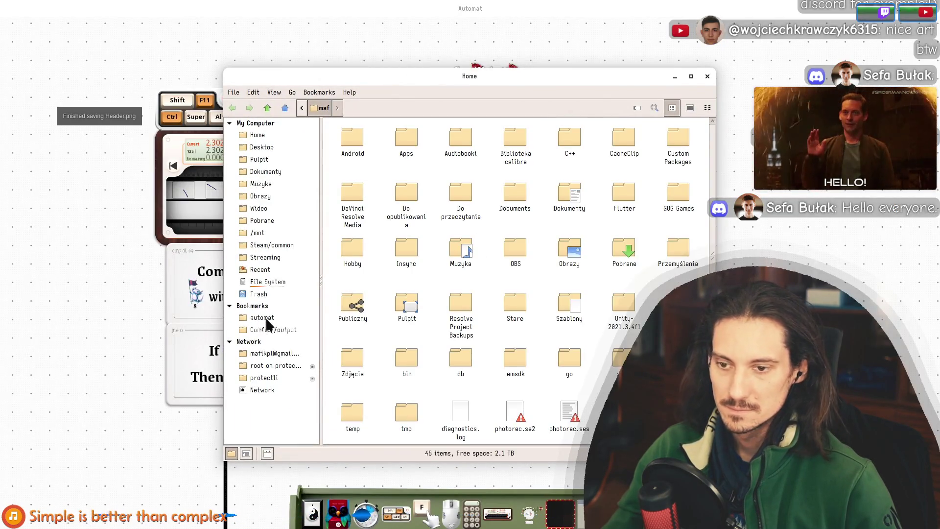
left_click(267, 320)
double_click(618, 147)
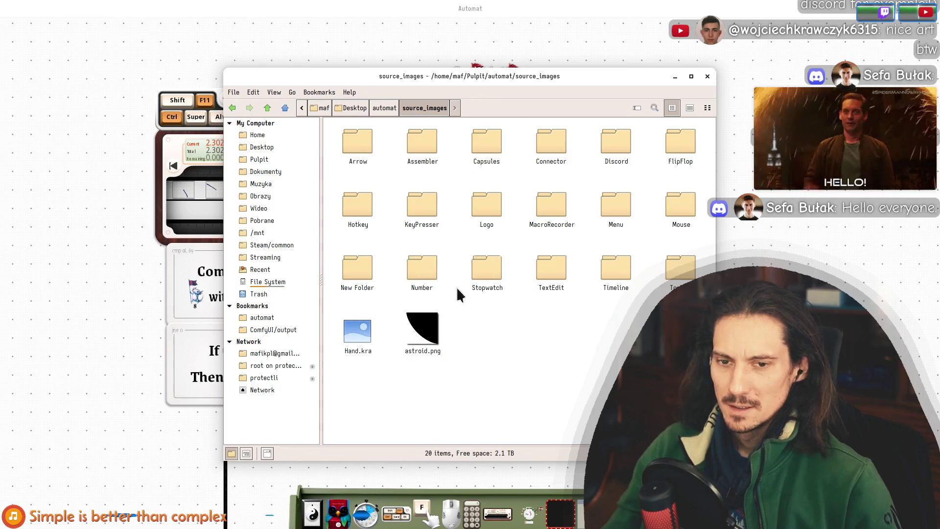
double_click(494, 139)
left_click(427, 150)
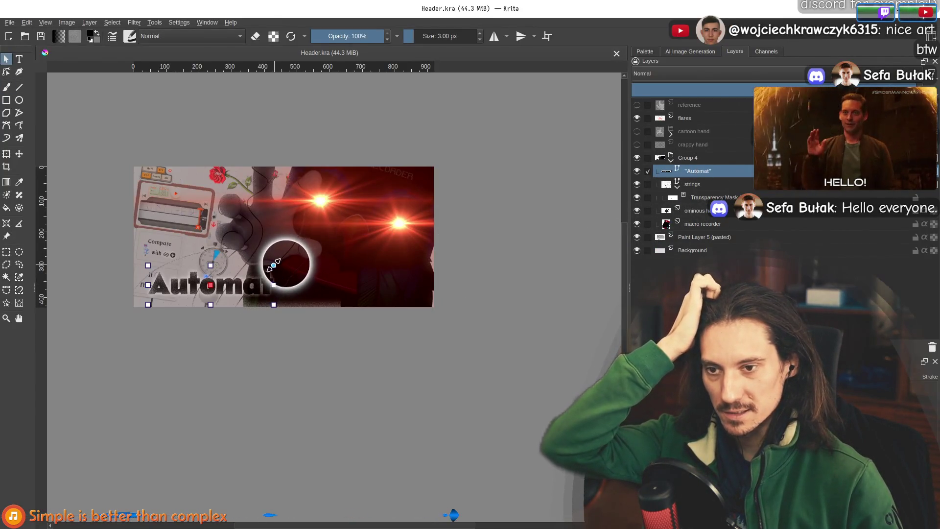
Shift the glowing circle slightly right and enlarge the Automat title text
left_click_drag(262, 266, 272, 266)
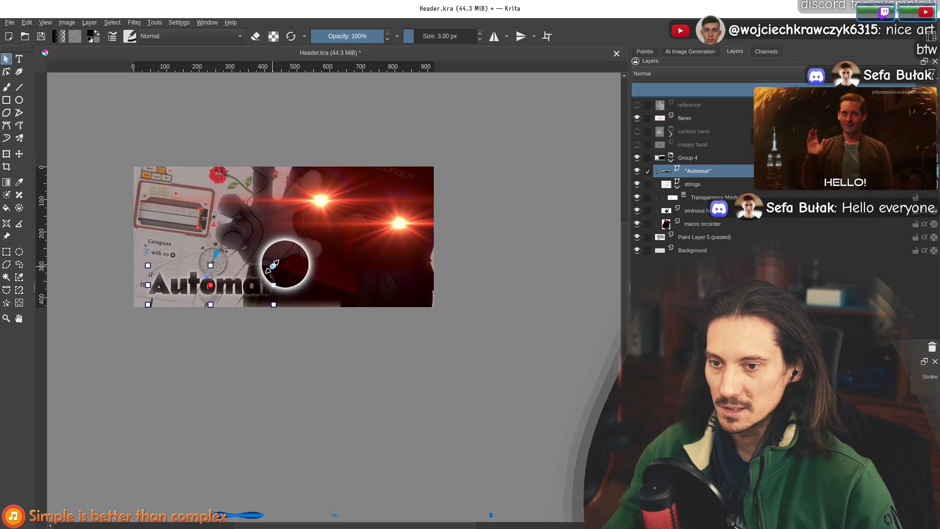
double_click(191, 275)
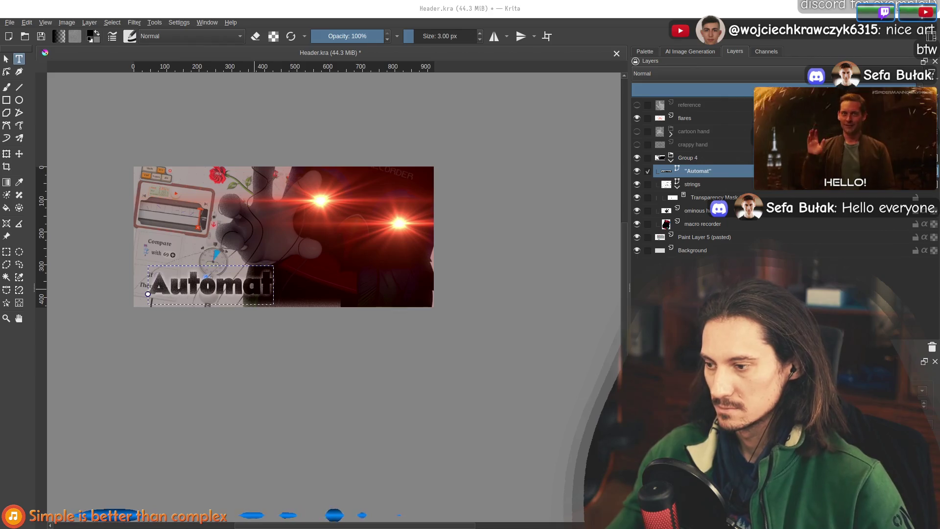
left_click_drag(258, 288, 307, 254)
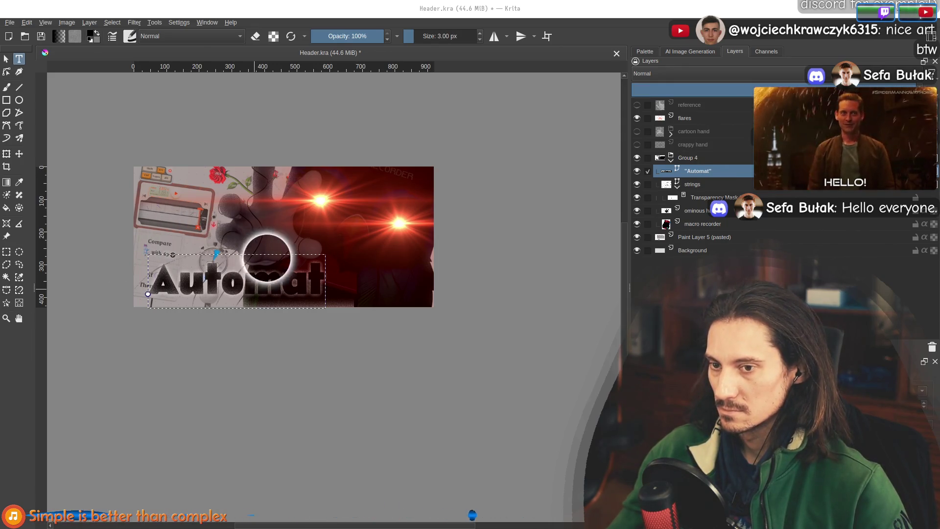
Nudge the Automat title into place and move its layer below ominous hand
key("Escape")
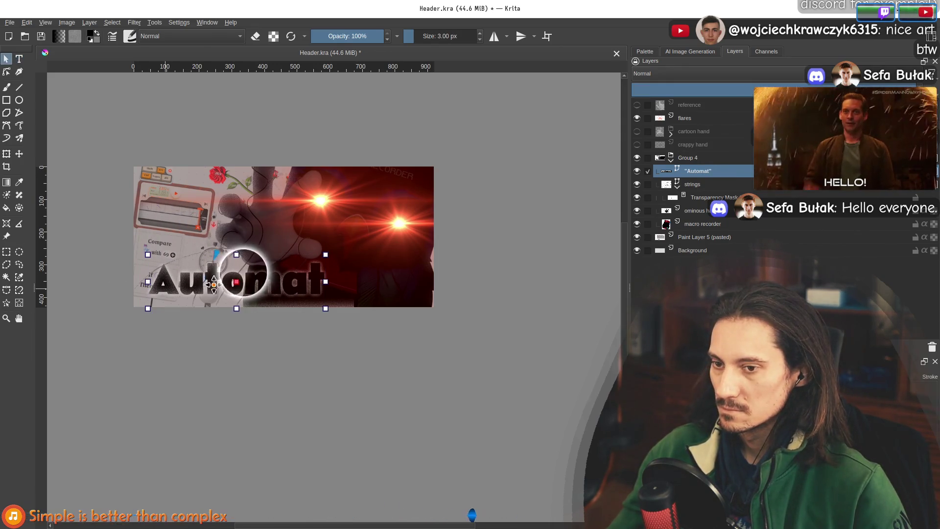
left_click_drag(269, 279, 269, 283)
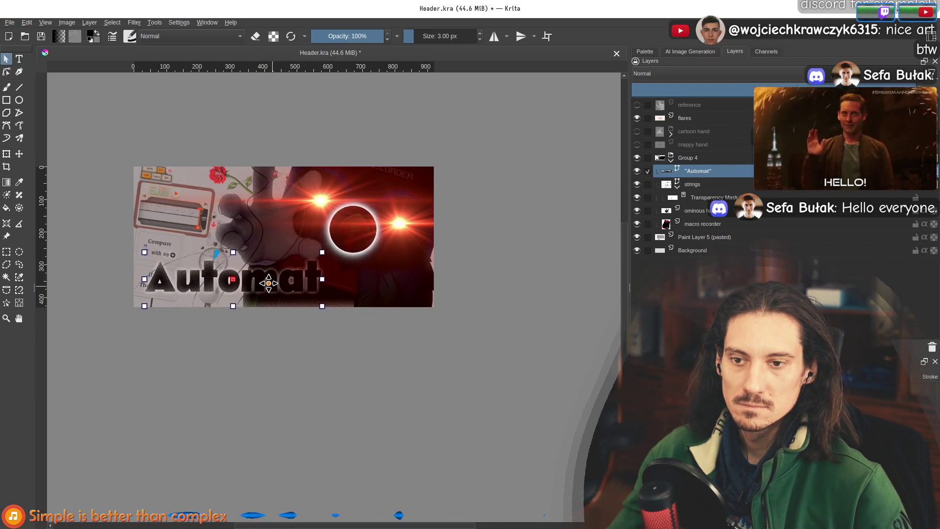
left_click_drag(269, 283, 270, 276)
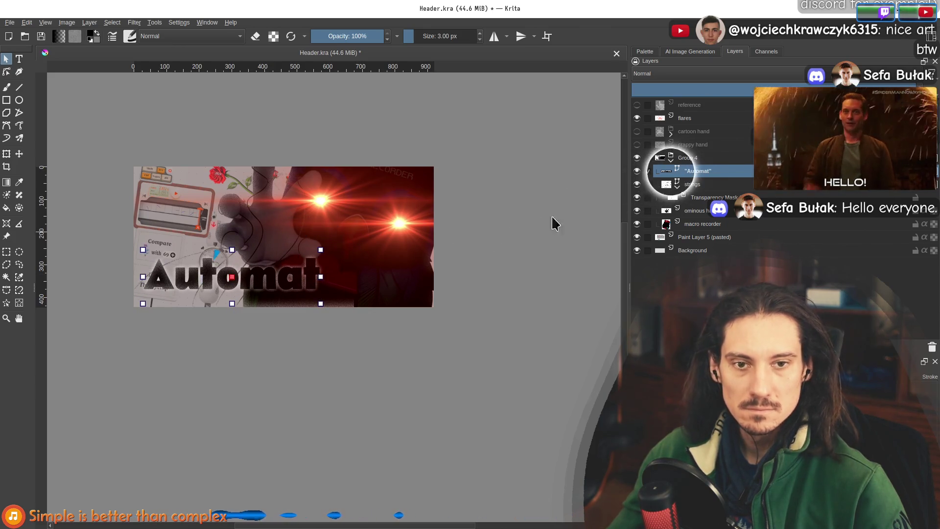
mouse_move(715, 178)
left_mouse_down()
mouse_move(693, 196)
mouse_move(715, 215)
left_mouse_up()
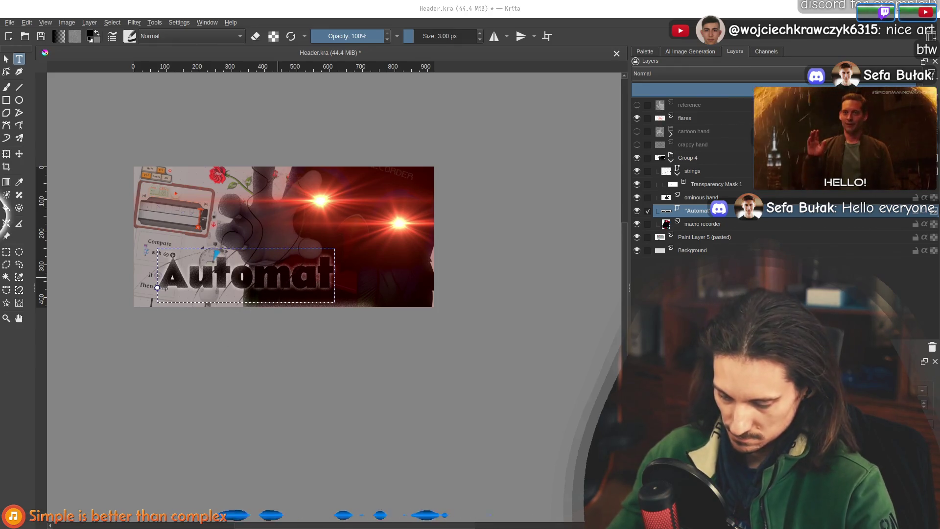
Stretch the Automat text wider and move it left and down
mouse_move(262, 273)
left_mouse_down()
mouse_move(288, 256)
mouse_move(321, 290)
mouse_move(307, 292)
left_mouse_up()
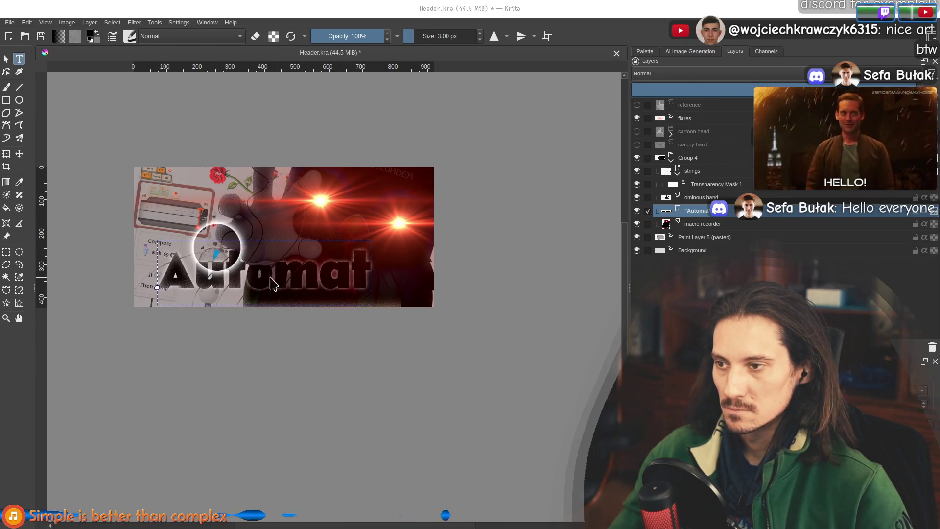
key("Escape")
mouse_move(315, 257)
left_mouse_down()
mouse_move(267, 256)
mouse_move(281, 292)
mouse_move(320, 287)
mouse_move(287, 296)
mouse_move(259, 283)
left_mouse_up()
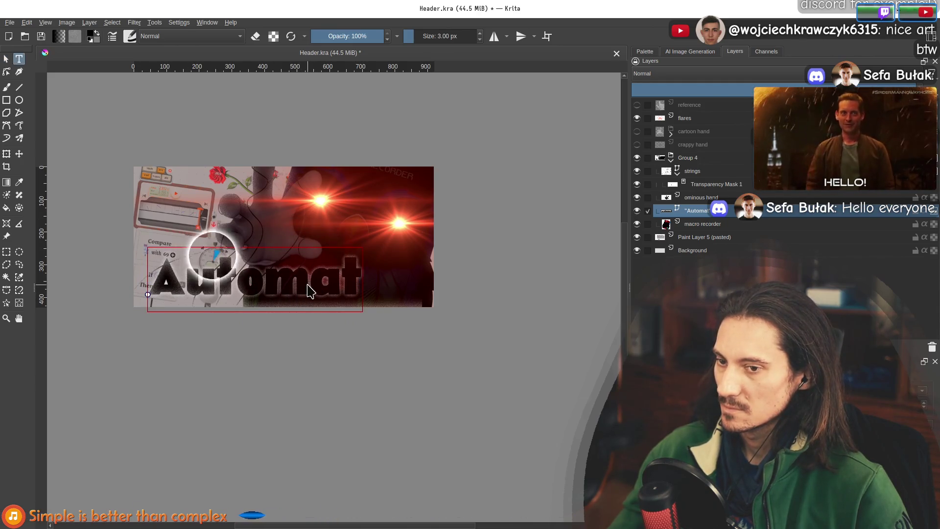
Tighten the Automat letter spacing and move the title up toward the banner centre
double_click(259, 283)
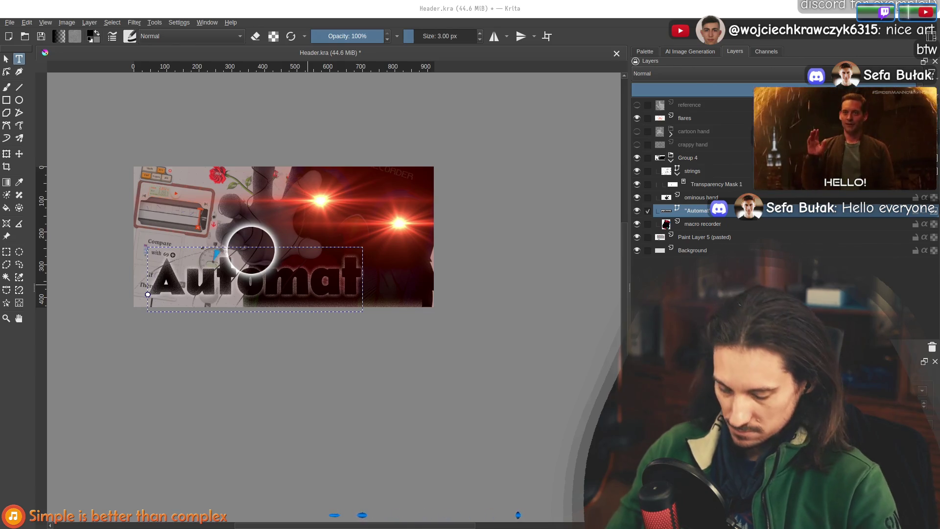
key("alt+Left")
key("alt+Left")
key("alt+Left")
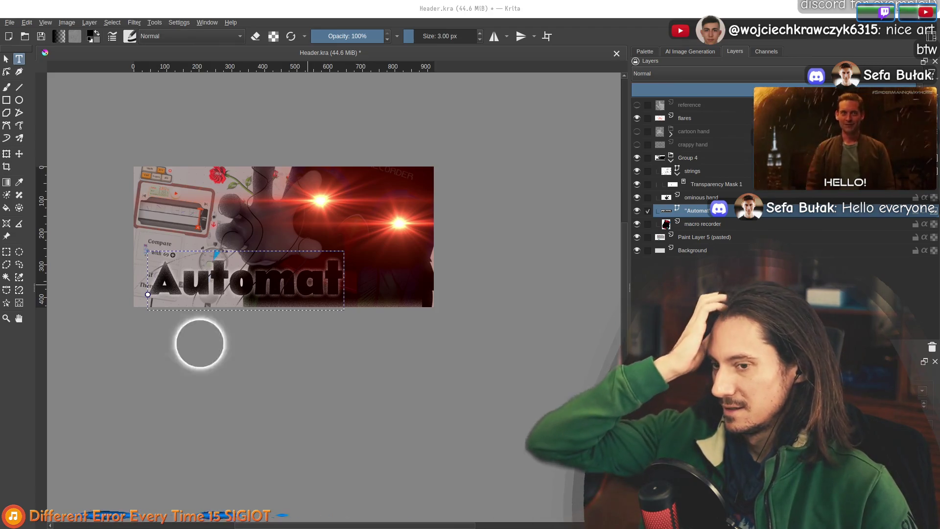
key("Escape")
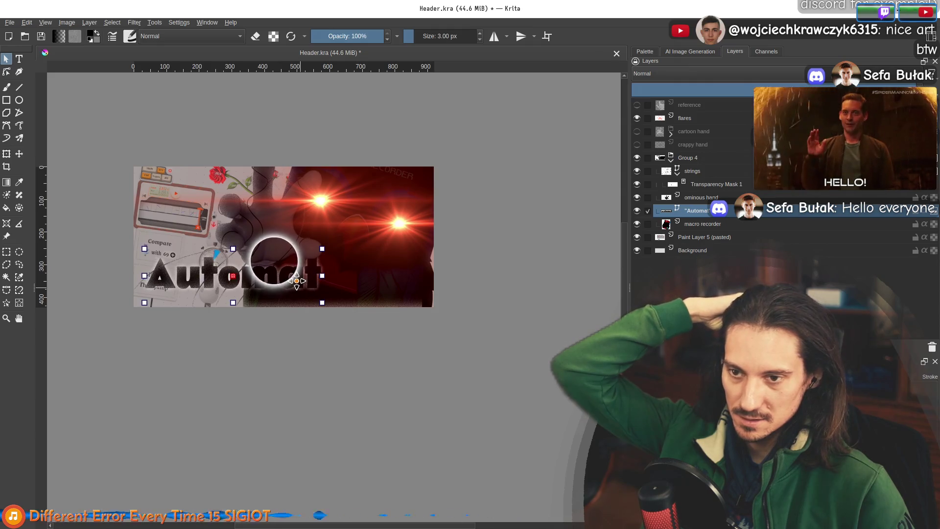
mouse_move(296, 279)
left_mouse_down()
mouse_move(353, 269)
mouse_move(308, 291)
mouse_move(296, 286)
left_mouse_up()
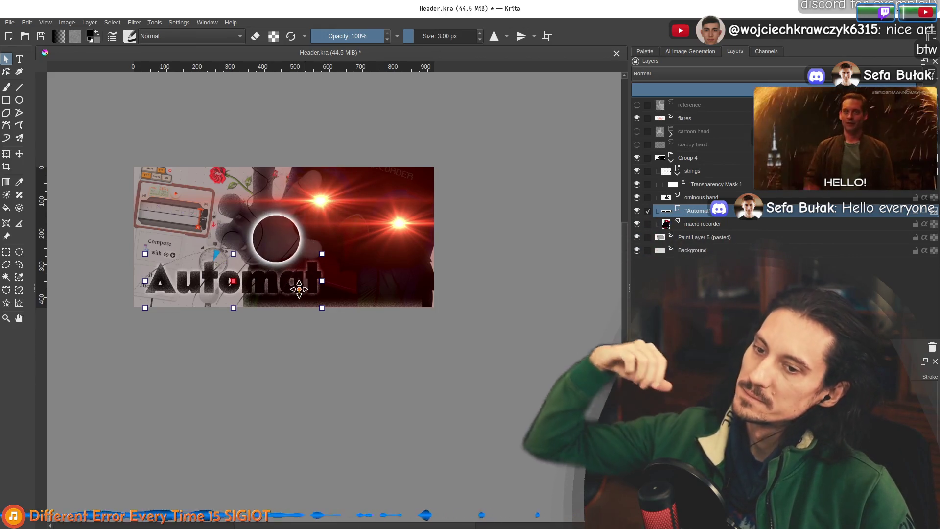
mouse_move(290, 293)
left_mouse_down()
mouse_move(299, 245)
mouse_move(341, 240)
left_mouse_up()
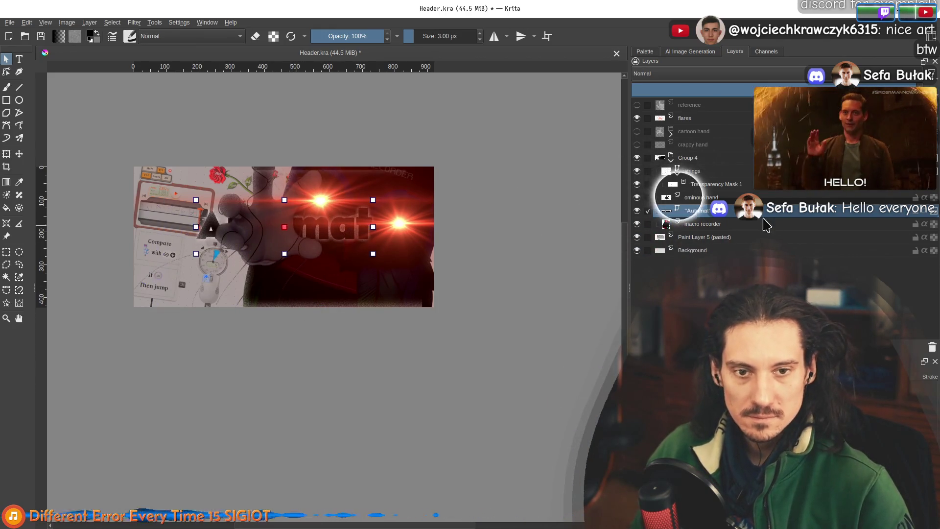
Raise the Automat layer above ominous hand, move the title to the lower left, and enlarge it
key("ctrl+Page_Up")
left_click_drag(361, 227, 315, 281)
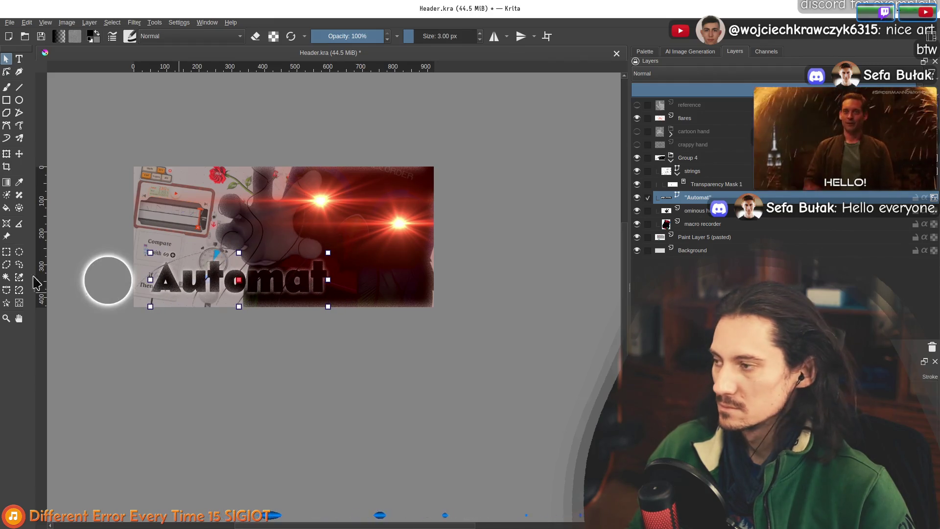
double_click(257, 294)
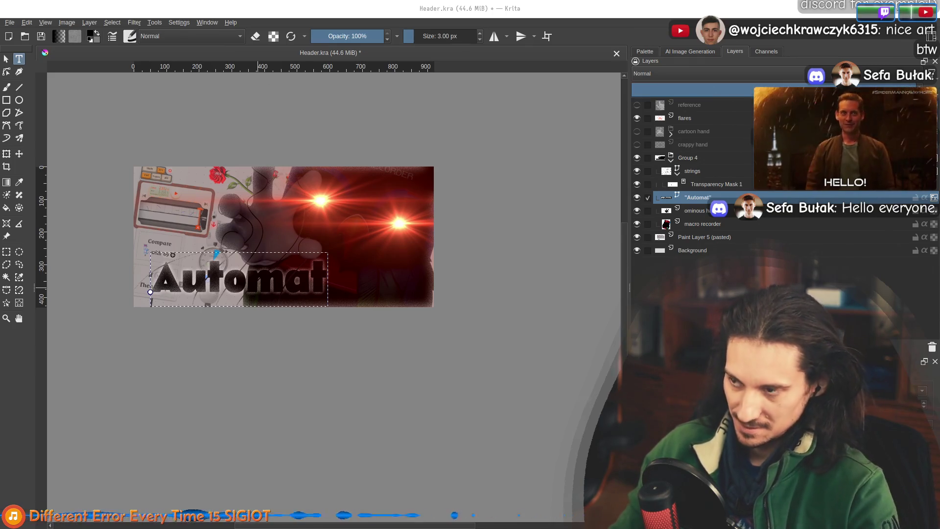
key("Escape")
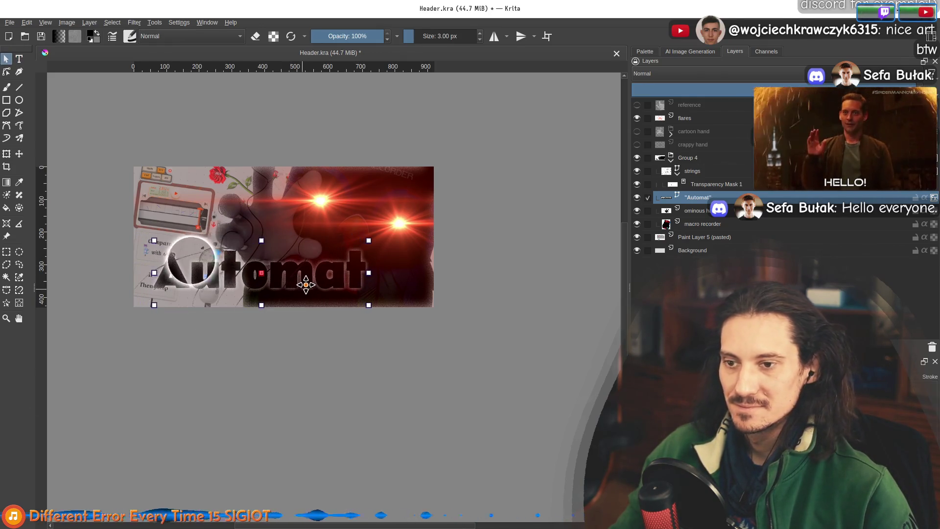
scroll(288, 259, "up", 3)
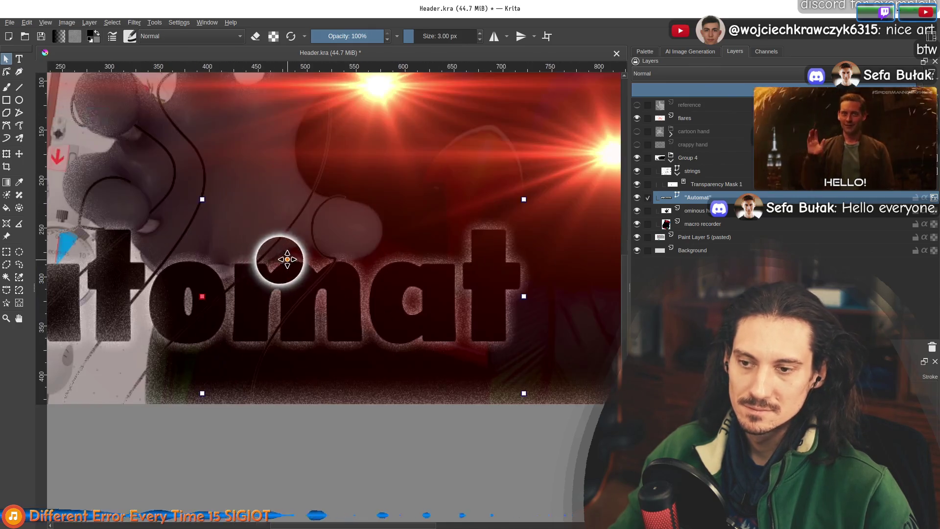
Add a transparency mask to the Automat layer, then reselect the layer itself
left_click_drag(283, 311, 405, 327)
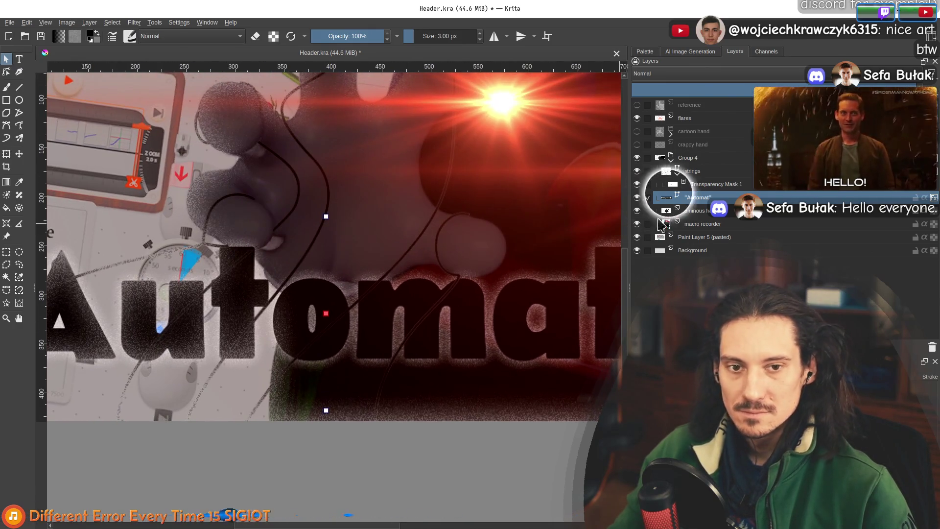
right_click(708, 197)
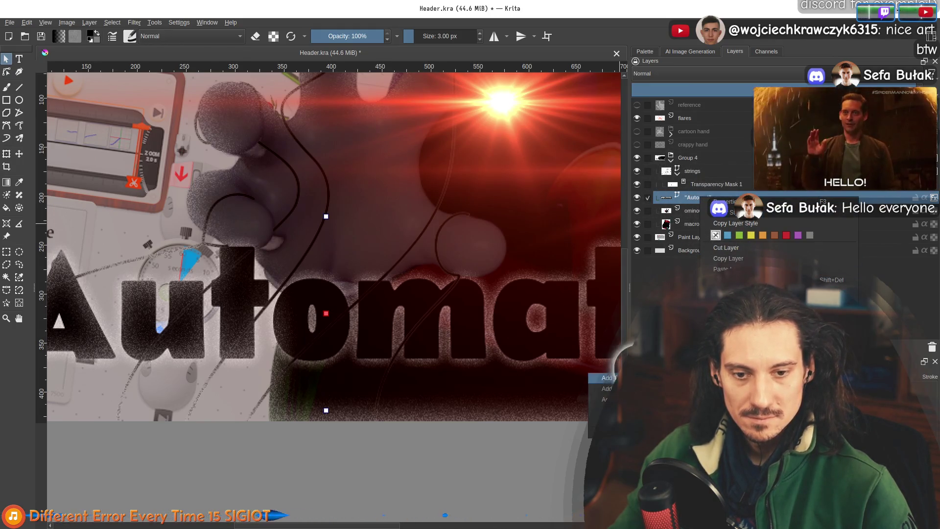
left_click(605, 377)
left_click(7, 87)
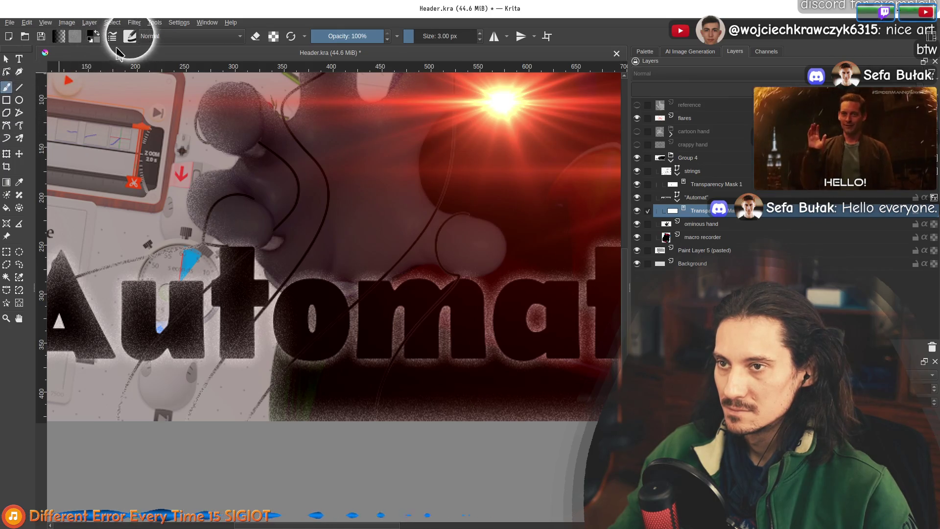
scroll(227, 232, "up", 4)
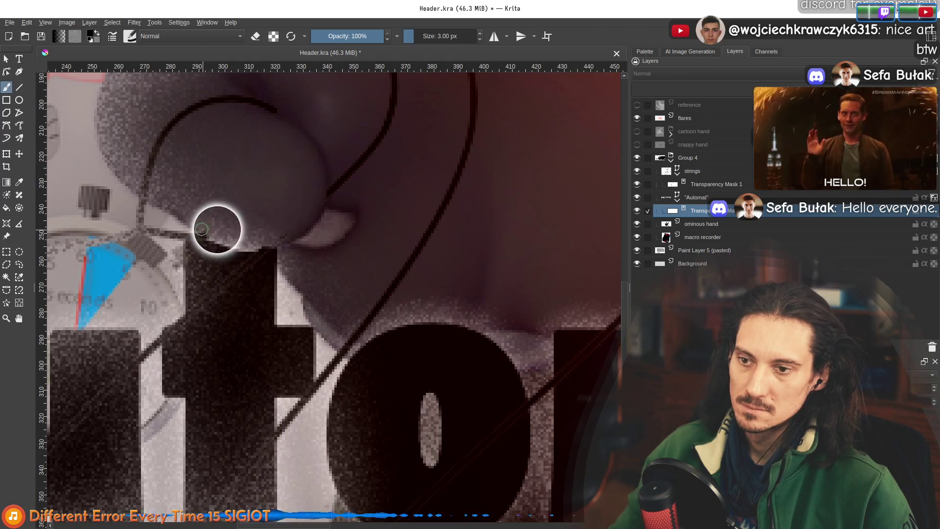
scroll(206, 229, "down", 4)
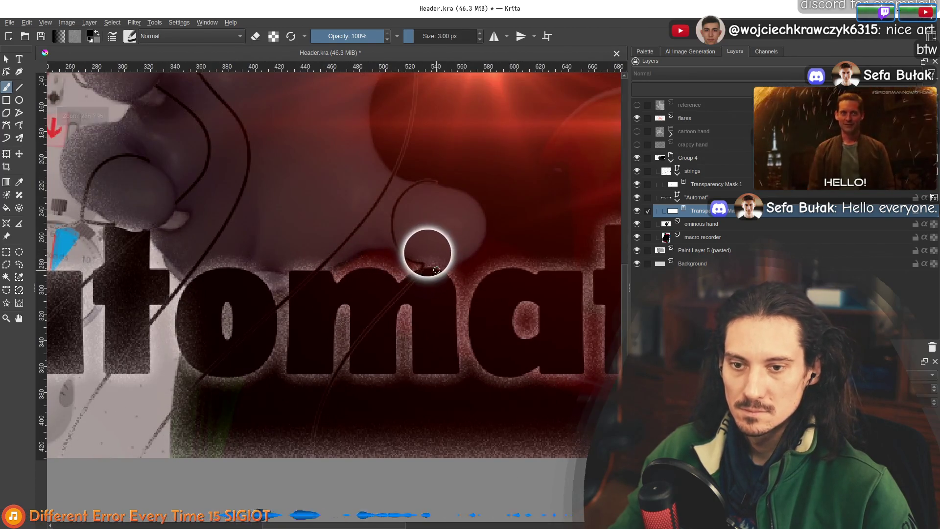
scroll(410, 259, "up", 4)
scroll(293, 248, "down", 4)
scroll(285, 240, "down", 4)
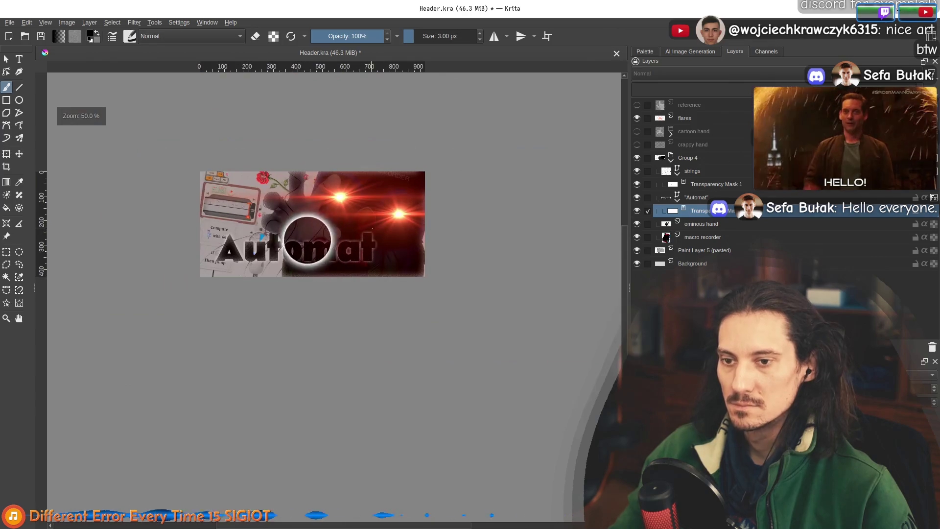
scroll(294, 230, "down", 3)
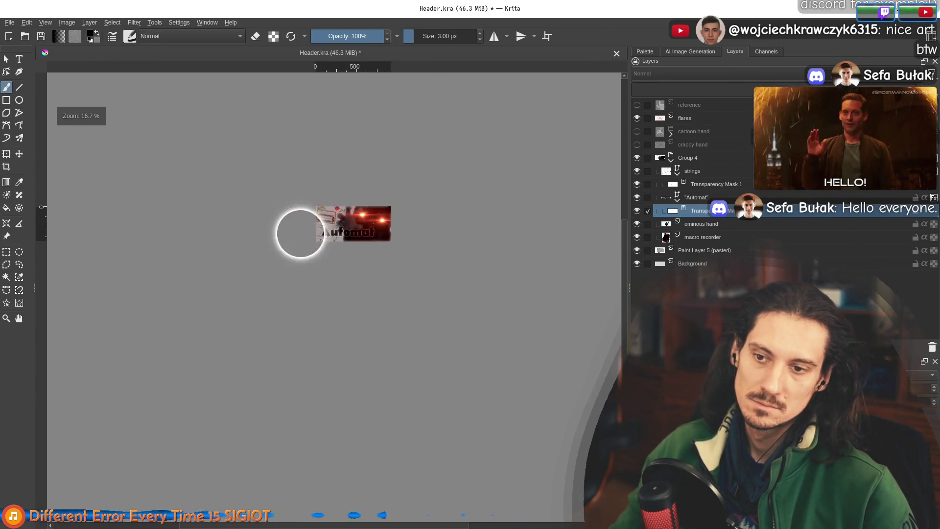
scroll(360, 230, "up", 4)
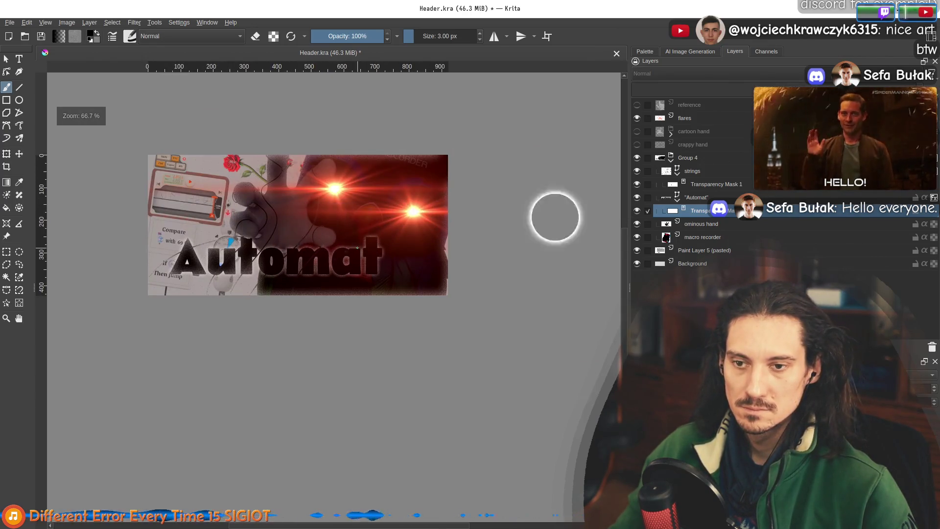
left_click(695, 197)
Move the Automat title up and right, then delete its transparency mask
left_click(19, 154)
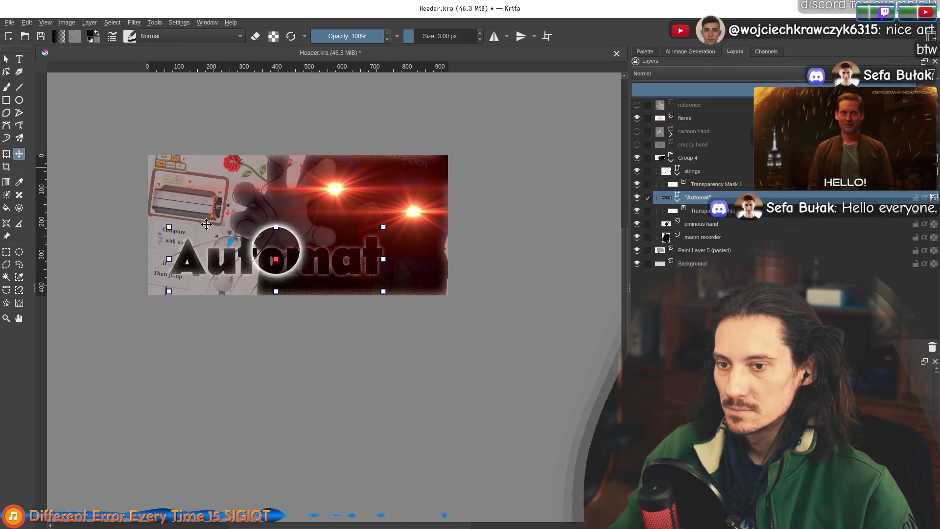
left_click_drag(325, 259, 351, 229)
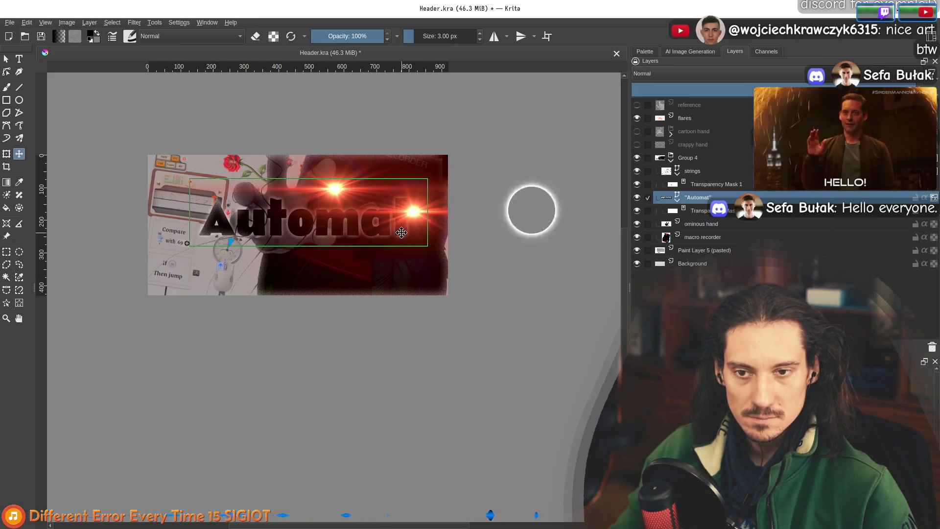
left_click(676, 210)
left_click(933, 346)
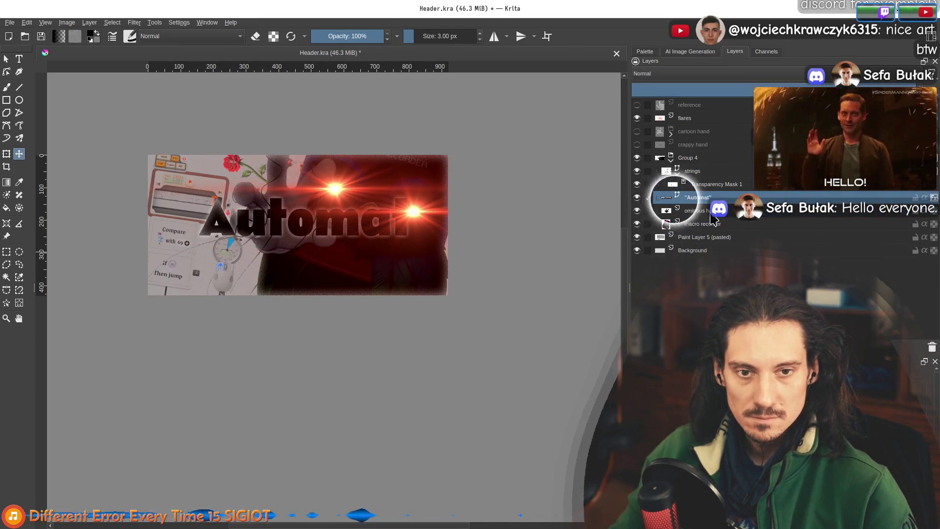
Fine-tune the title's position along the lower banner and enlarge its lettering slightly
left_click_drag(283, 241, 280, 267)
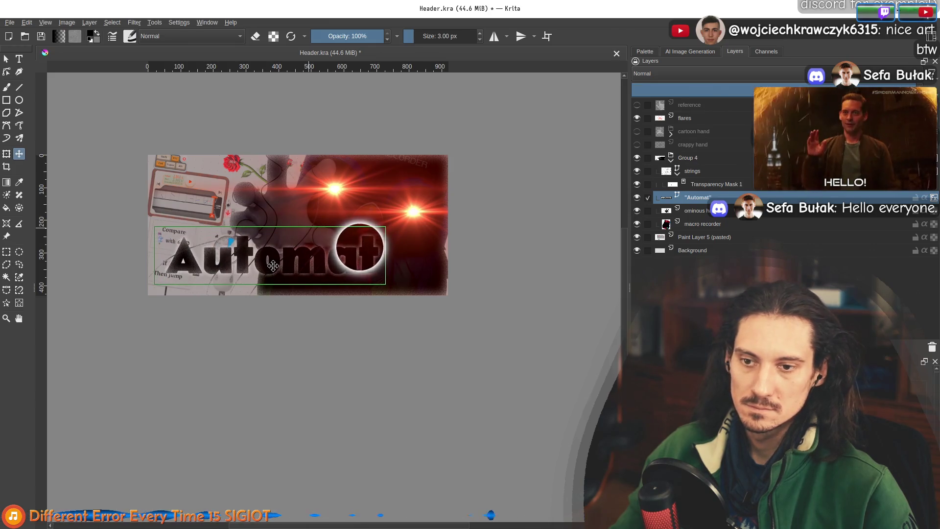
left_click_drag(273, 266, 278, 265)
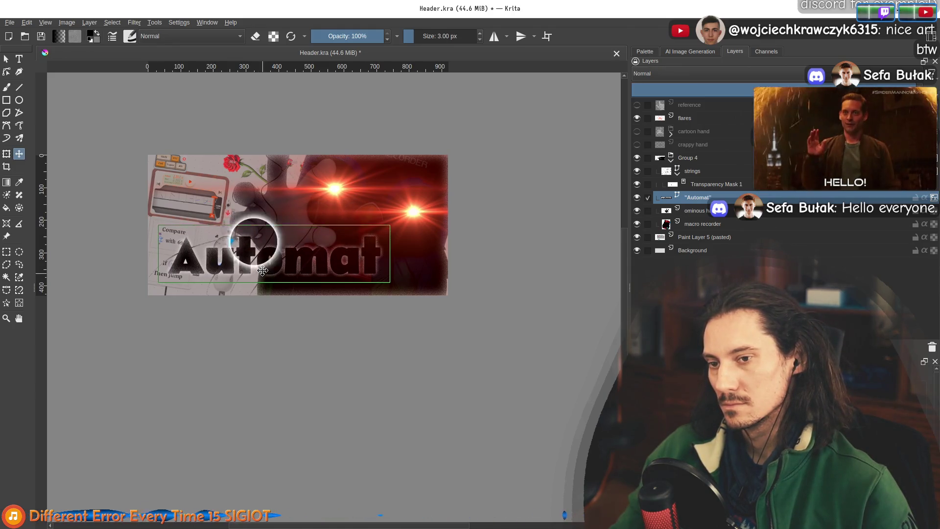
left_click_drag(263, 270, 263, 269)
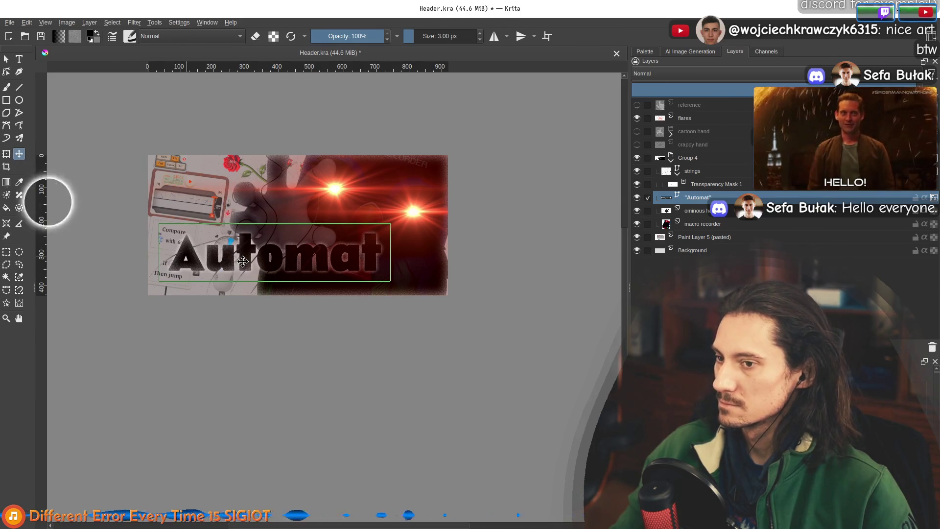
left_click(19, 58)
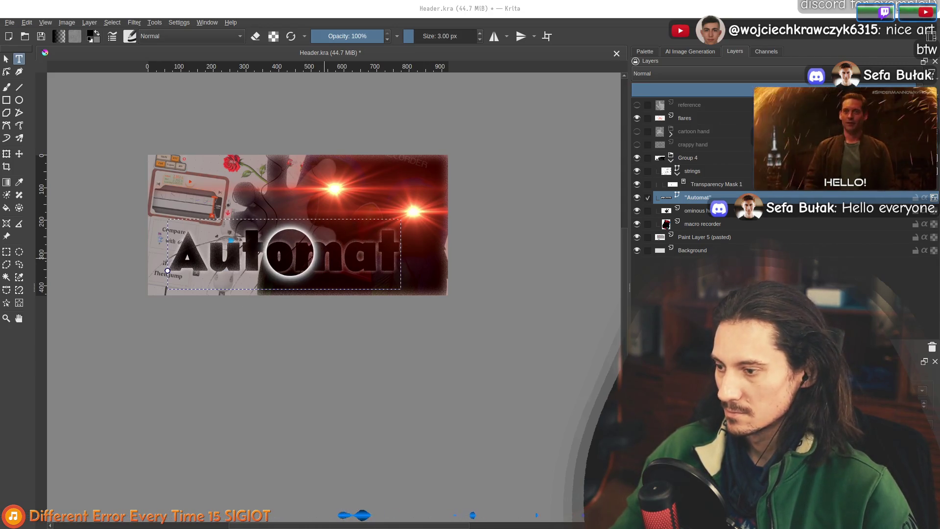
key("Escape")
left_click_drag(307, 273, 305, 268)
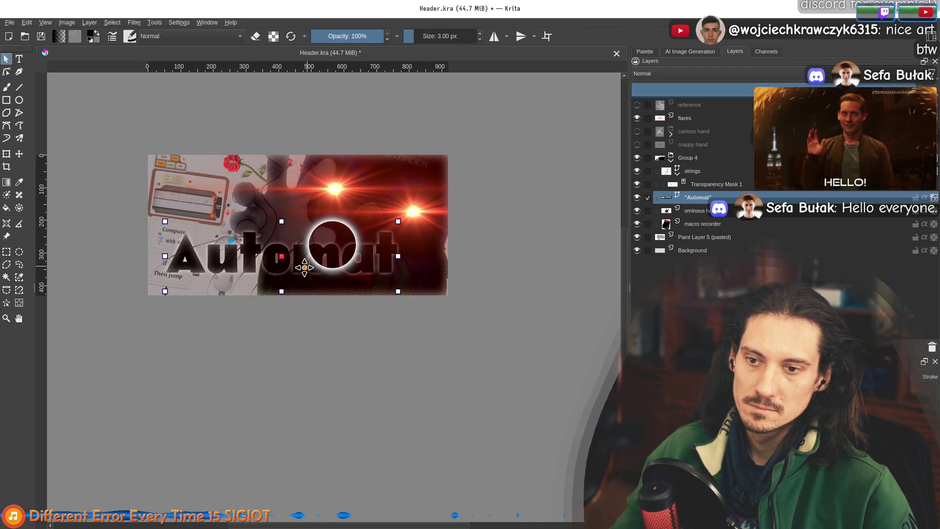
scroll(305, 267, "up", 4)
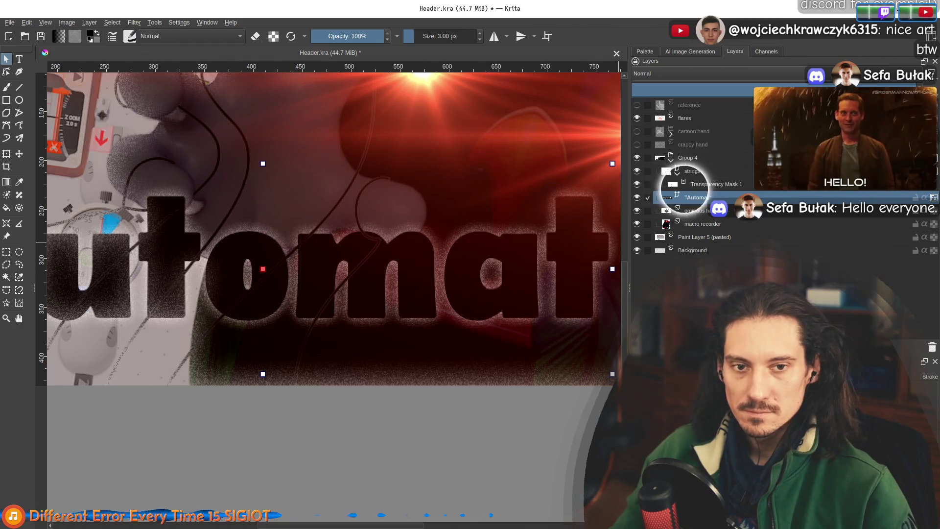
Select the Automat layer's transparency mask for freehand painting
right_click(703, 198)
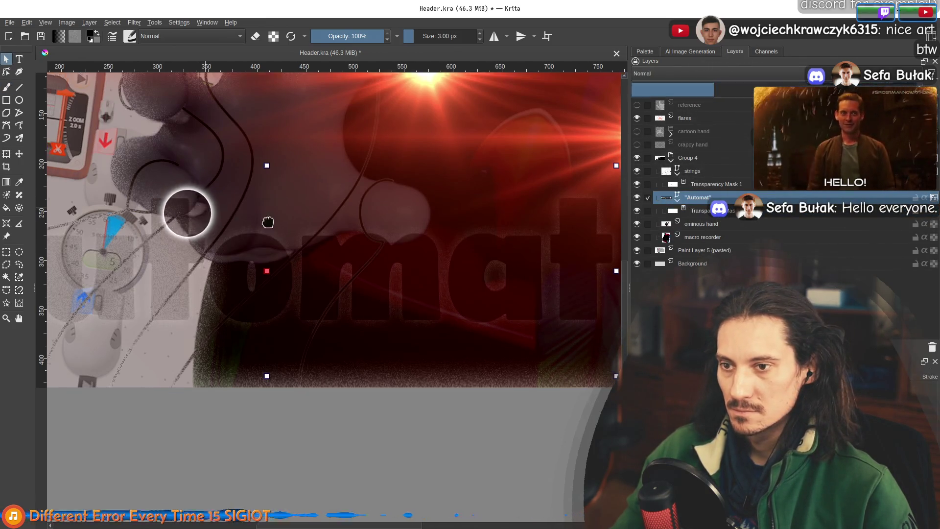
left_click(695, 211)
scroll(564, 223, "up", 2)
left_click(7, 89)
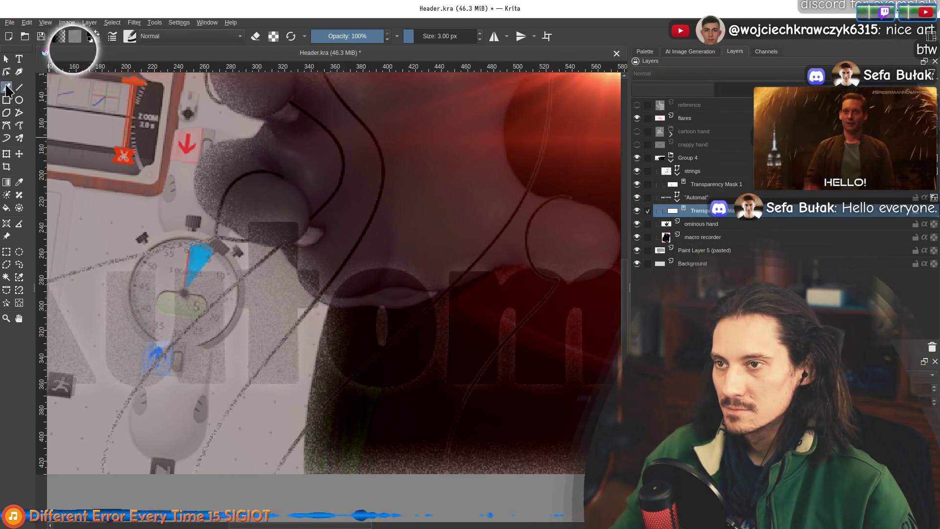
scroll(277, 189, "up", 2)
scroll(275, 315, "up", 1)
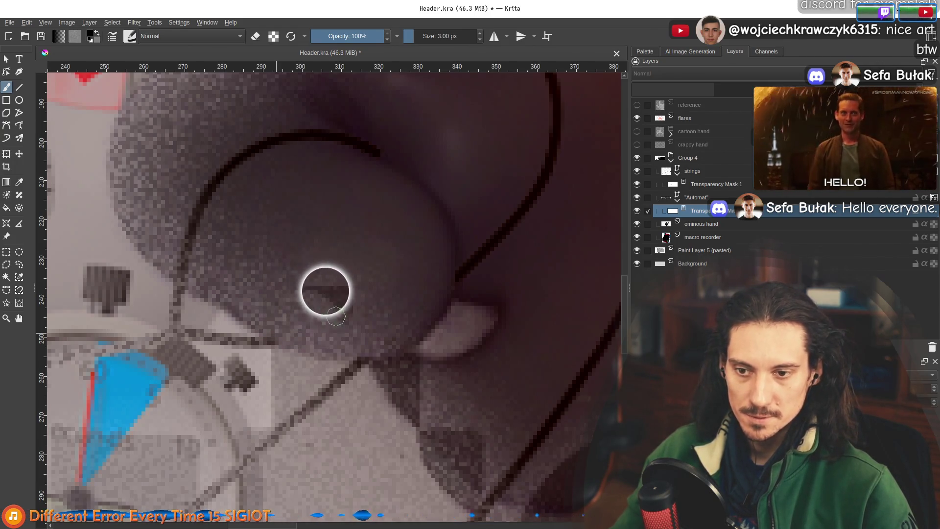
scroll(403, 320, "down", 3)
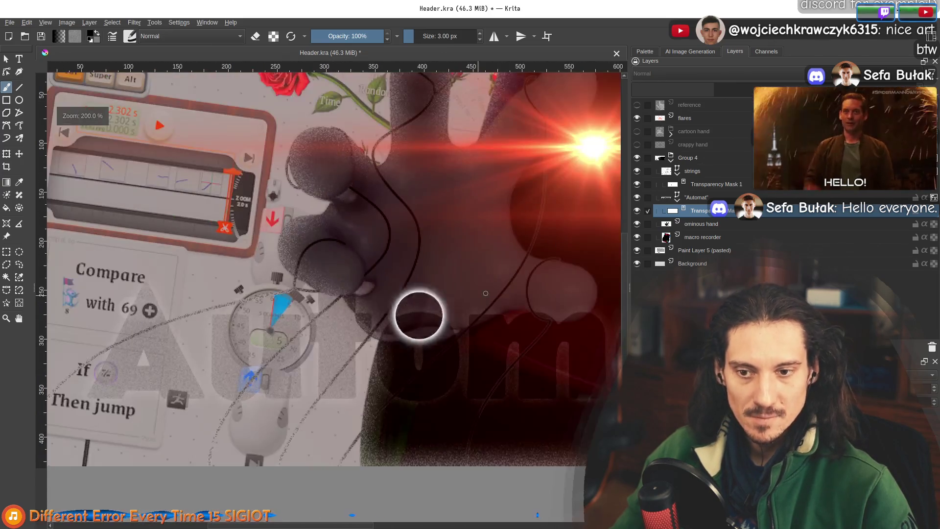
scroll(470, 290, "up", 2)
scroll(302, 313, "up", 3)
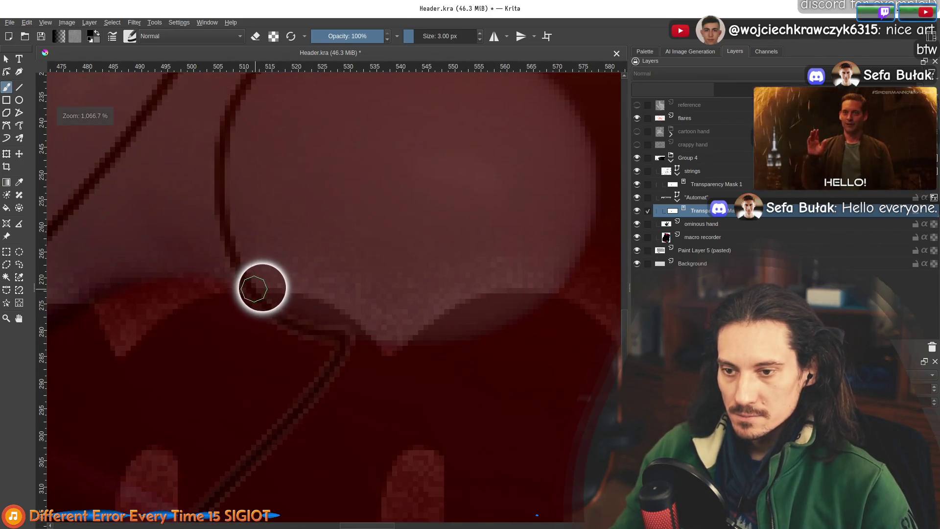
Paint a dark stroke along the curved string on the mask, then reselect the Automat layer
mouse_move(253, 289)
left_mouse_down()
mouse_move(334, 330)
mouse_move(364, 332)
mouse_move(463, 330)
mouse_move(544, 288)
mouse_move(428, 319)
mouse_move(466, 297)
mouse_move(321, 300)
mouse_move(397, 308)
left_mouse_up()
key("minus")
key("minus")
key("minus")
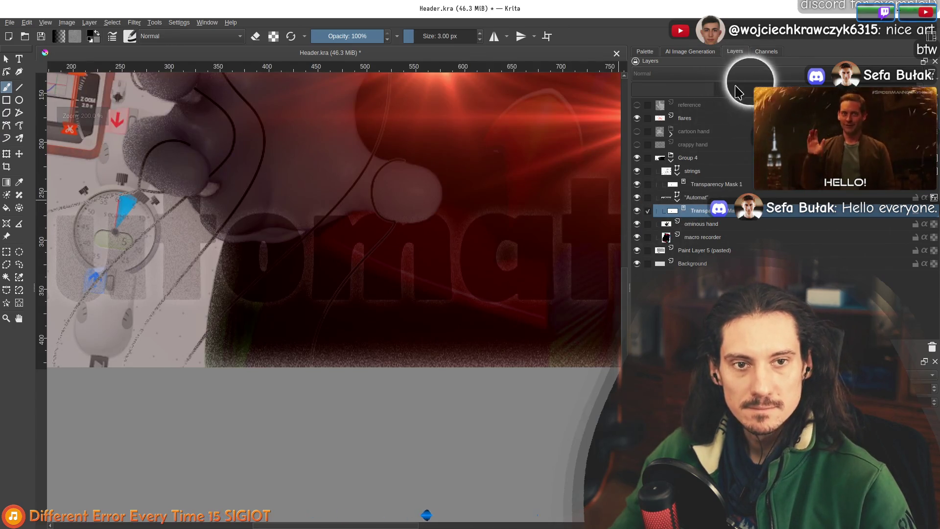
left_click(6, 60)
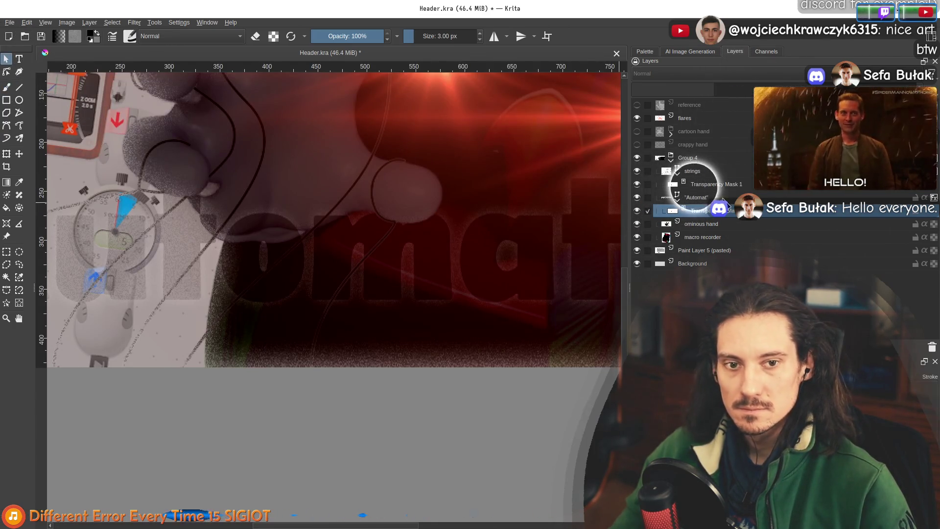
left_click(698, 198)
key("minus")
key("minus")
key("minus")
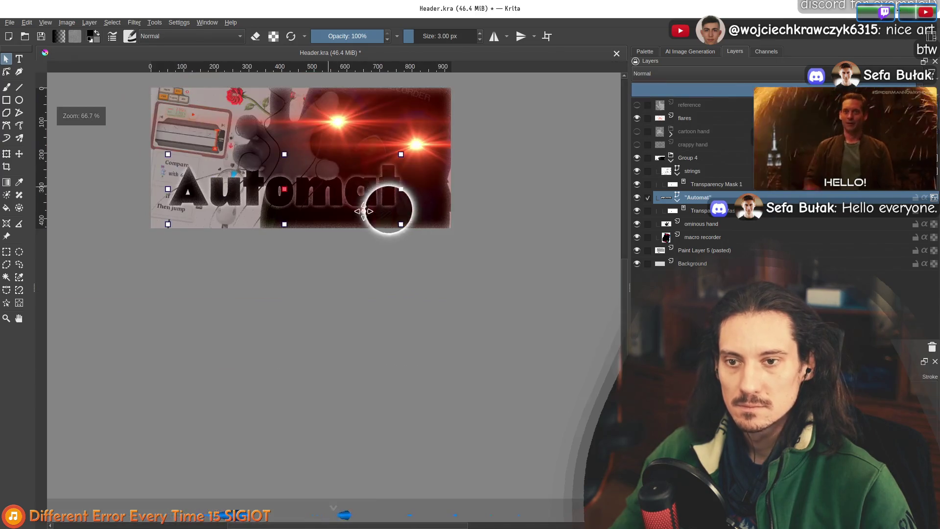
scroll(455, 384, "up", 3)
key("b")
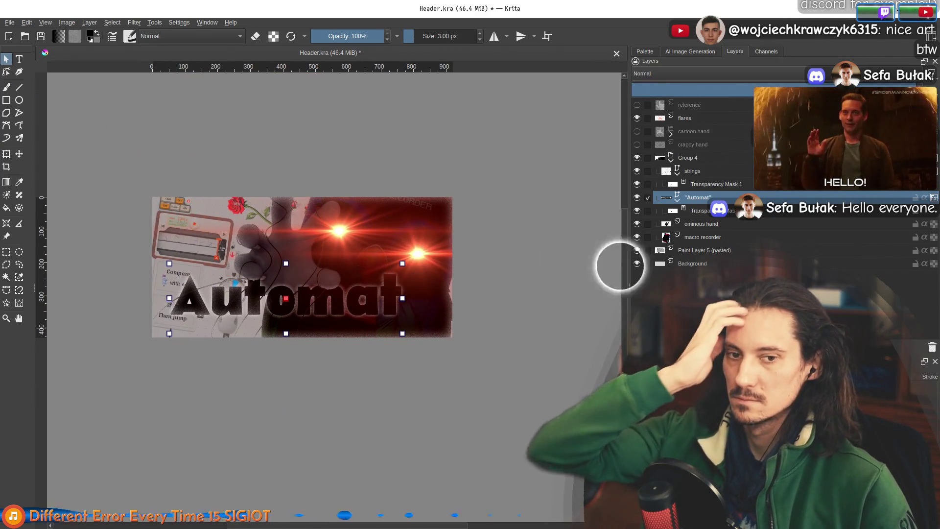
left_click(694, 263)
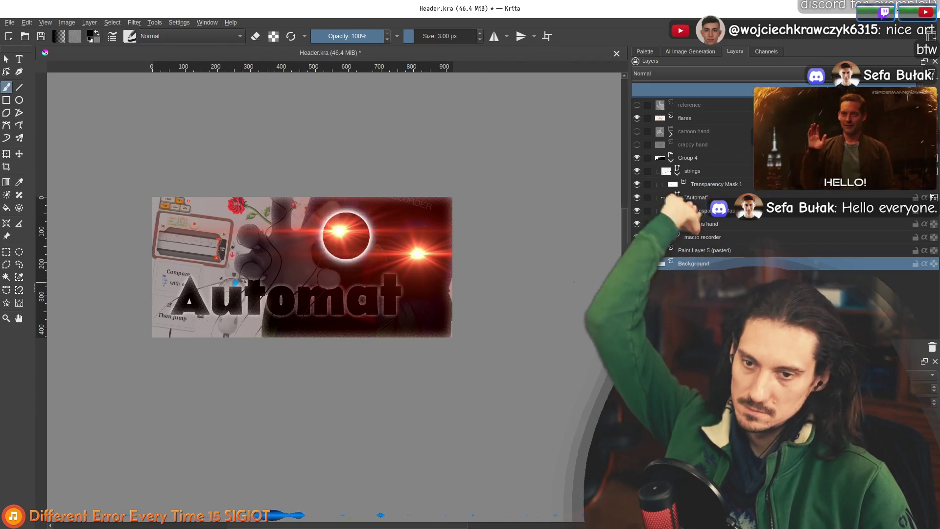
scroll(576, 235, "down", 1)
scroll(576, 264, "up", 1)
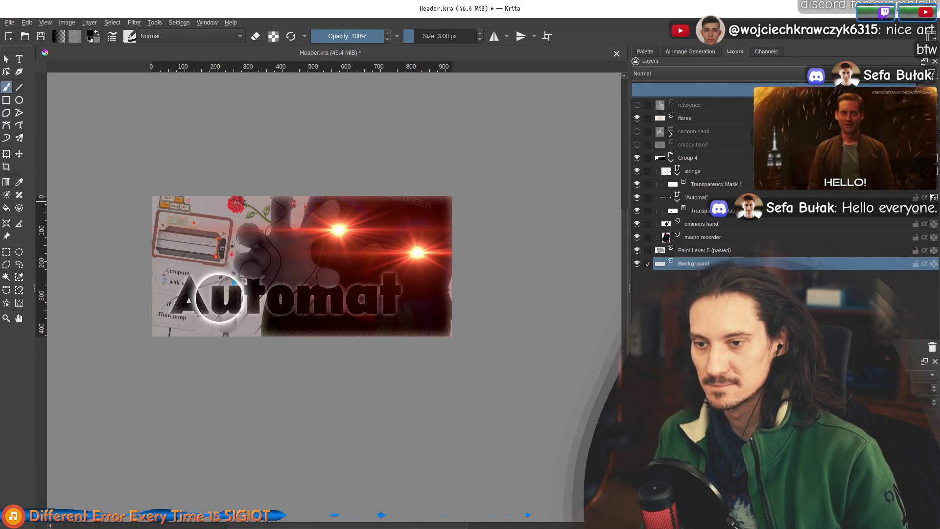
key("1")
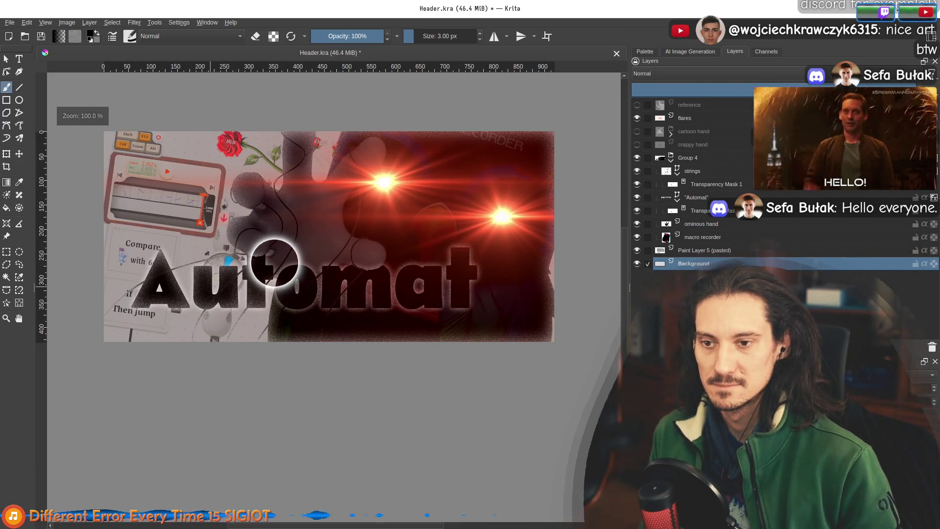
scroll(245, 234, "up", 3)
scroll(264, 302, "up", 2)
left_click(696, 211)
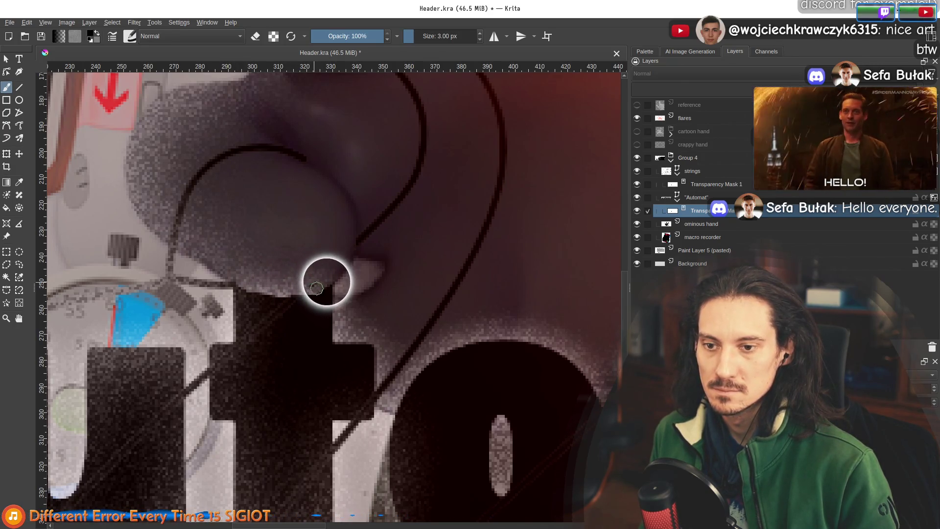
left_click(710, 185)
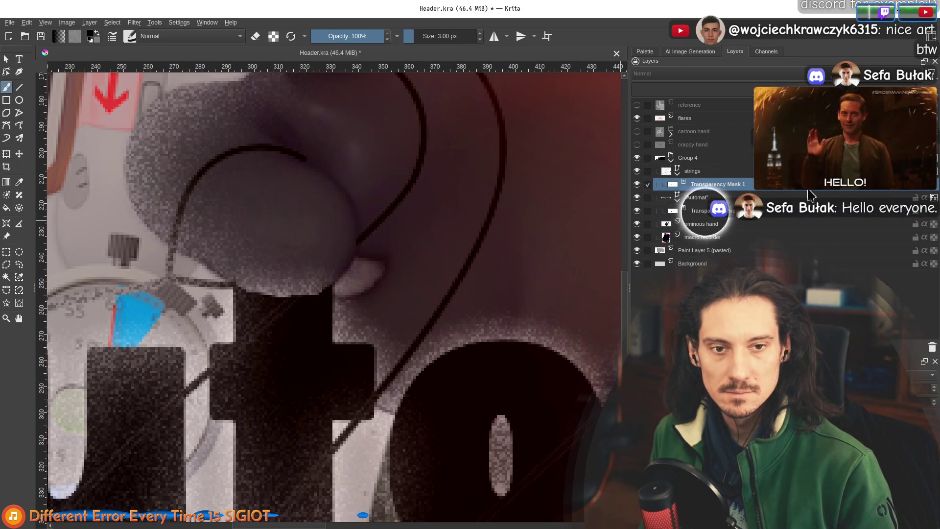
left_click(732, 211)
scroll(378, 273, "down", 5)
scroll(348, 256, "up", 6)
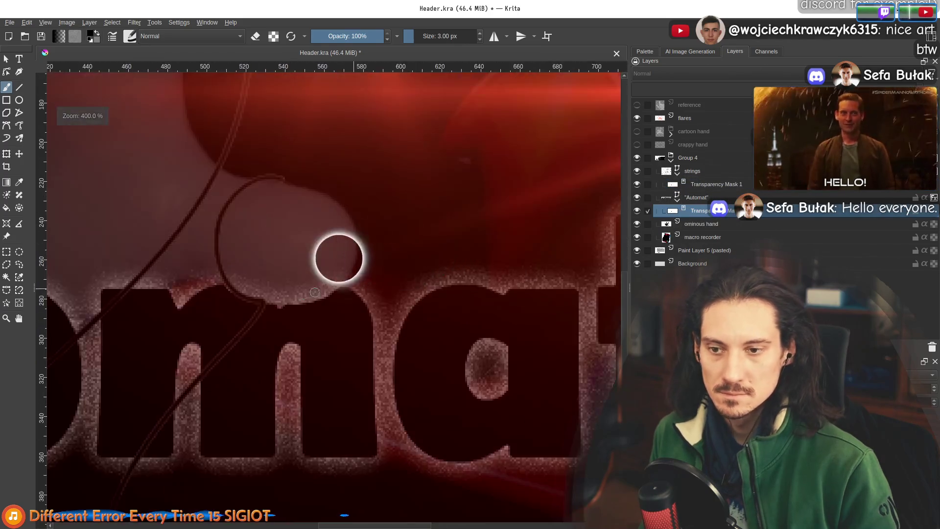
scroll(268, 294, "down", 8)
left_click_drag(342, 237, 462, 240)
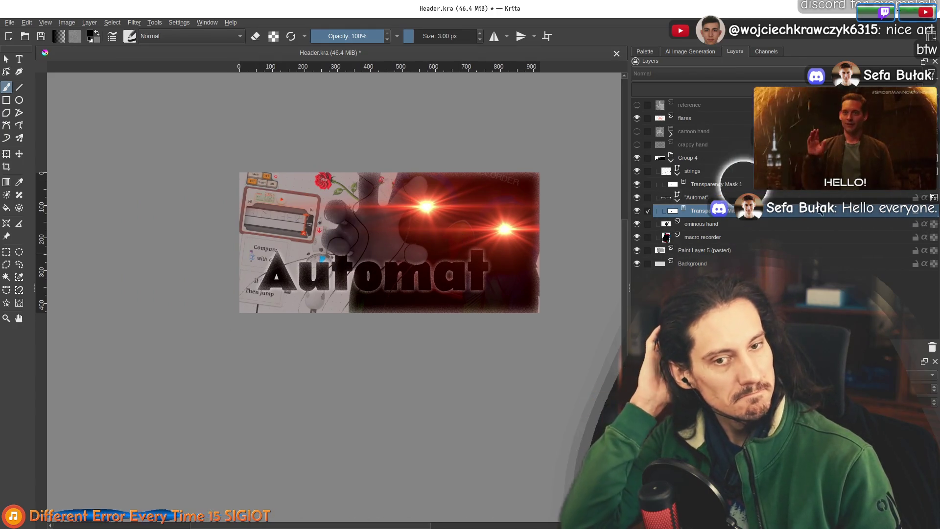
scroll(382, 280, "down", 1)
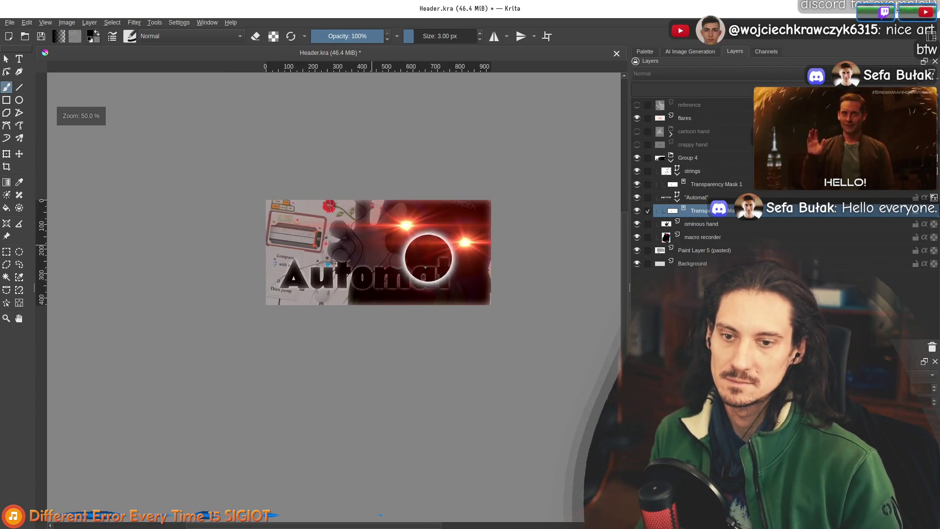
scroll(459, 273, "up", 1)
scroll(287, 247, "down", 1)
scroll(399, 266, "up", 1)
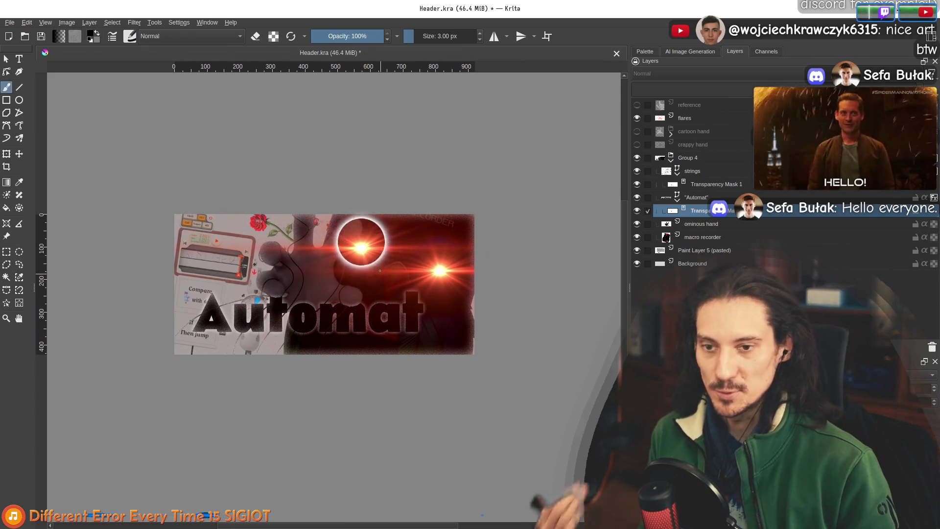
Save Header.kra and re-export the banner over Header.png in the Capsules folder
left_click(9, 23)
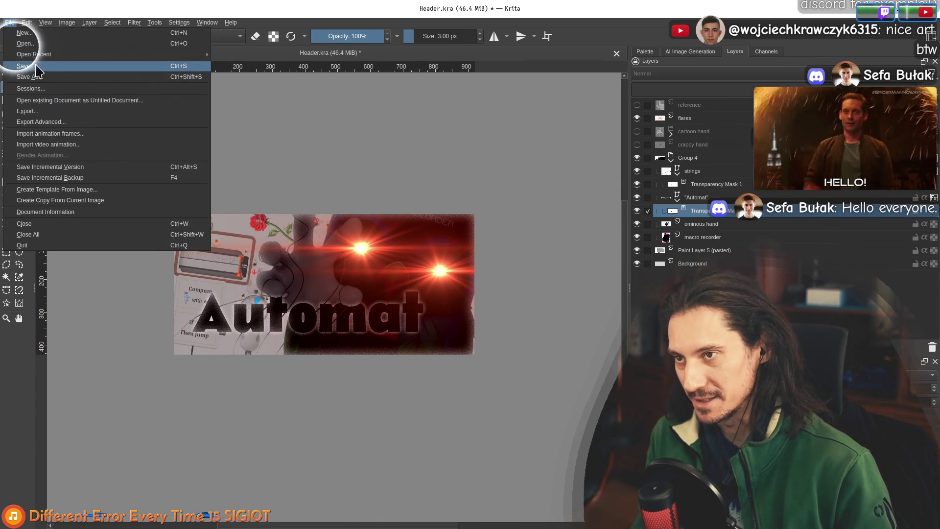
left_click(31, 67)
left_click(9, 23)
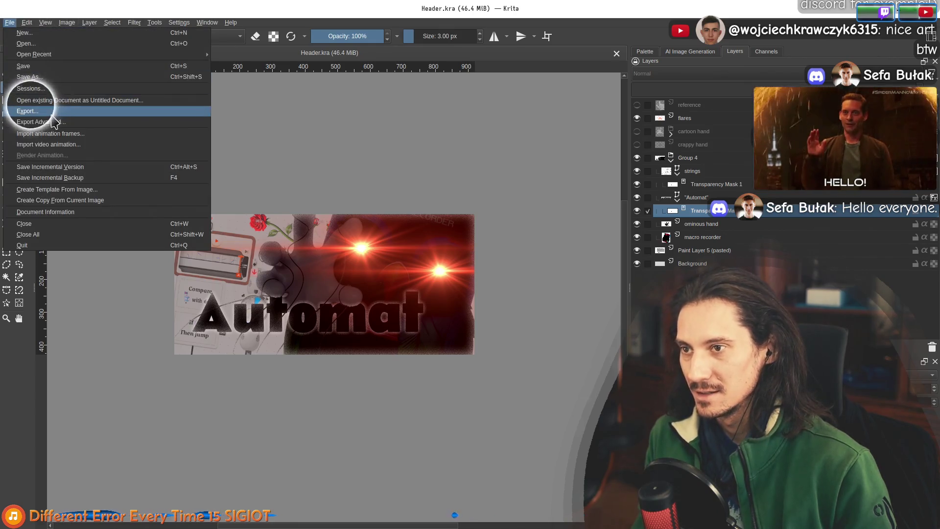
left_click(28, 111)
left_click(352, 200)
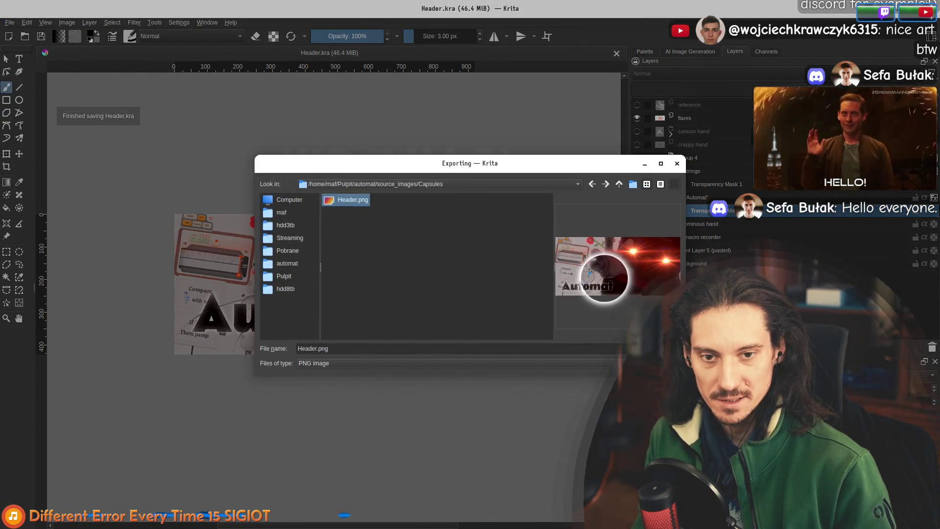
key("Return")
left_click(501, 288)
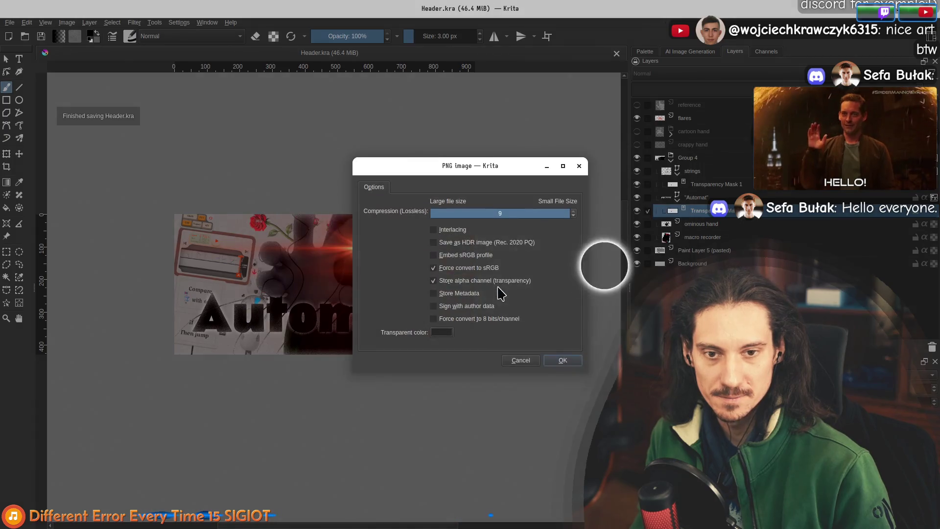
left_click(563, 363)
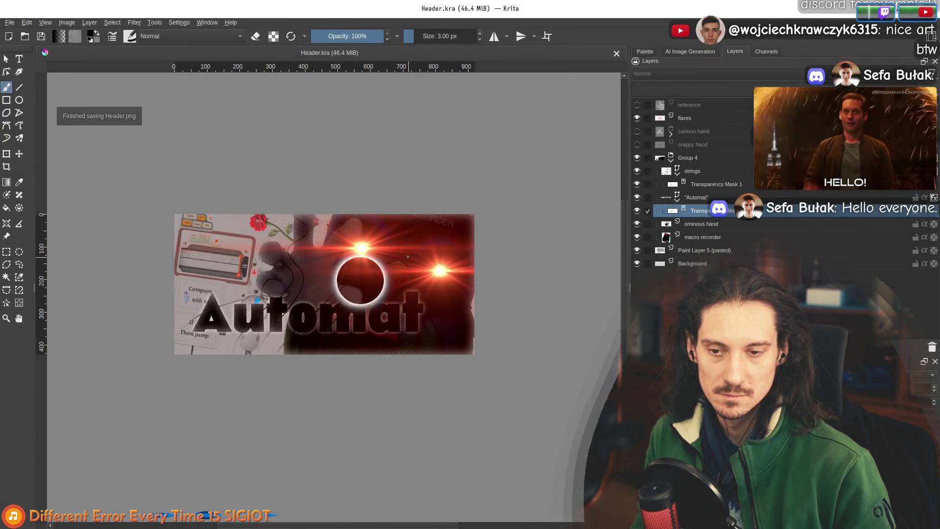
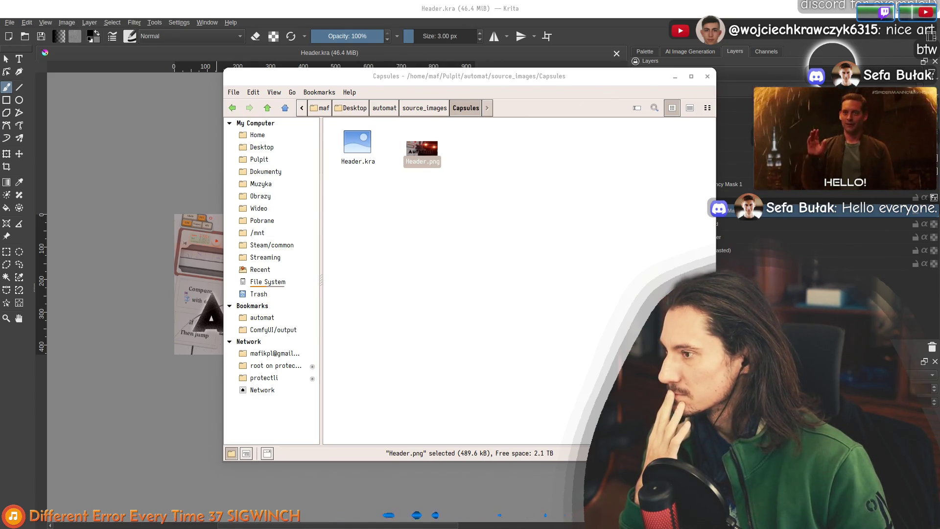
Bring the Chrome window with the Automat Steam store page to the front
key("alt+Tab")
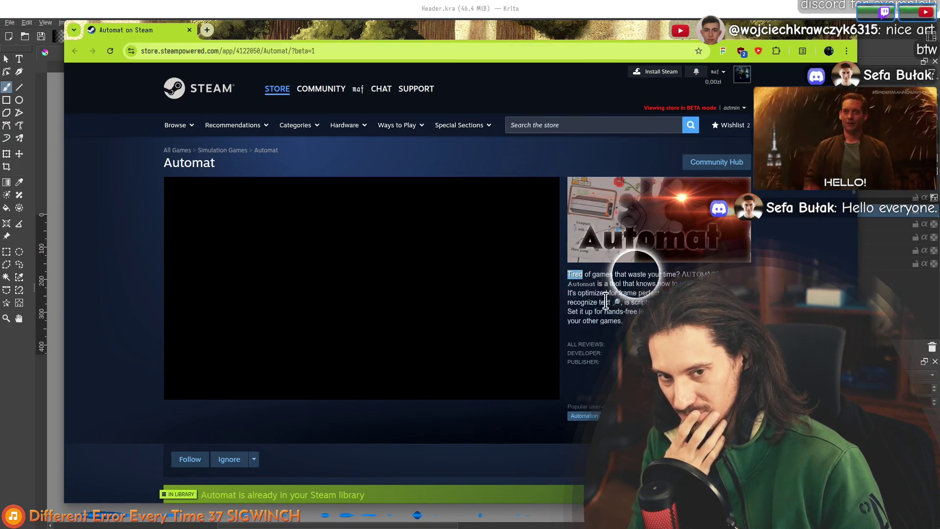
left_click(620, 320)
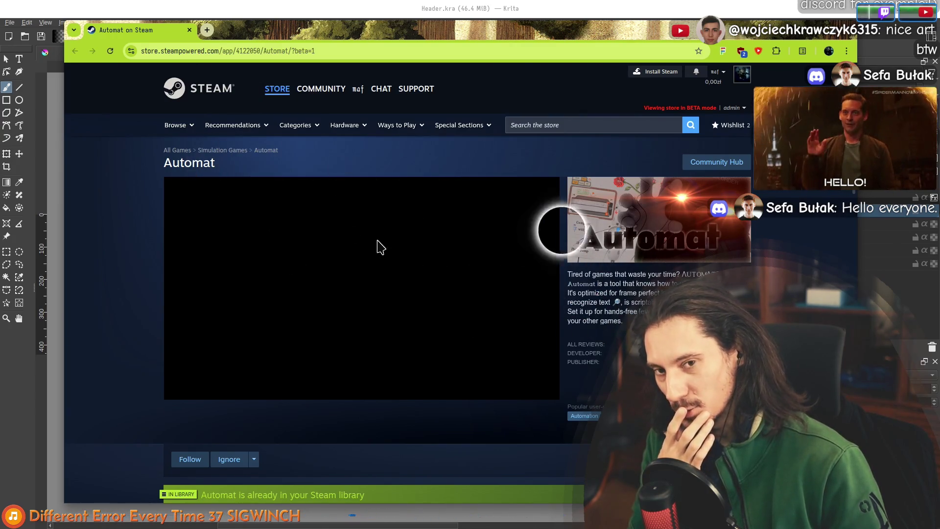
scroll(356, 274, "down", 15)
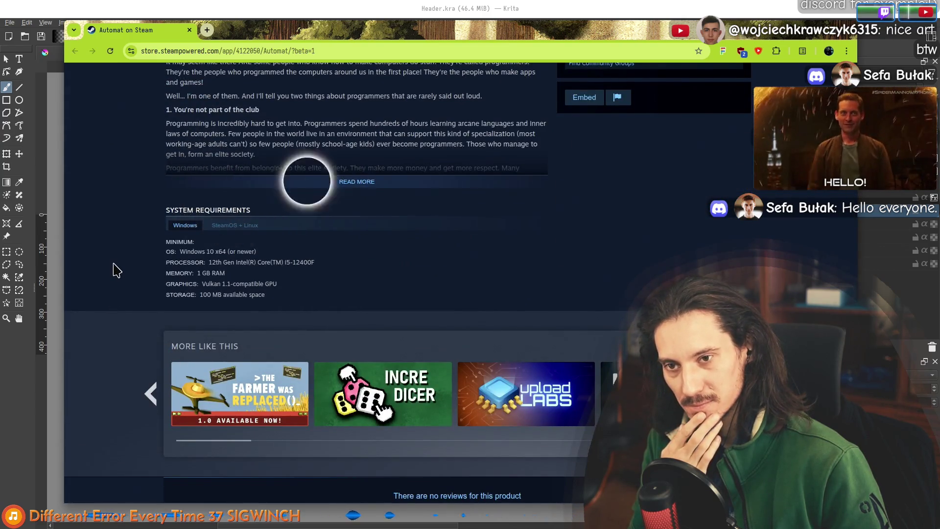
scroll(116, 270, "up", 8)
scroll(116, 270, "up", 8)
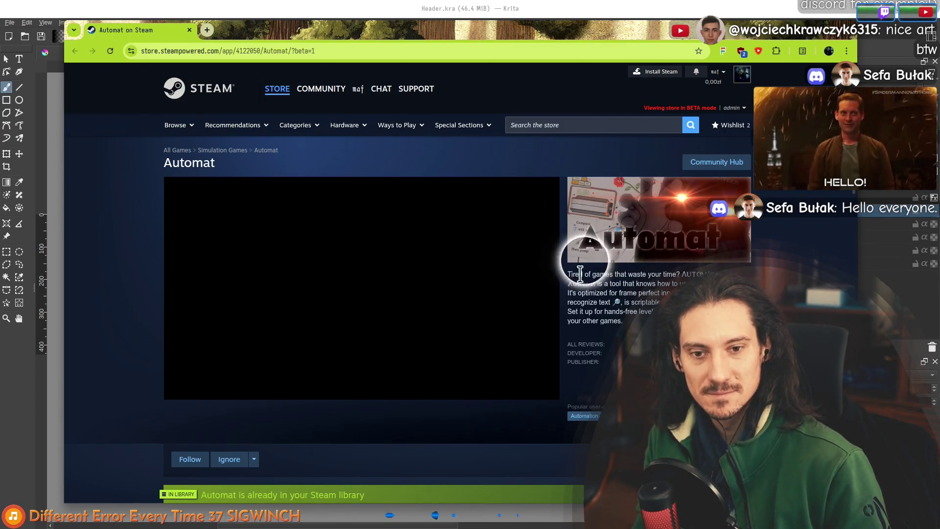
left_click_drag(574, 274, 636, 326)
left_click(636, 325)
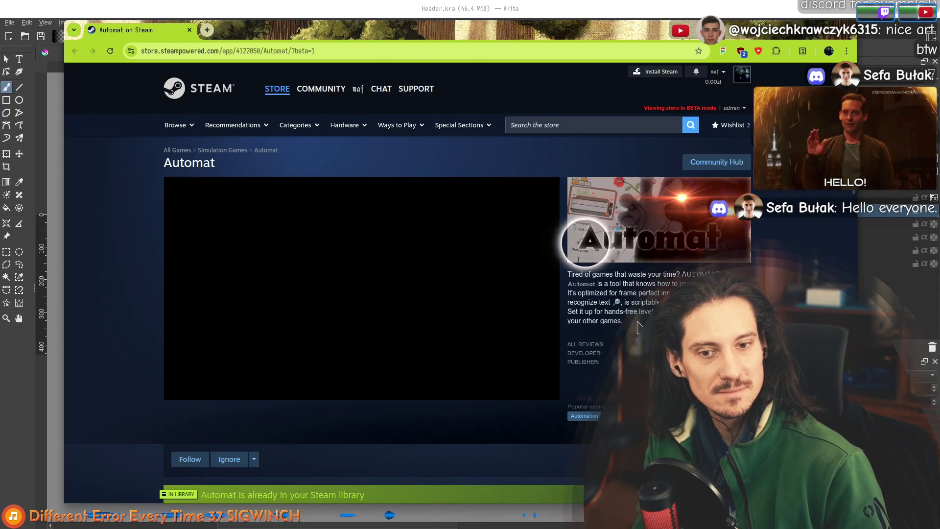
left_click_drag(638, 327, 577, 293)
left_click(578, 293)
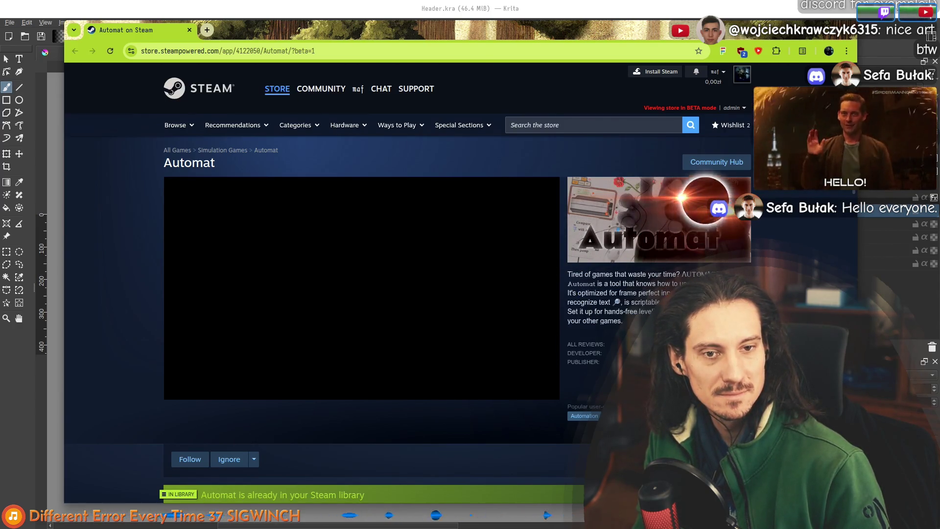
scroll(362, 289, "down", 1)
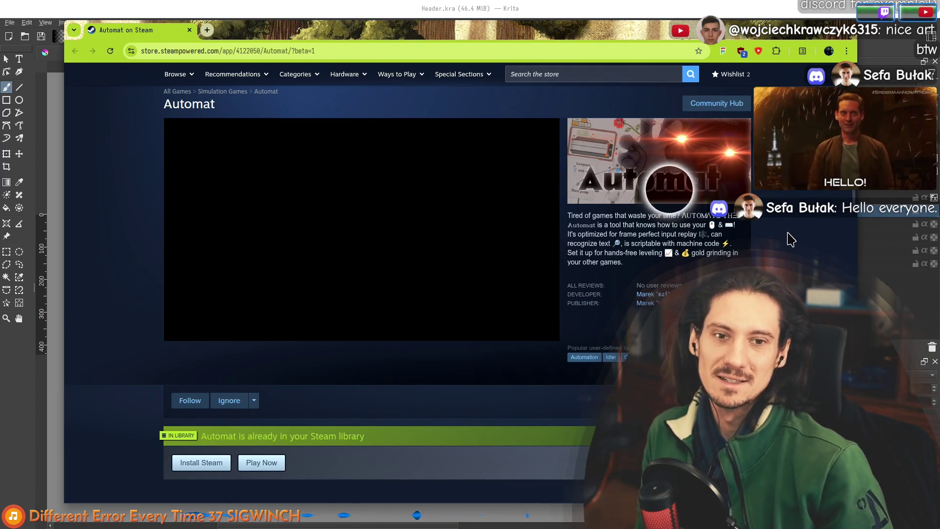
scroll(774, 226, "up", 2)
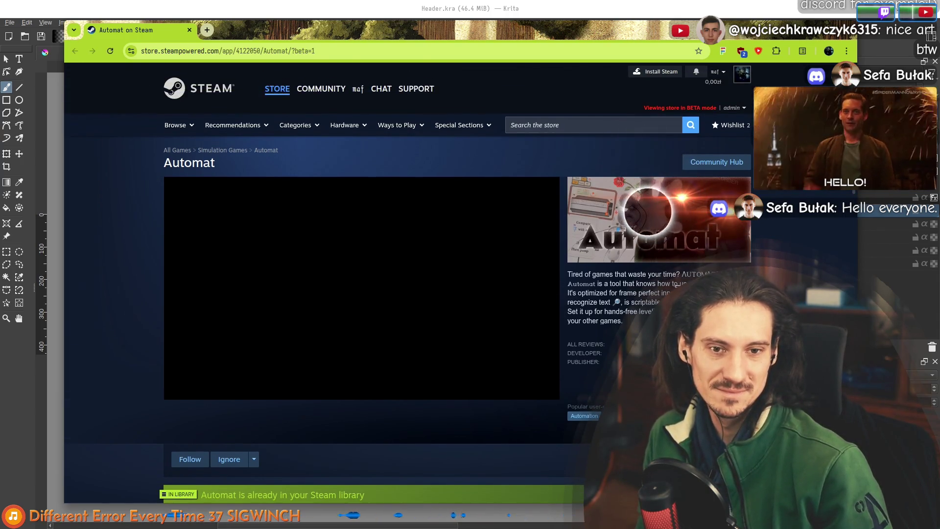
mouse_move(572, 273)
left_mouse_down()
mouse_move(627, 315)
mouse_move(572, 283)
left_mouse_up()
left_click(635, 330)
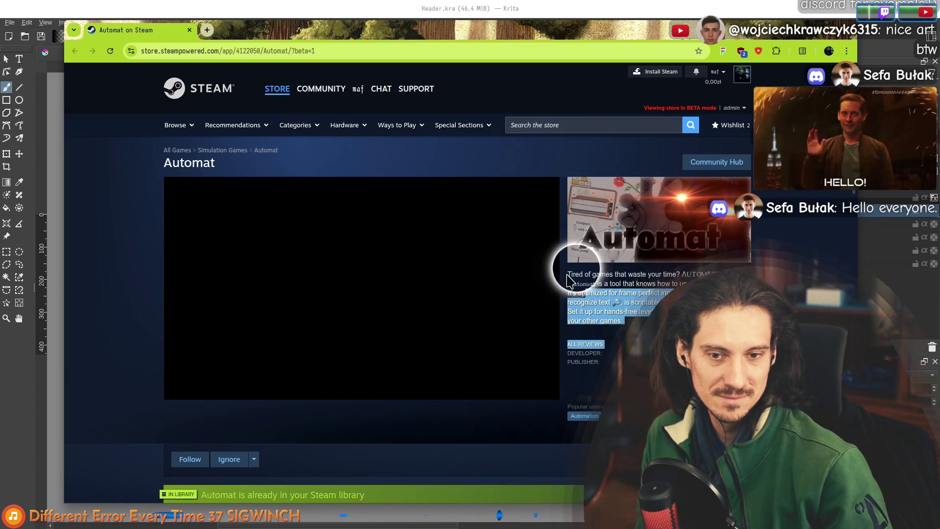
left_click(571, 282)
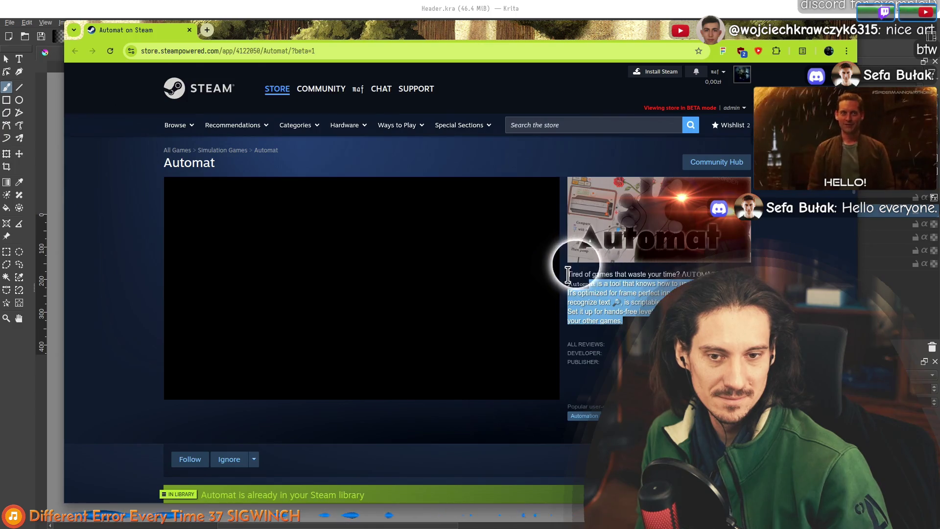
left_click(630, 318)
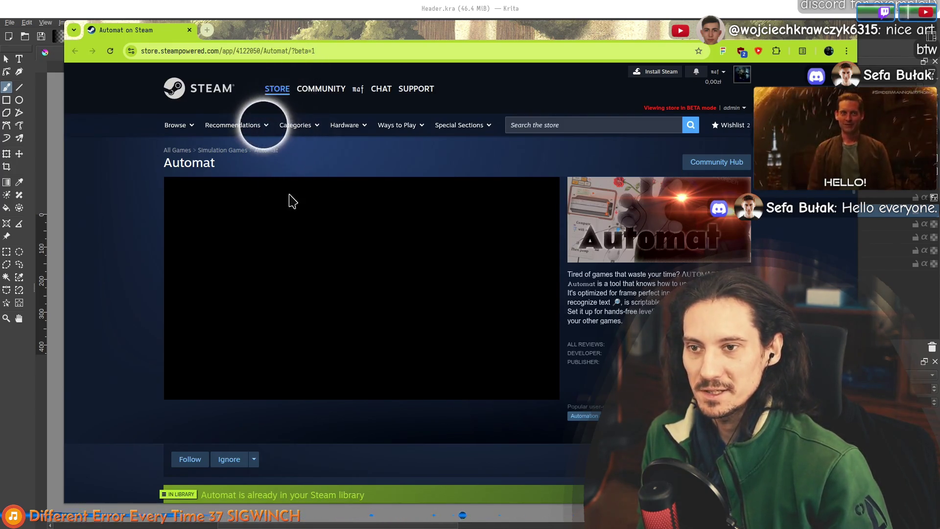
Open Steam's Interactive Recommender in a new window, scroll its recommendations, and move it up-left
left_click(206, 30)
key("ctrl+w")
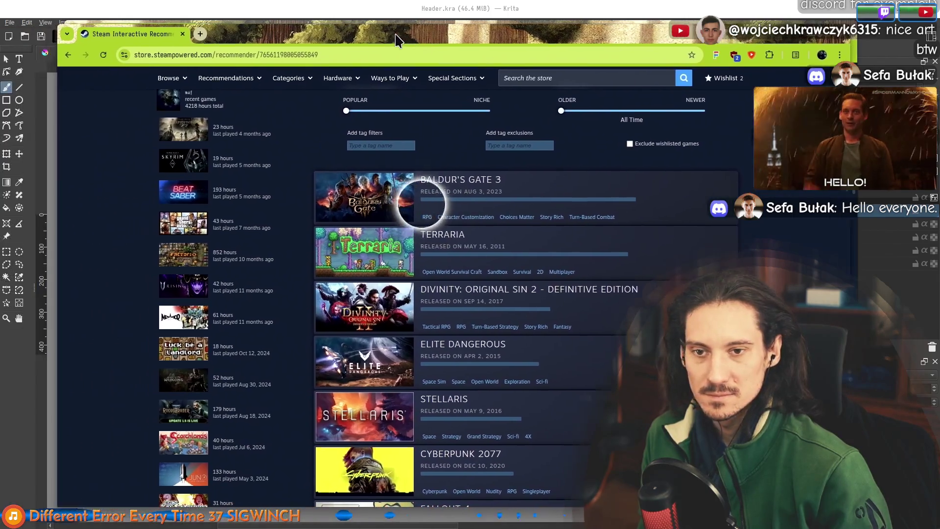
scroll(490, 245, "down", 2)
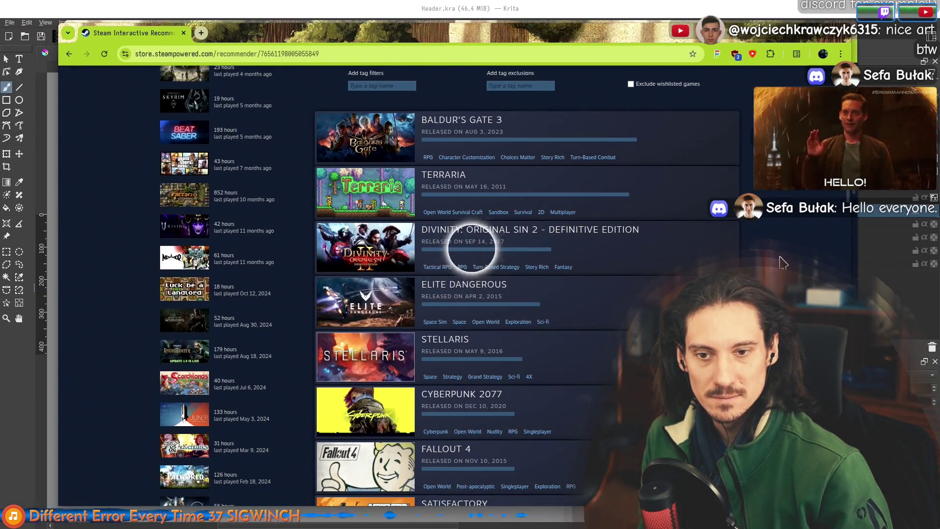
scroll(392, 284, "down", 3)
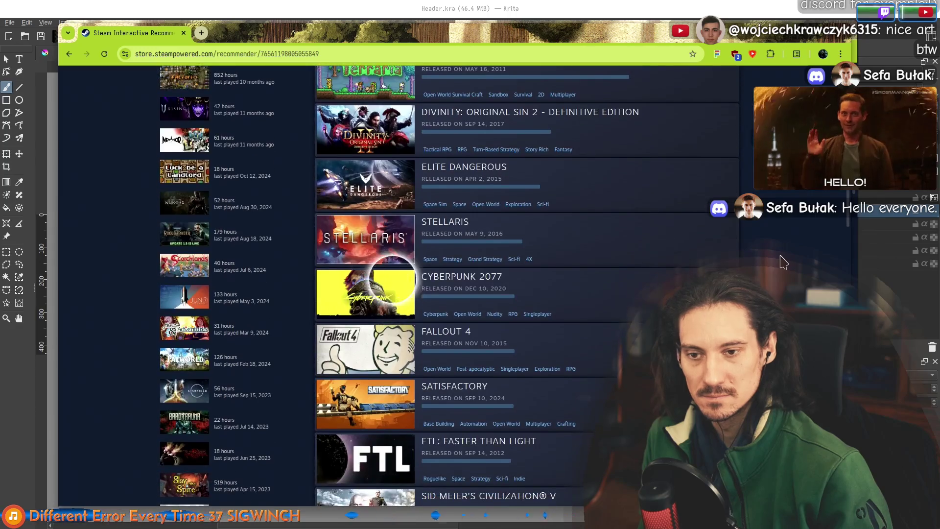
scroll(365, 314, "down", 3)
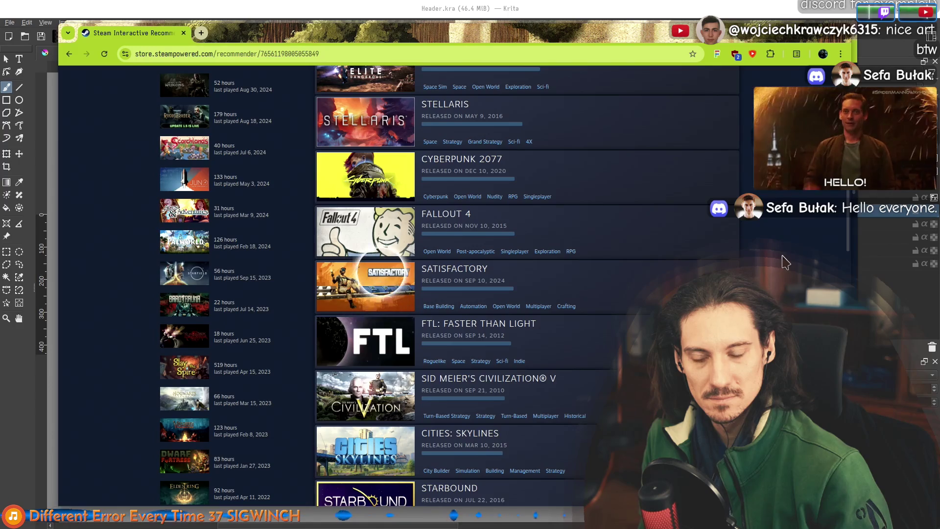
scroll(372, 314, "down", 3)
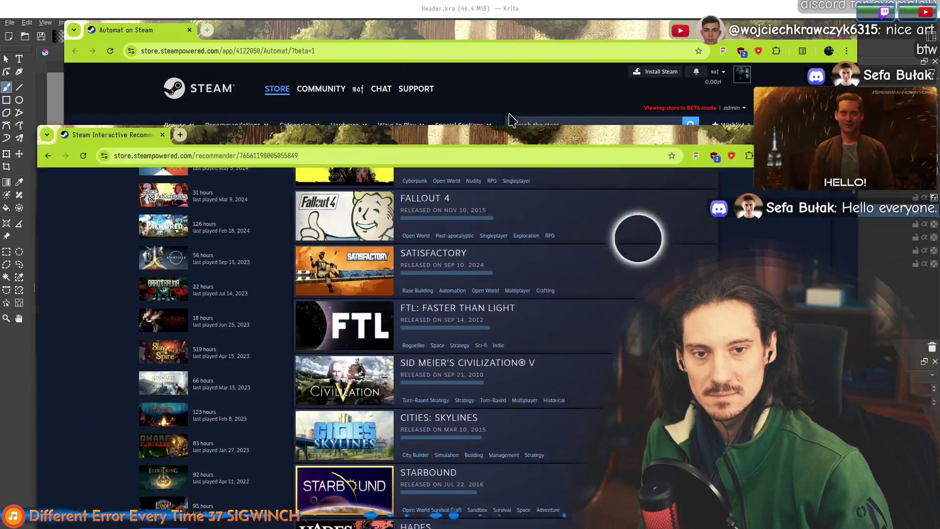
mouse_move(509, 120)
left_mouse_down()
mouse_move(455, 39)
mouse_move(230, 54)
mouse_move(261, 69)
mouse_move(271, 60)
mouse_move(227, 64)
mouse_move(263, 60)
mouse_move(258, 46)
left_mouse_up()
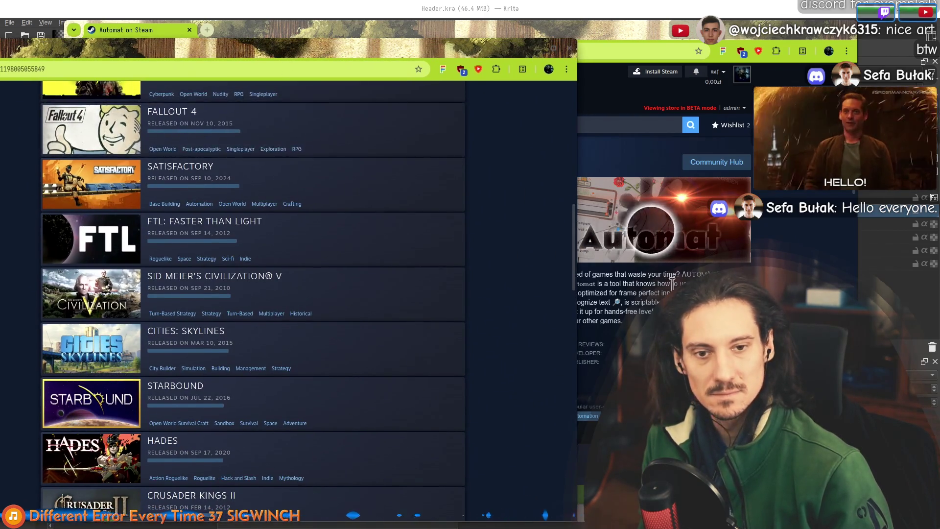
Scroll the recommender down to XCOM: Enemy Unknown and drag its window low, exposing the Automat page
scroll(534, 294, "down", 3)
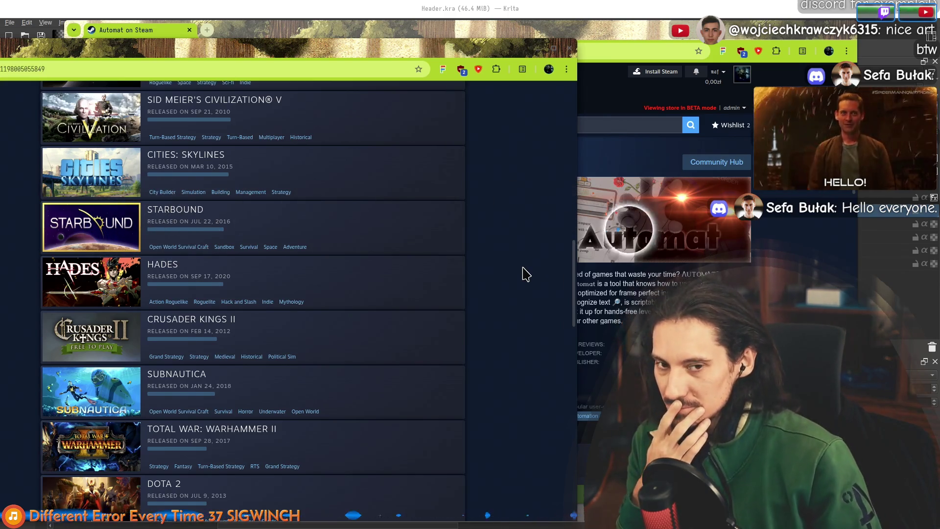
scroll(513, 258, "down", 1)
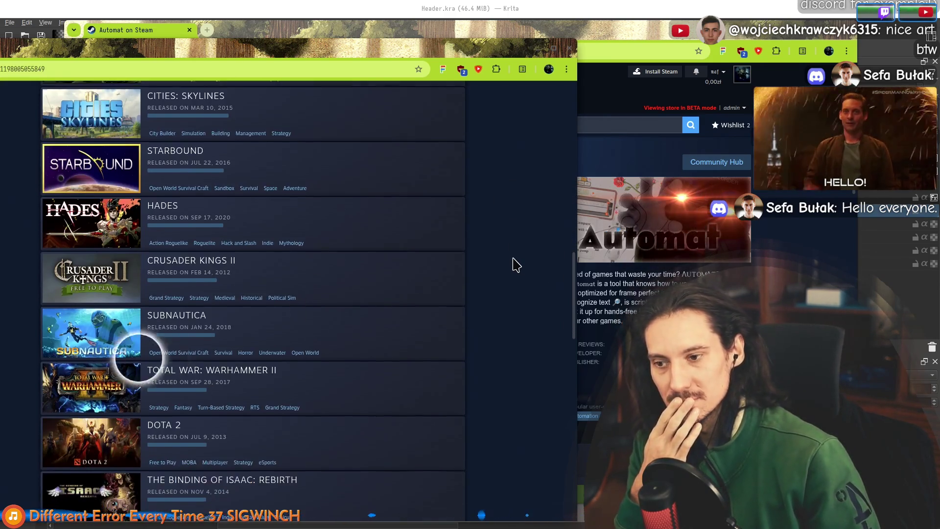
scroll(517, 265, "down", 3)
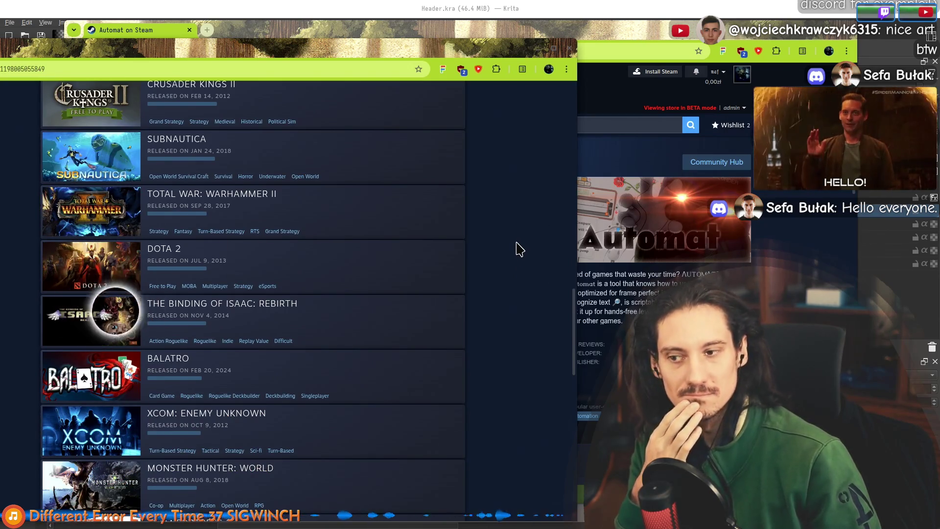
scroll(518, 251, "down", 1)
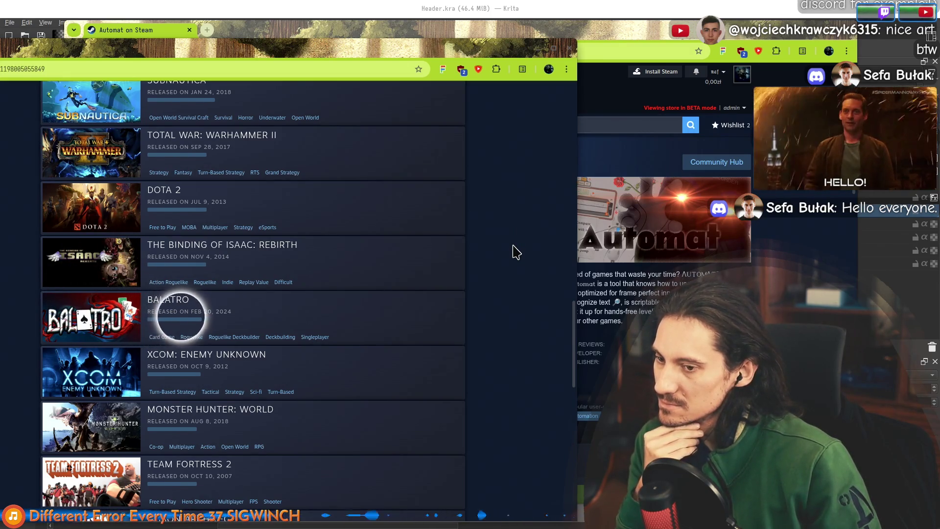
scroll(517, 252, "down", 3)
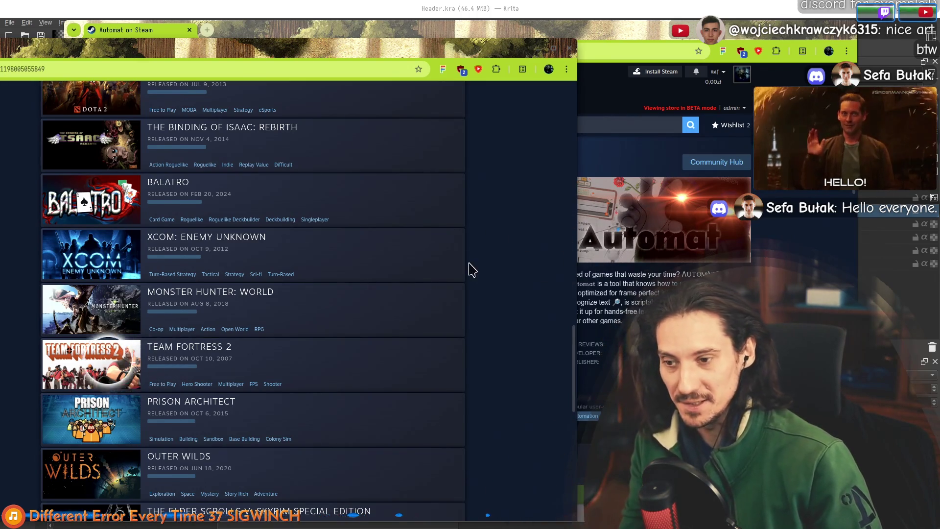
scroll(468, 269, "down", 3)
mouse_move(81, 238)
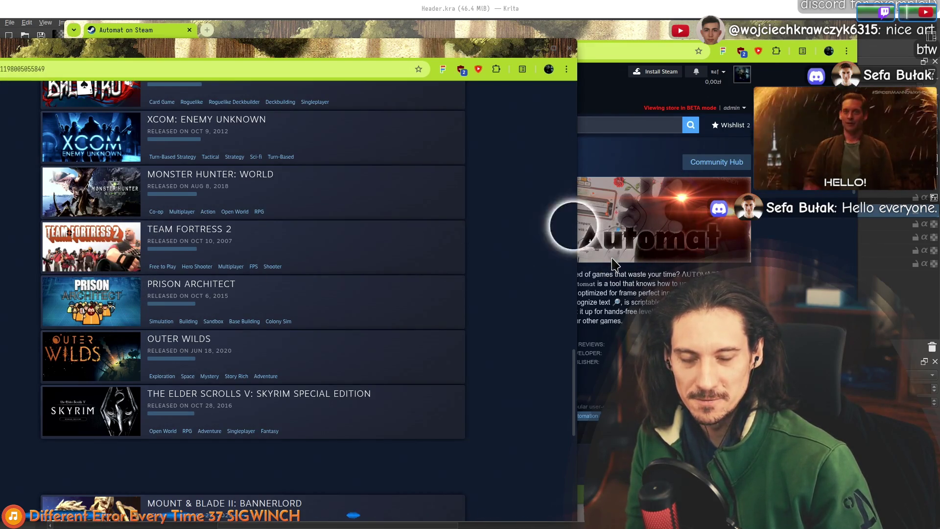
mouse_move(471, 49)
left_mouse_down()
mouse_move(616, 417)
mouse_move(873, 223)
mouse_move(799, 204)
mouse_move(740, 58)
mouse_move(693, 35)
left_mouse_up()
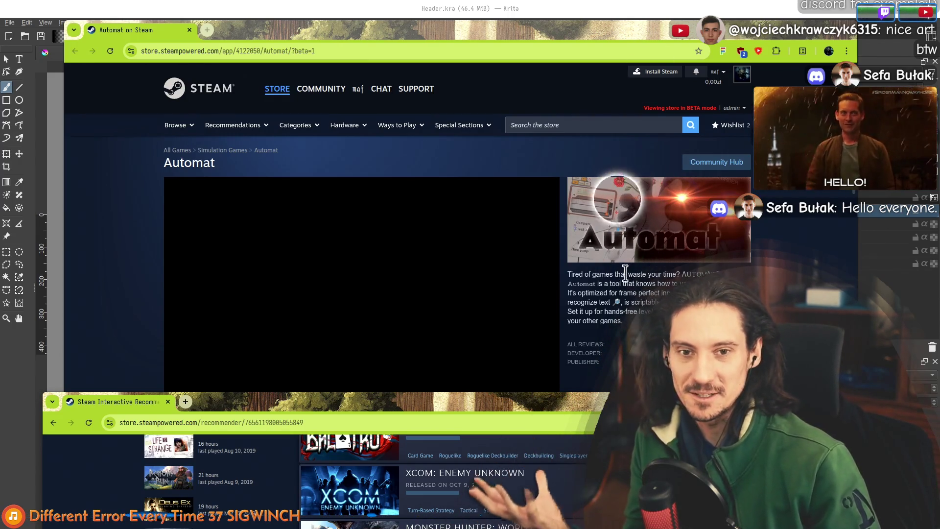
Reposition the recommender window up and down against the Automat store page
mouse_move(443, 406)
left_mouse_down()
mouse_move(496, 465)
mouse_move(531, 162)
mouse_move(455, 60)
mouse_move(511, 429)
mouse_move(468, 139)
mouse_move(442, 41)
mouse_move(453, 352)
left_mouse_up()
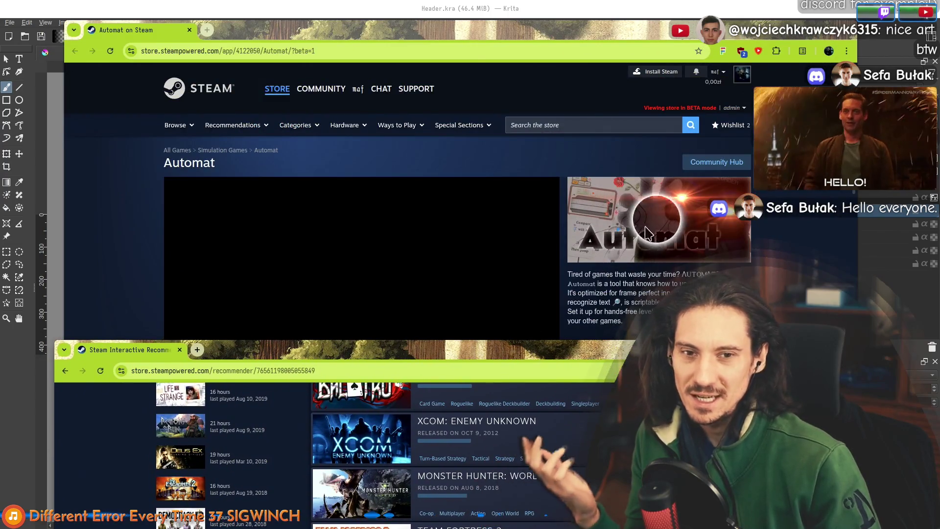
mouse_move(551, 359)
left_mouse_down()
mouse_move(581, 230)
mouse_move(558, 182)
mouse_move(556, 82)
left_mouse_up()
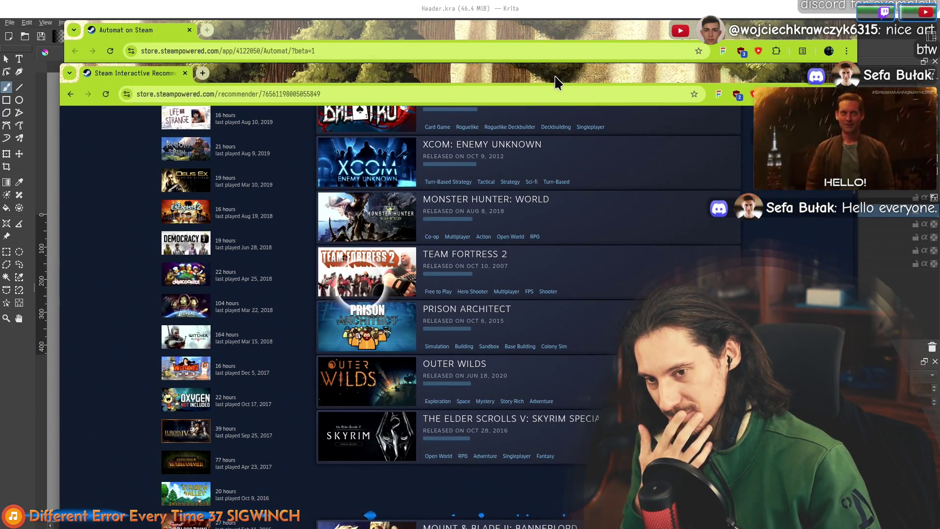
mouse_move(556, 82)
left_mouse_down()
mouse_move(563, 431)
mouse_move(545, 94)
mouse_move(567, 88)
mouse_move(557, 57)
mouse_move(562, 37)
mouse_move(542, 203)
mouse_move(561, 489)
left_mouse_up()
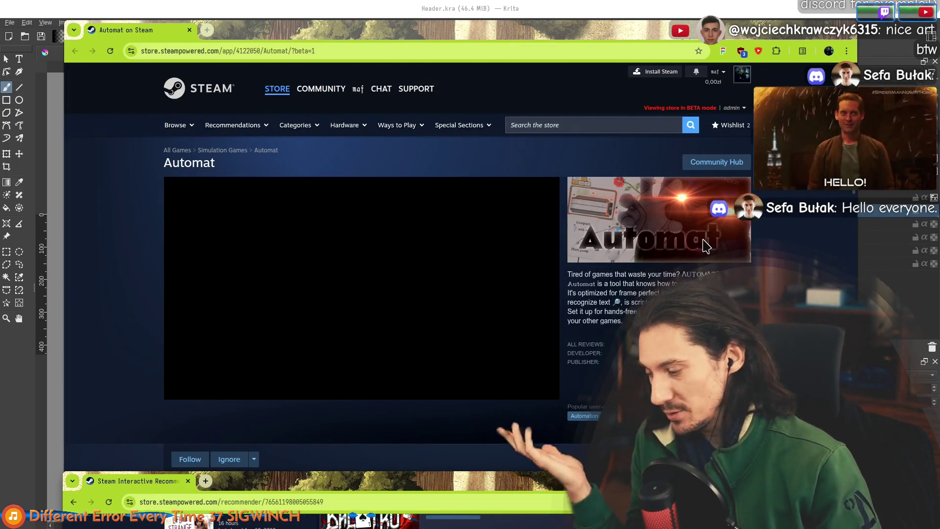
mouse_move(409, 485)
left_mouse_down()
mouse_move(412, 112)
mouse_move(395, 39)
left_mouse_up()
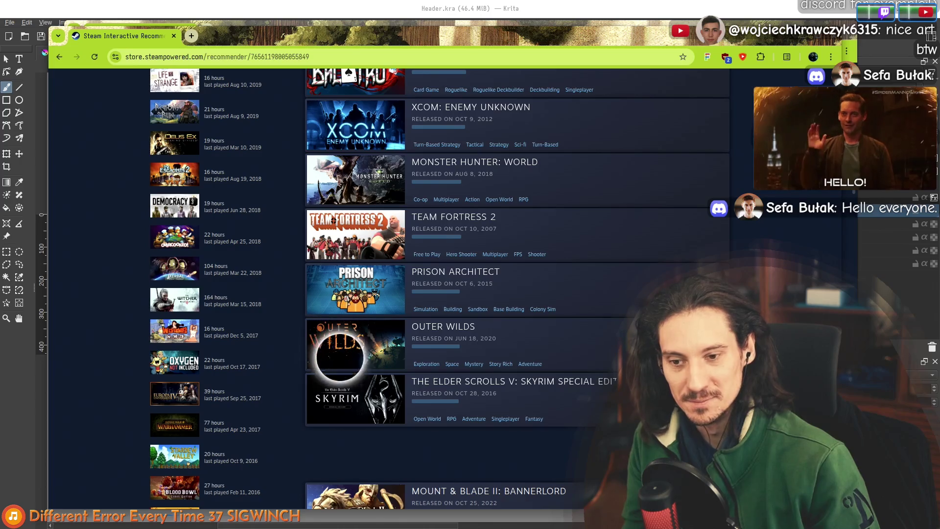
Dock the recommender tab into the Automat on Steam window's tab strip, then return to Krita
mouse_move(384, 80)
scroll(377, 294, "up", 10)
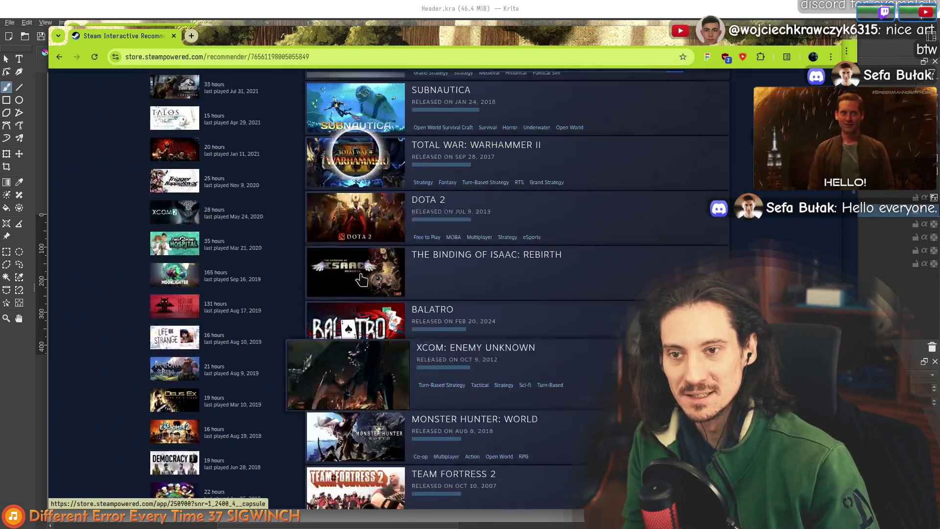
scroll(377, 387, "up", 15)
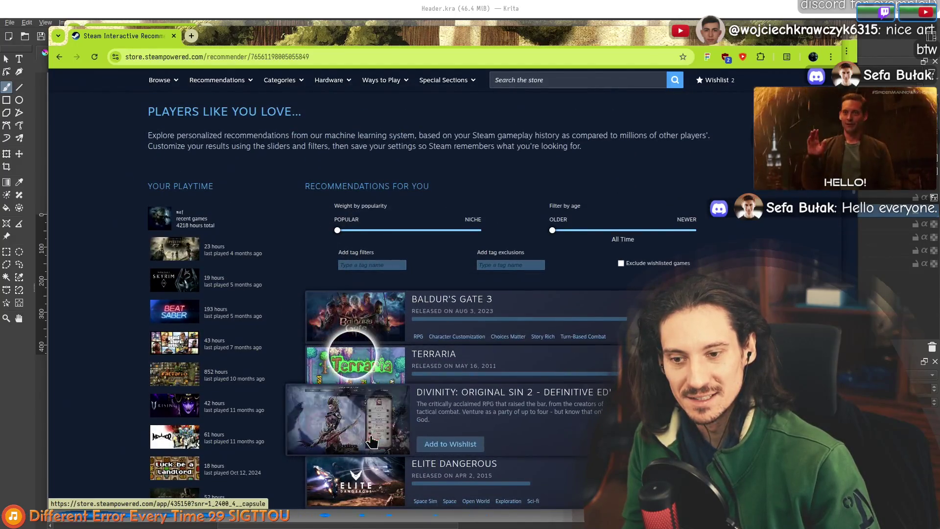
scroll(374, 383, "down", 6)
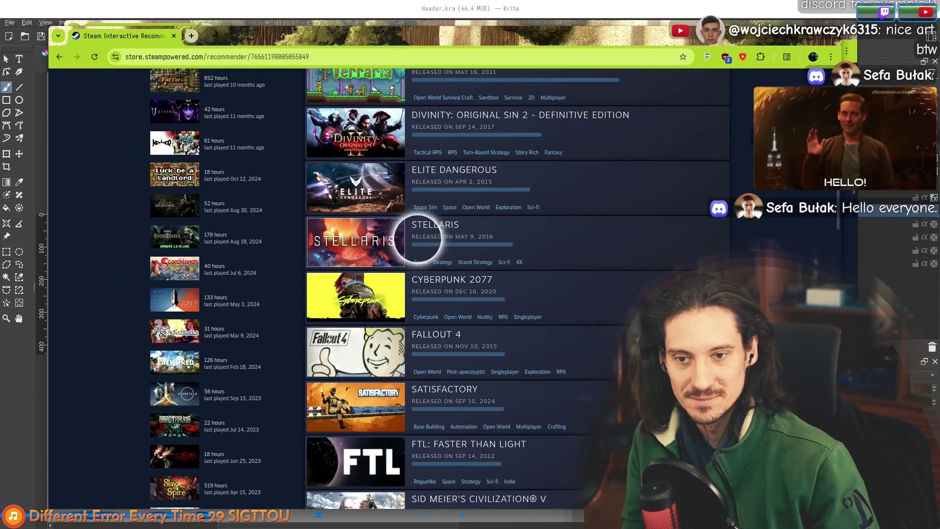
mouse_move(130, 38)
left_mouse_down()
mouse_move(168, 168)
mouse_move(169, 213)
mouse_move(224, 279)
mouse_move(198, 199)
left_mouse_up()
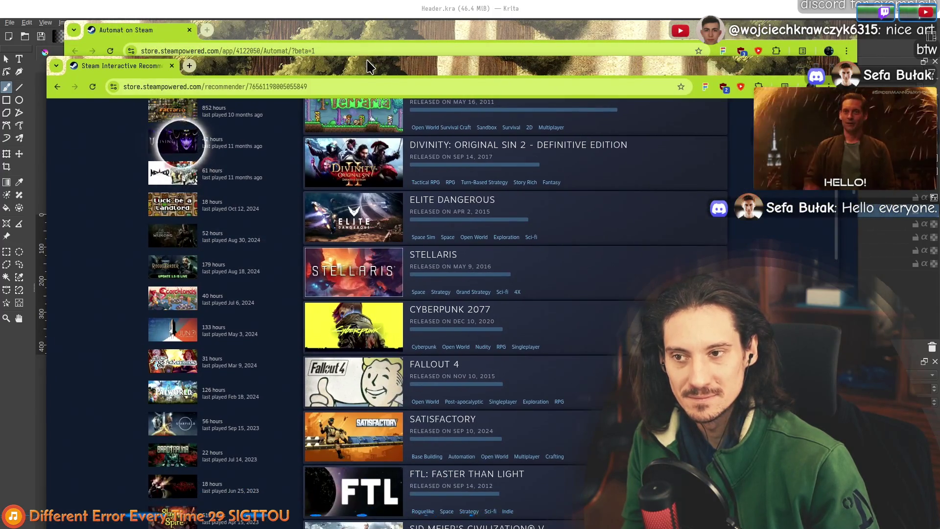
mouse_move(99, 71)
left_mouse_down()
mouse_move(205, 32)
mouse_move(254, 31)
left_mouse_up()
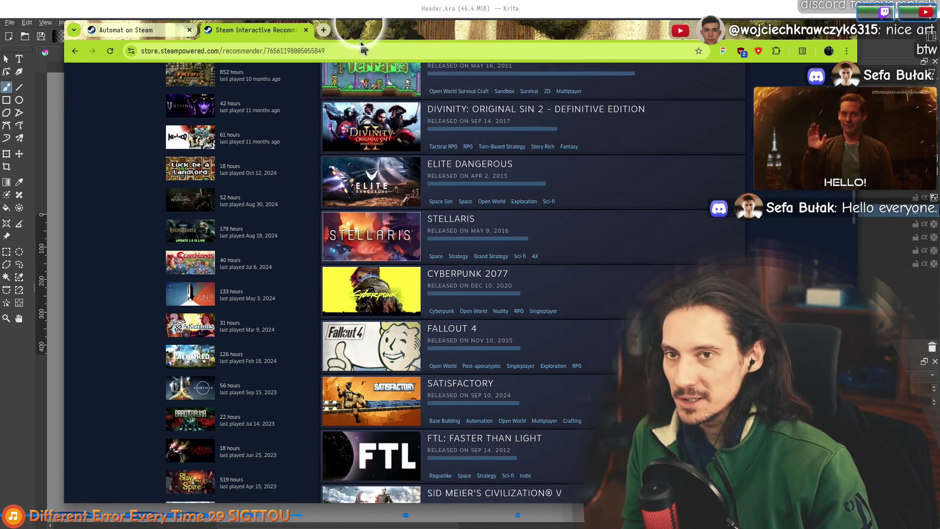
left_click(361, 13)
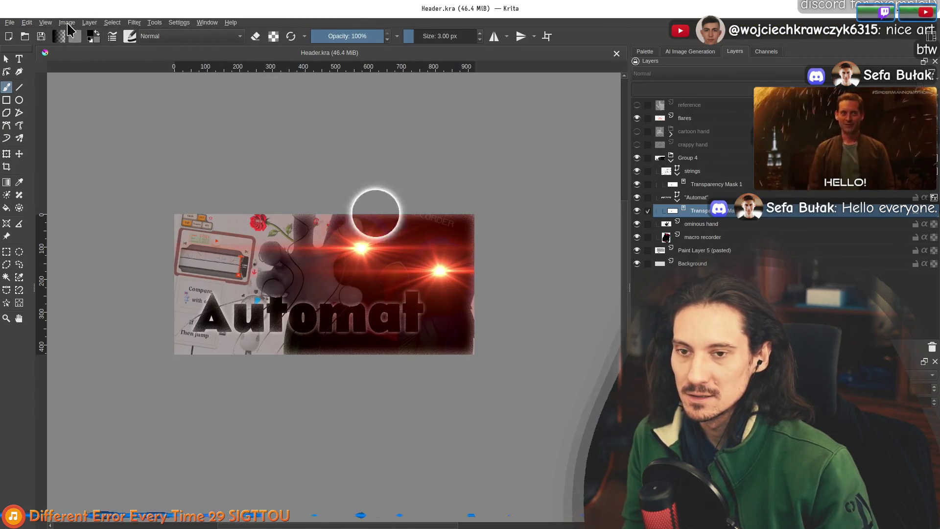
Save the Header artwork as a new copy named Small.kra in the Capsules folder
left_click(68, 23)
mouse_move(10, 22)
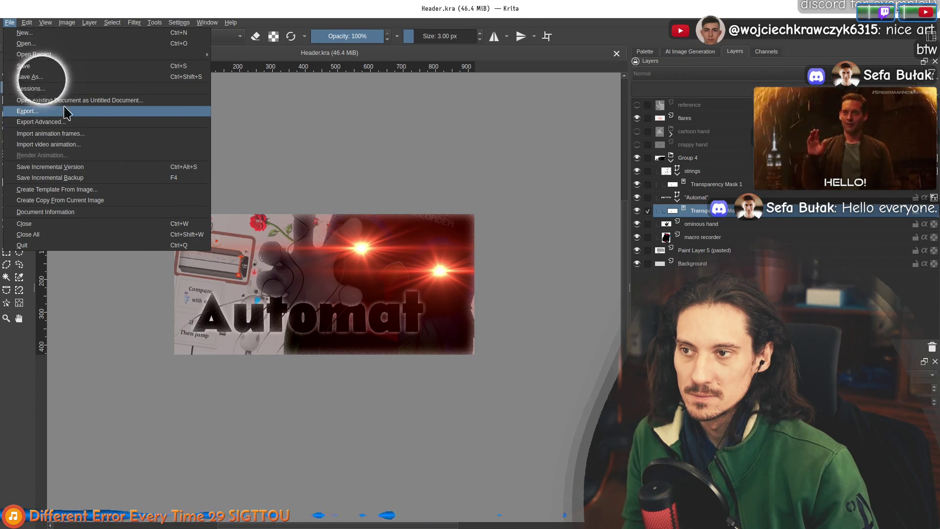
left_click(30, 77)
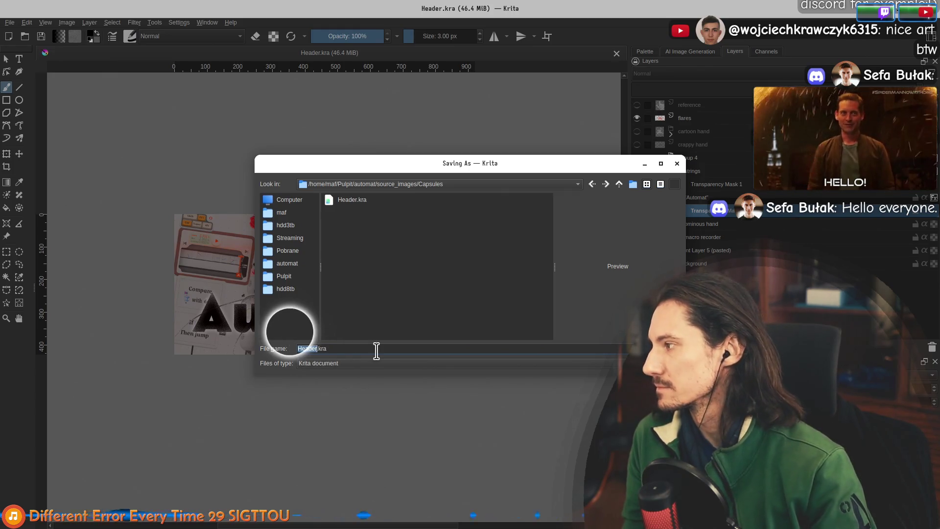
type("mall")
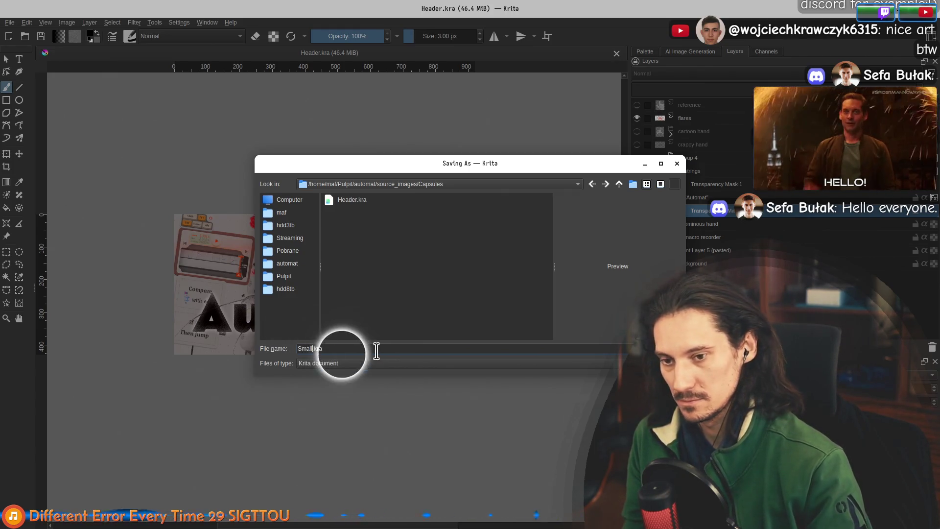
key("Return")
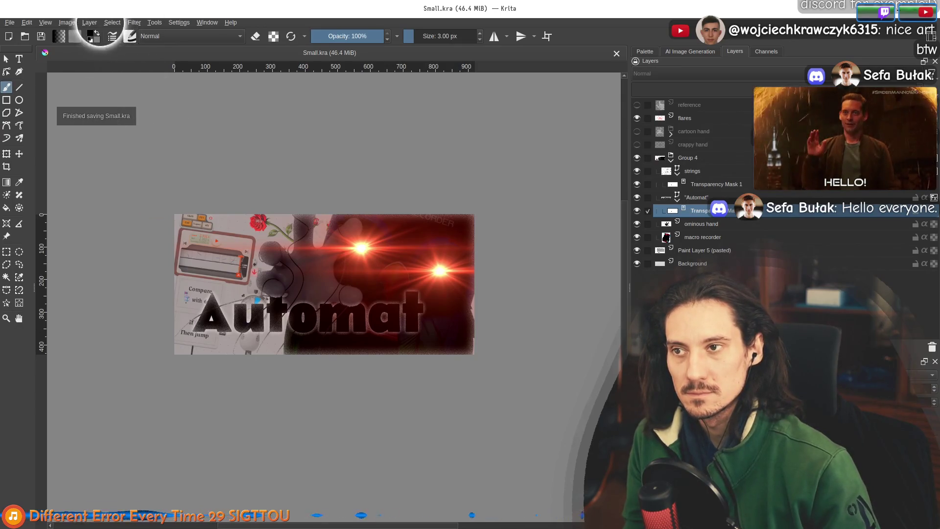
left_click(68, 23)
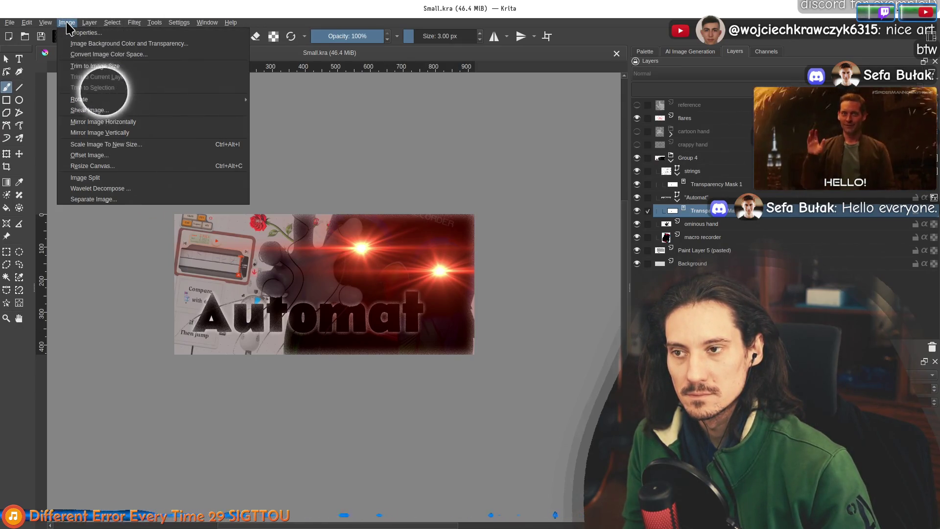
Resize the canvas to 462 × 174 pixels, anchored at the centre
left_click(118, 173)
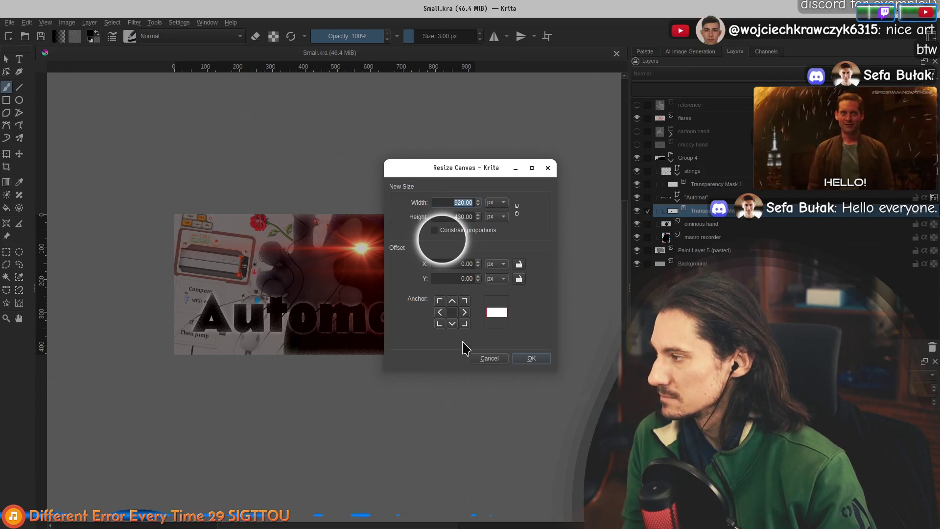
type("4620")
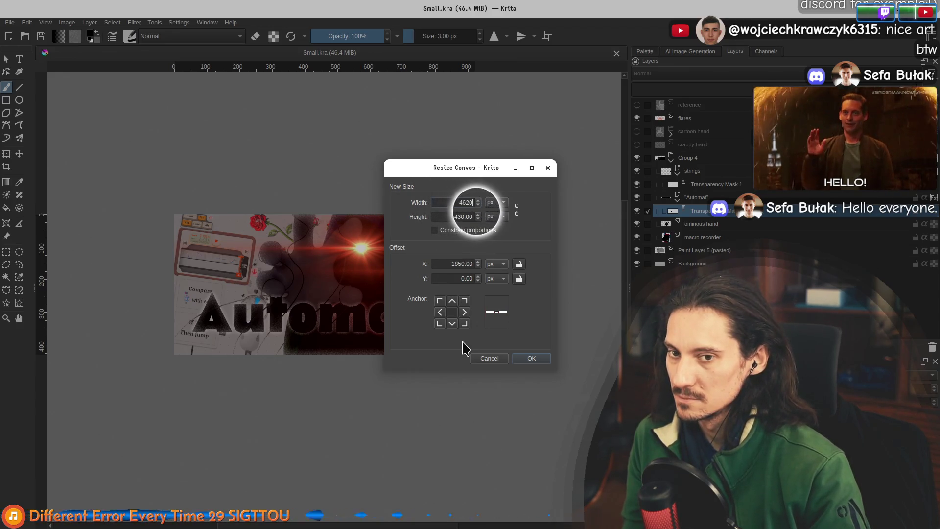
key("BackSpace")
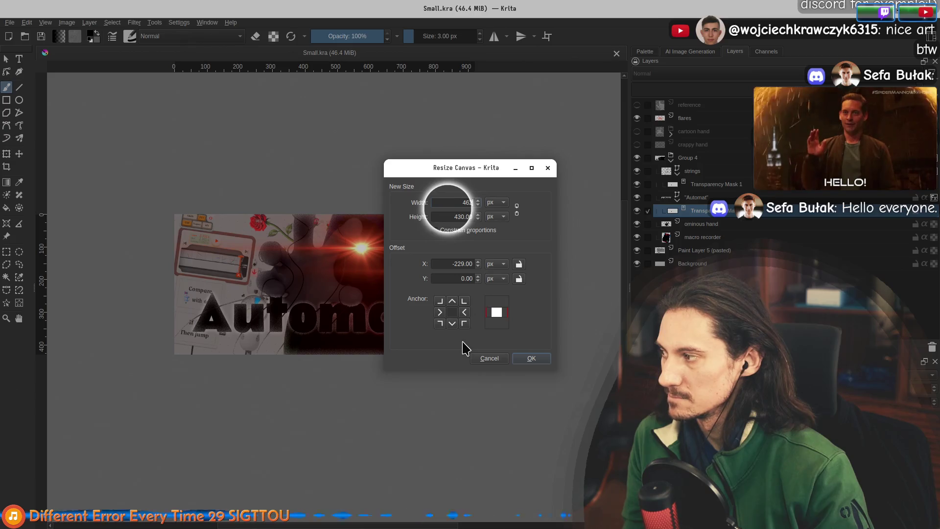
key("Tab")
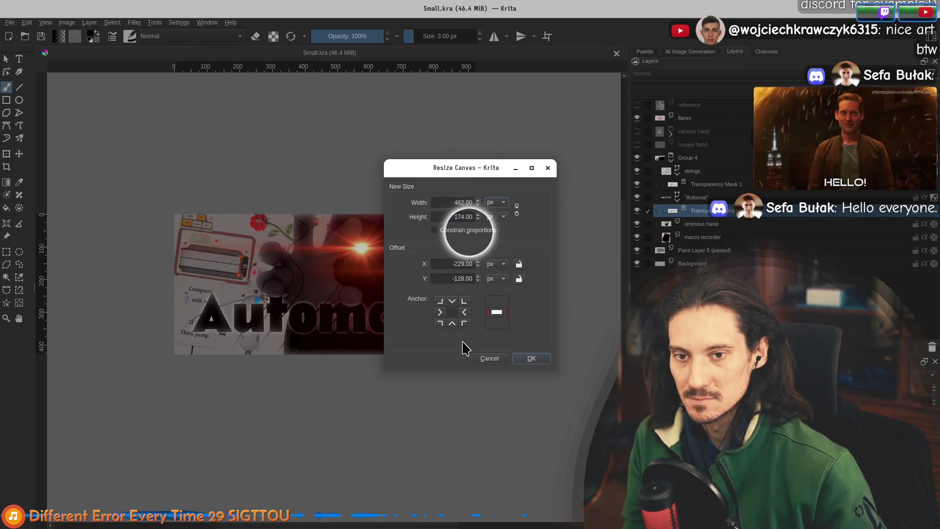
left_click(532, 358)
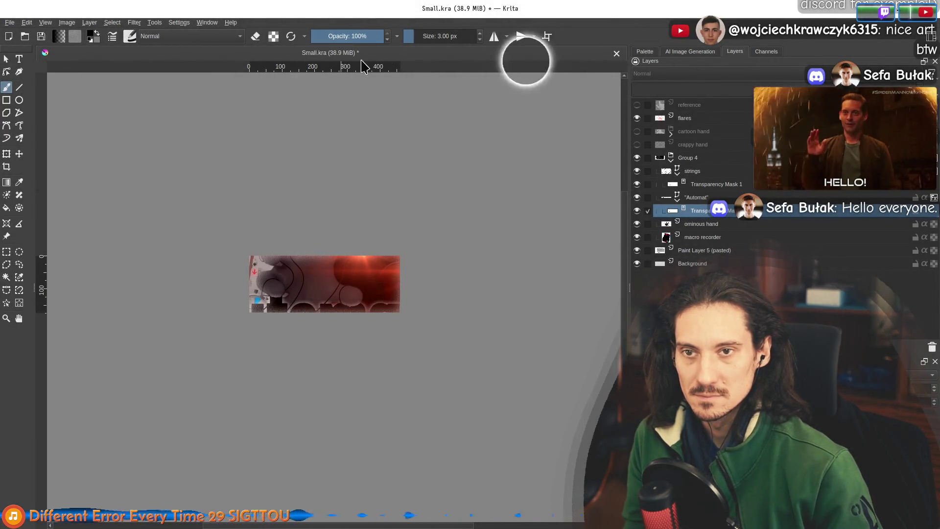
scroll(329, 275, "up", 2)
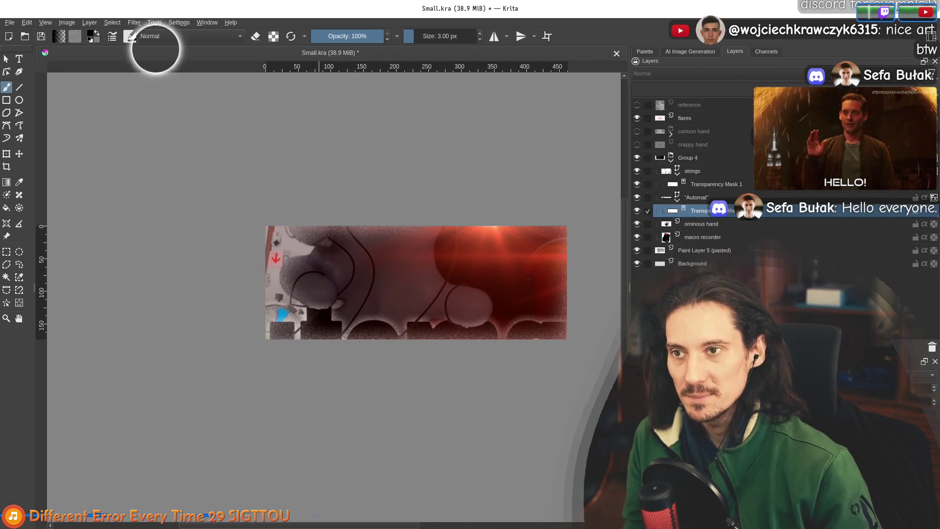
Bring up the Open Images dialog and go up to the source_images folder
left_click(10, 23)
left_click(19, 42)
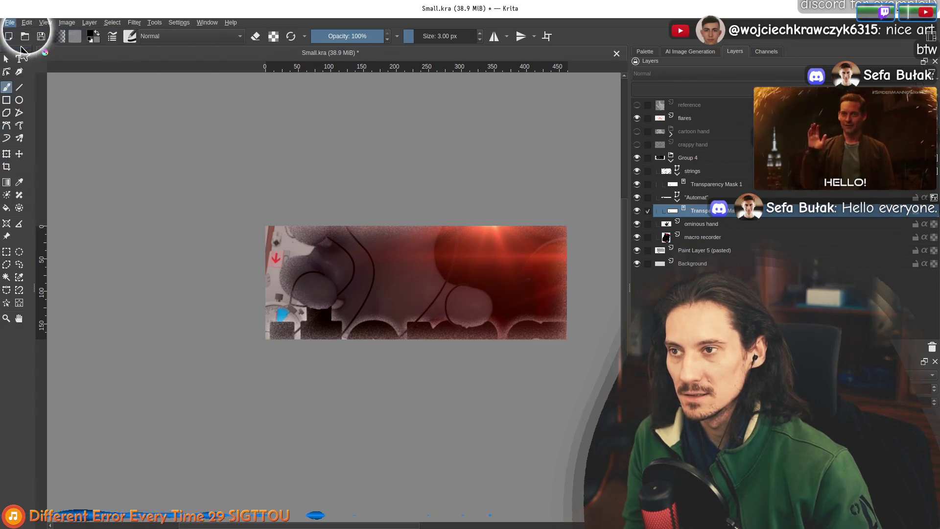
left_click(619, 185)
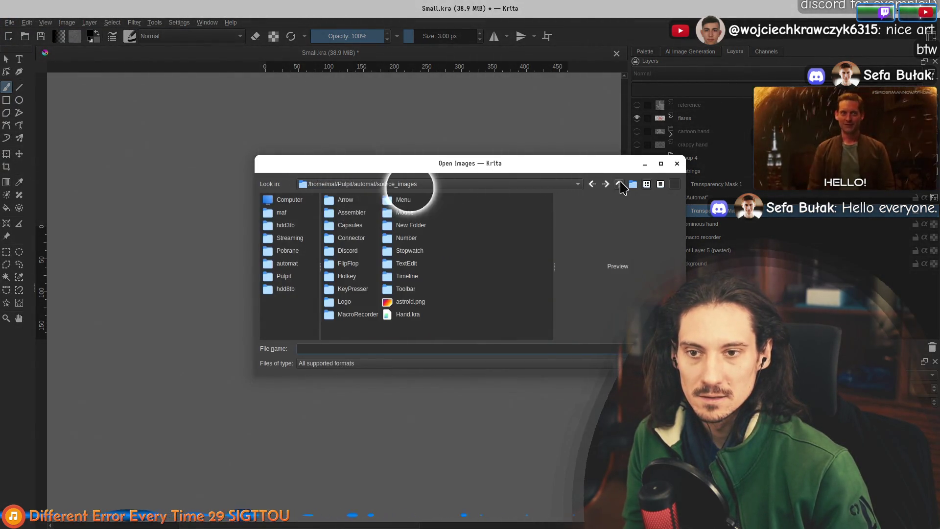
Open Header.kra from the Capsules folder and select Group 4 among its layers
double_click(350, 226)
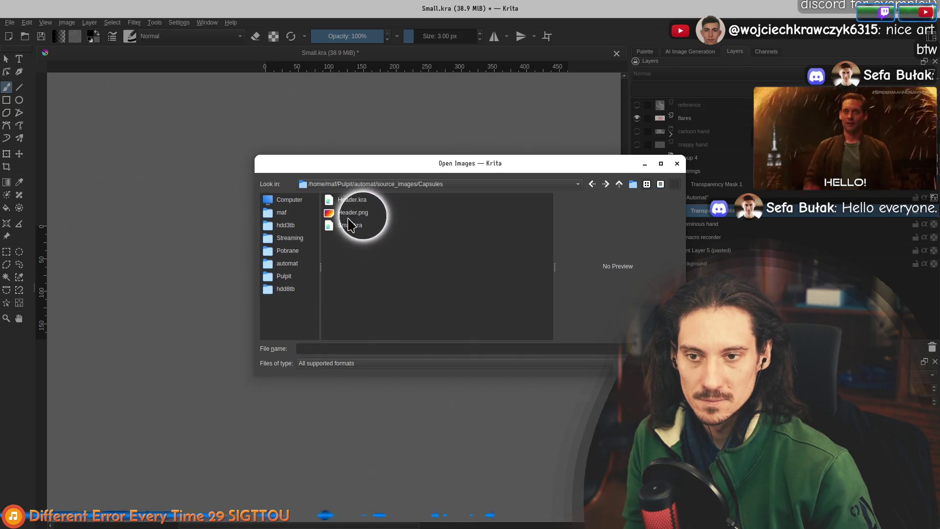
double_click(347, 201)
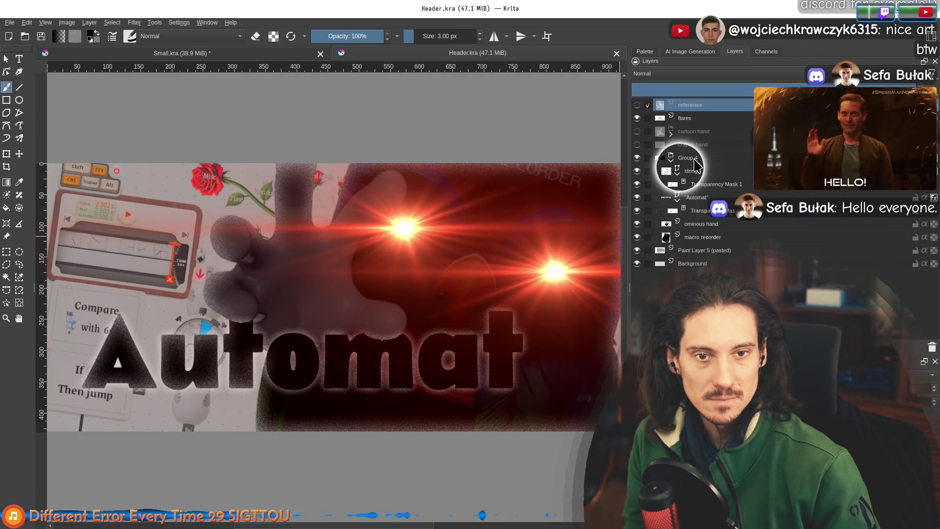
left_click(696, 160)
left_click(707, 173)
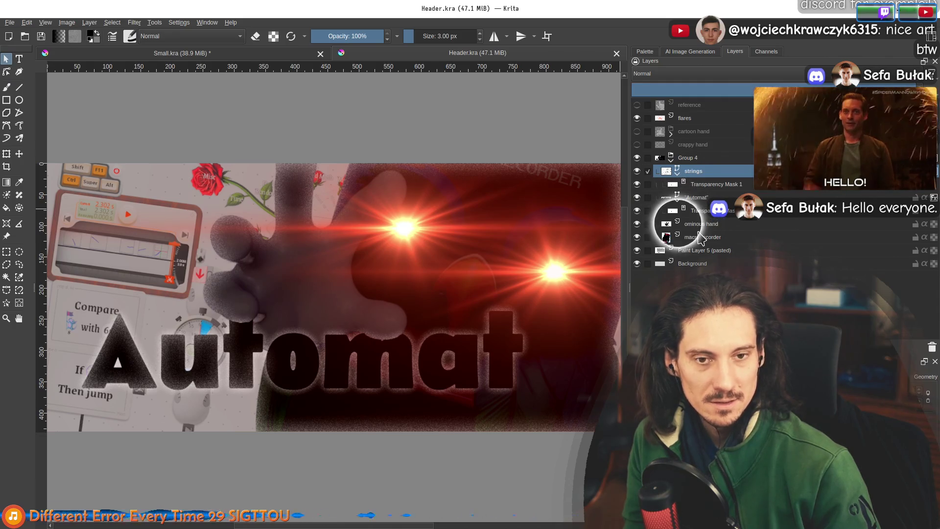
left_click(720, 225)
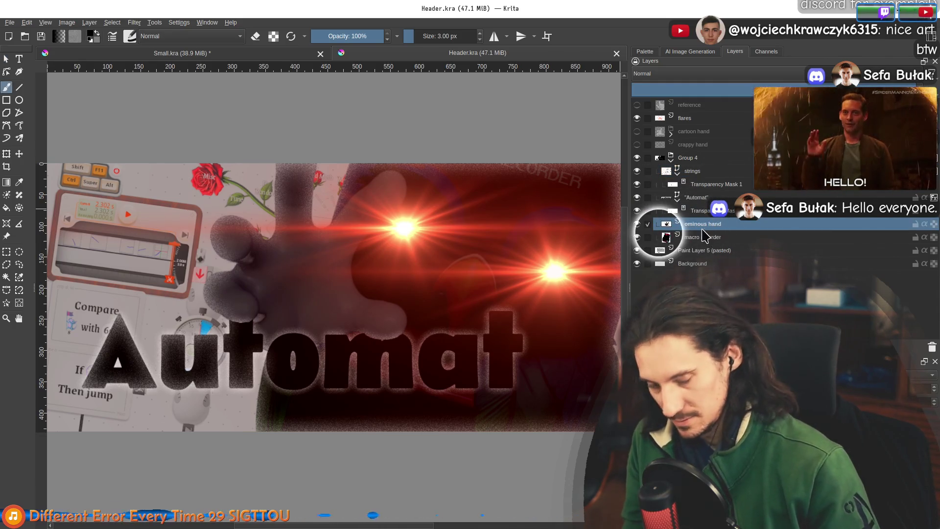
mouse_move(707, 239)
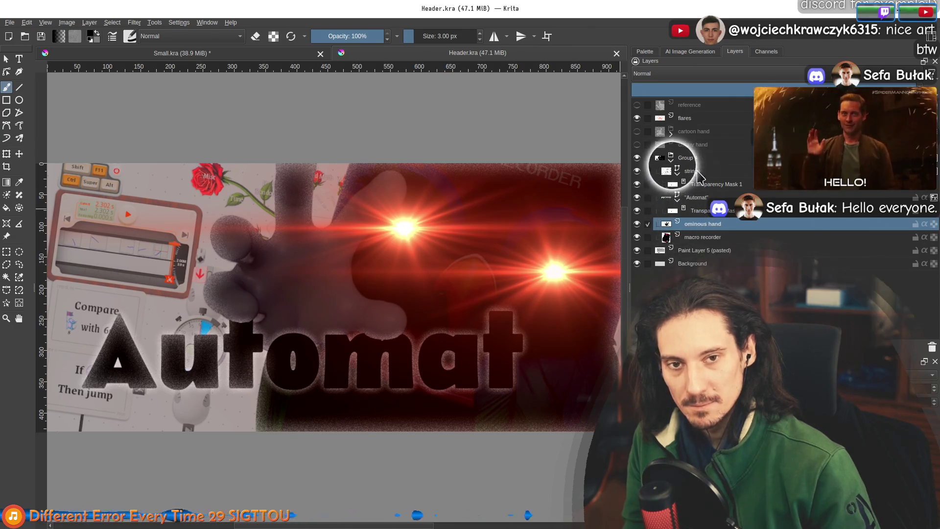
left_click(709, 160)
Duplicate Group 4 and delete the ominous hand layer from the copy
key("ctrl+j")
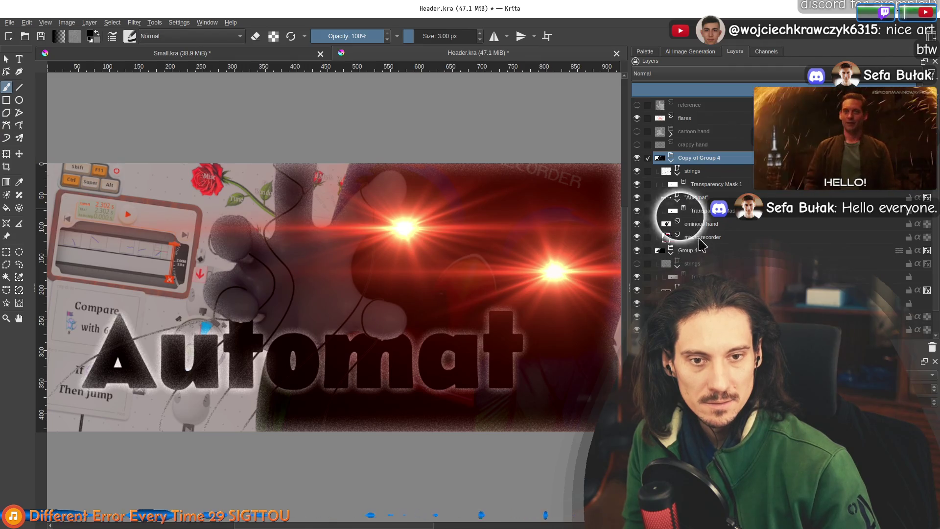
left_click(703, 225)
right_click(737, 240)
left_click(764, 343)
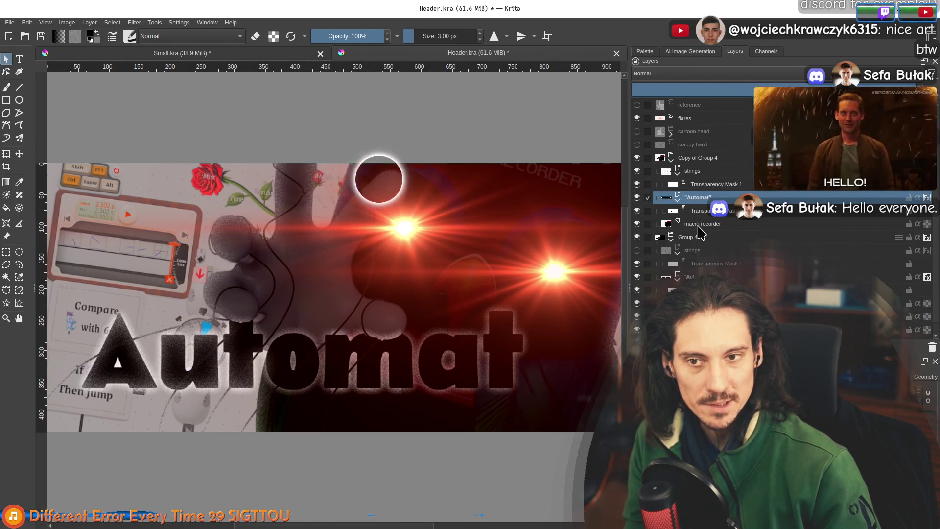
scroll(329, 238, "down", 2)
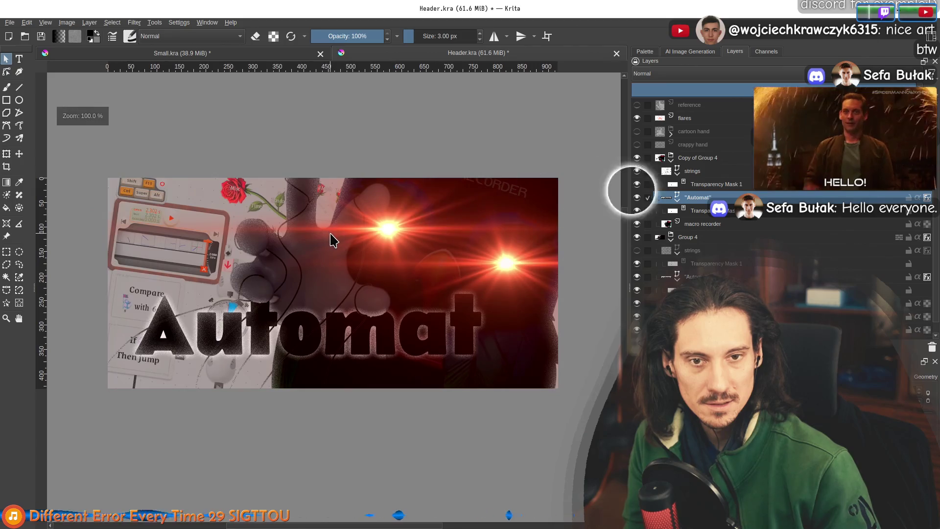
Hide the original Group 4, select the copy's macro recorder layer, and zoom to check
left_click(637, 237)
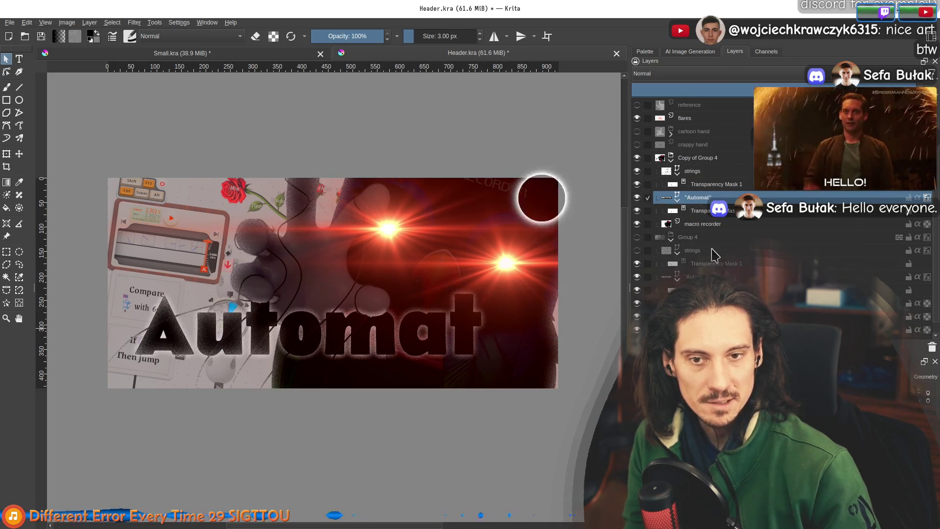
left_click(705, 223)
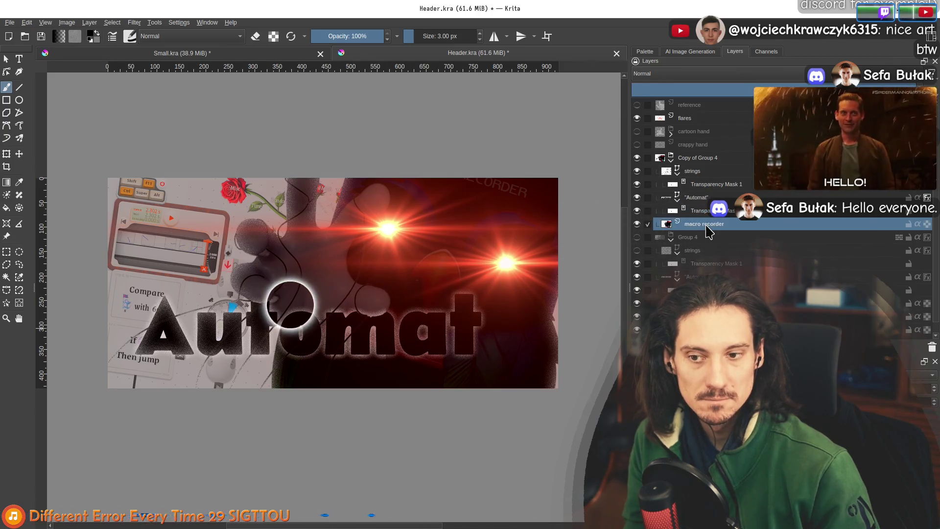
scroll(198, 334, "up", 2)
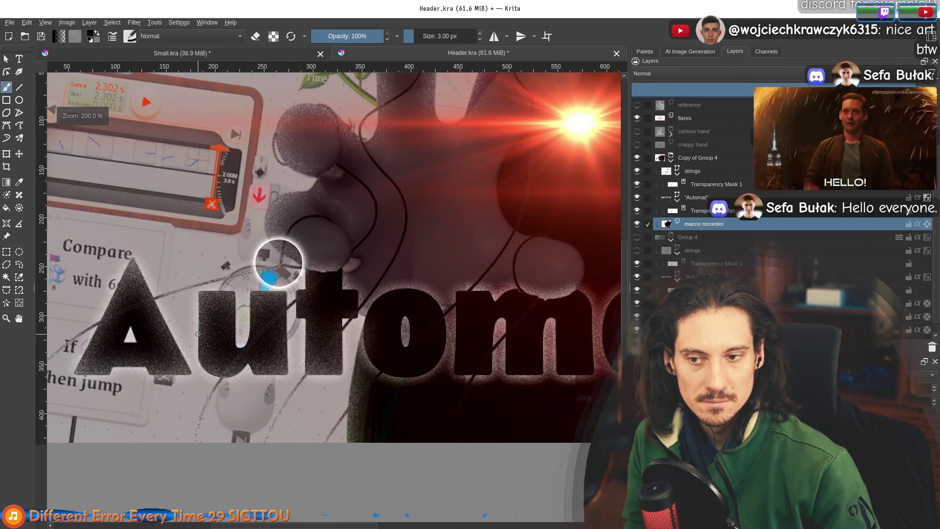
scroll(198, 334, "down", 2)
scroll(198, 335, "down", 1)
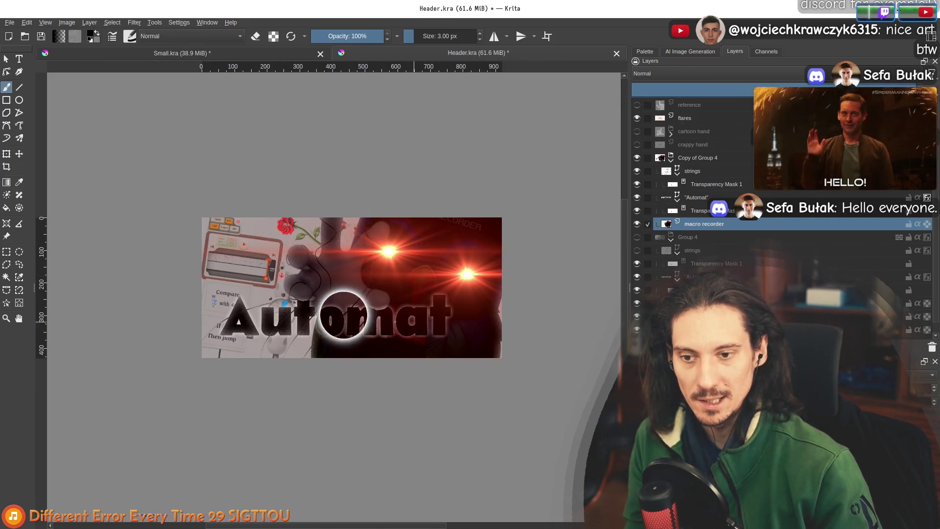
Export the header as PNG, overwriting Header.png in Capsules, then switch to the file manager
left_click(9, 23)
left_click(34, 111)
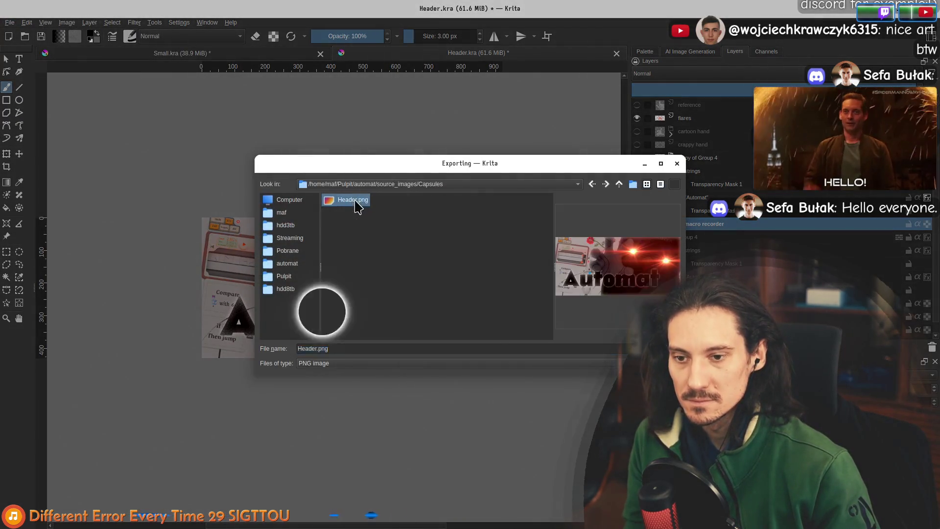
key("Return")
left_click(502, 286)
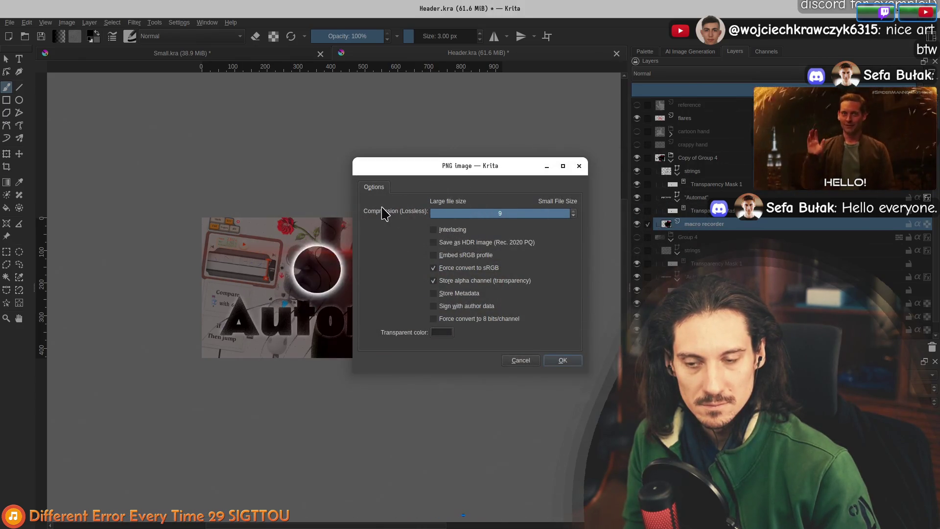
left_click(563, 361)
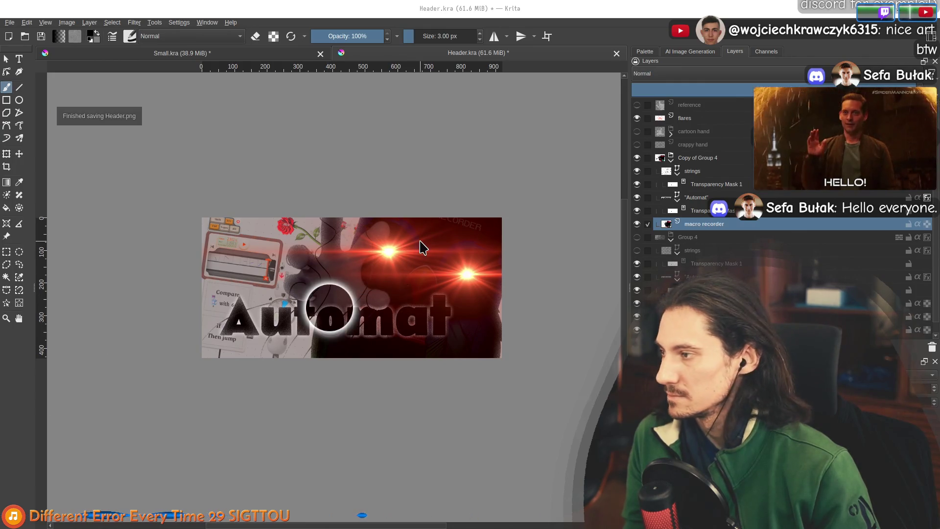
key("alt+Tab")
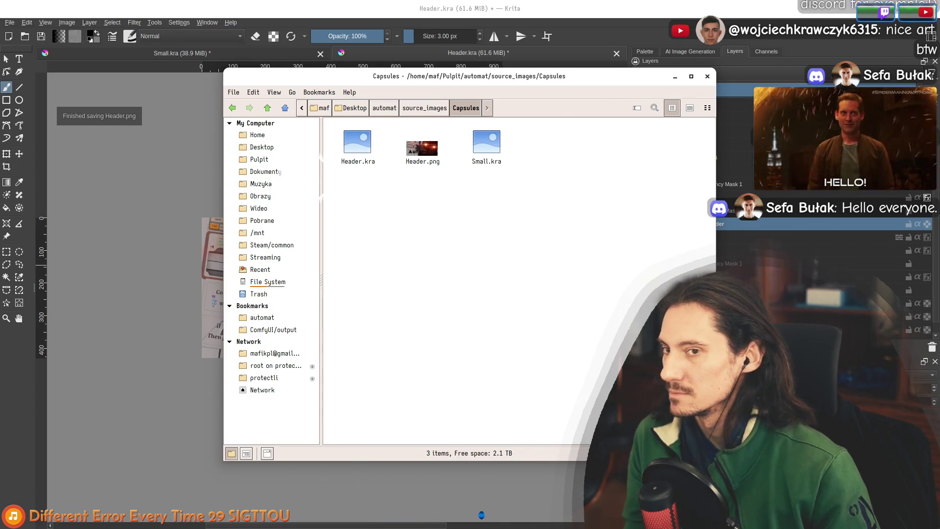
Drag Header.png onto the Krita window, then switch to the browser's Steam recommender
left_click_drag(419, 155, 43, 284)
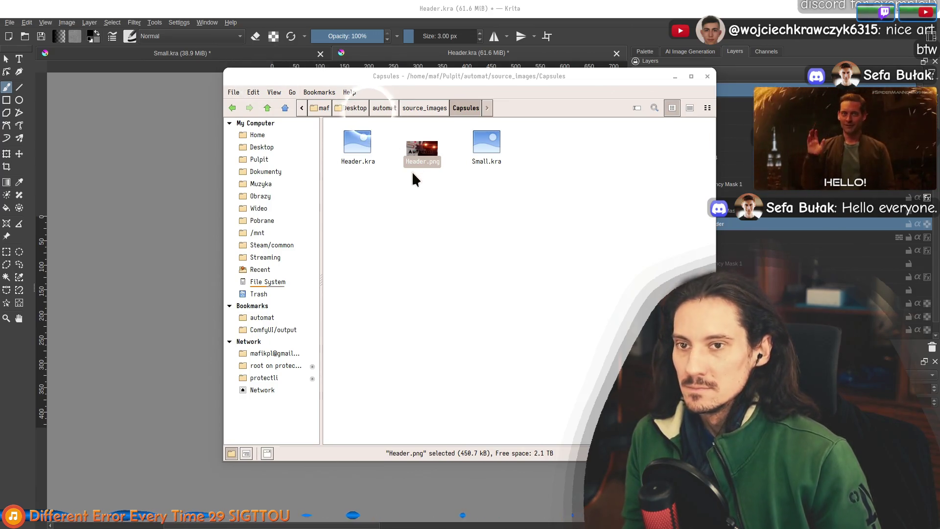
key("alt+Tab")
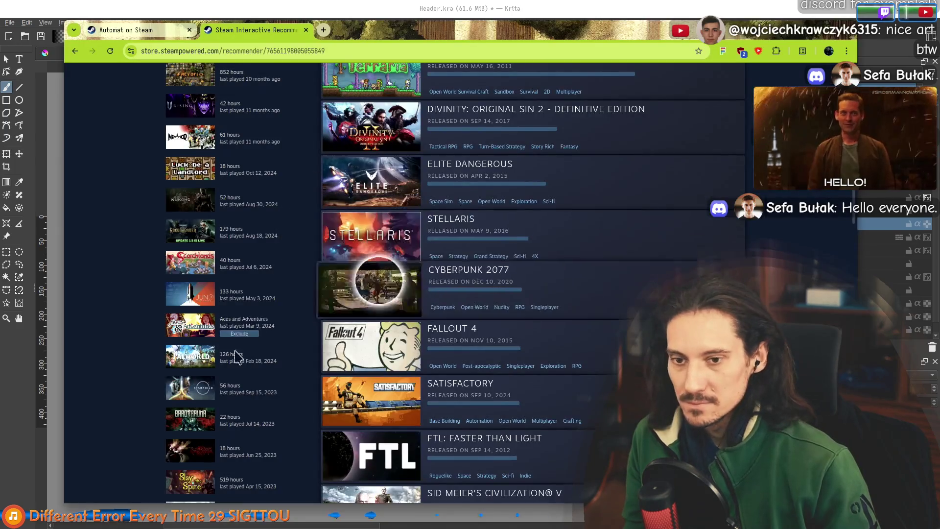
Scroll the recommender list down to Noita, Vampire Survivors and Counter-Strike 2, then switch to the Automat store page
scroll(82, 343, "down", 6)
scroll(81, 343, "down", 3)
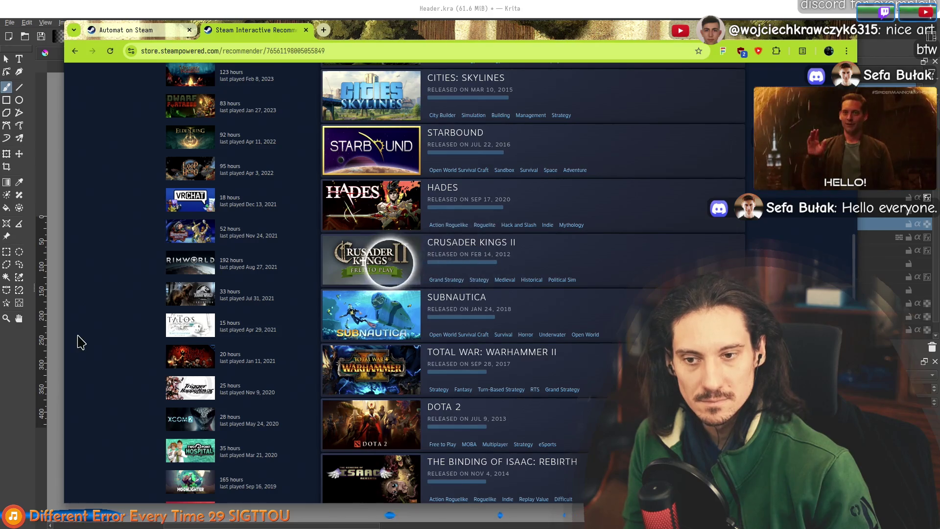
scroll(82, 342, "down", 5)
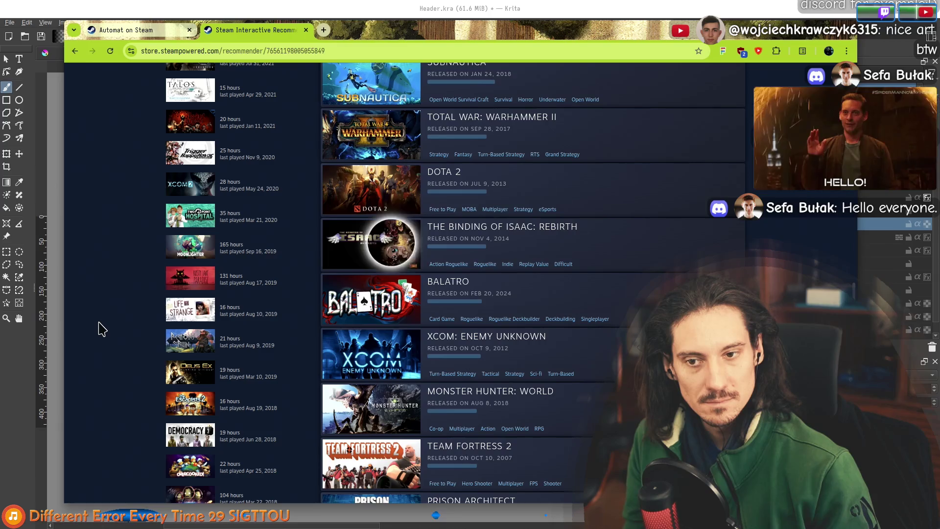
scroll(102, 328, "down", 3)
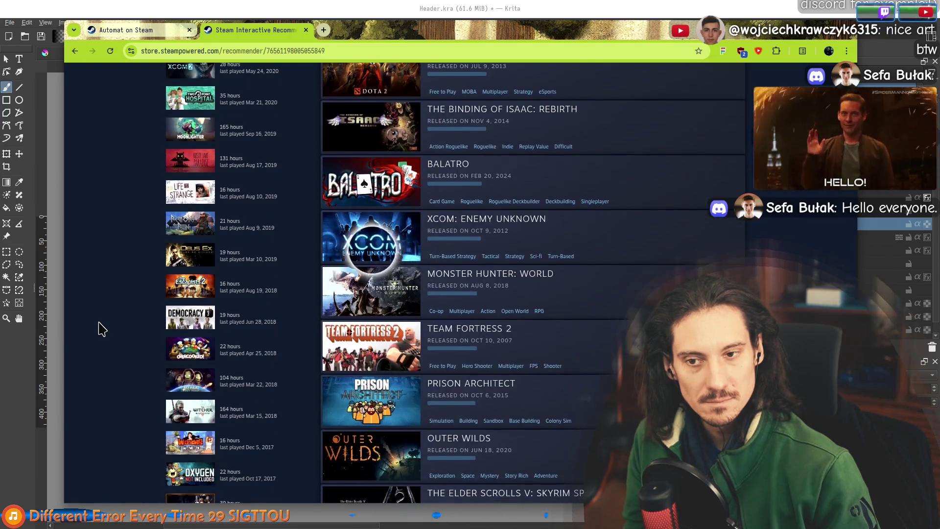
scroll(103, 327, "down", 5)
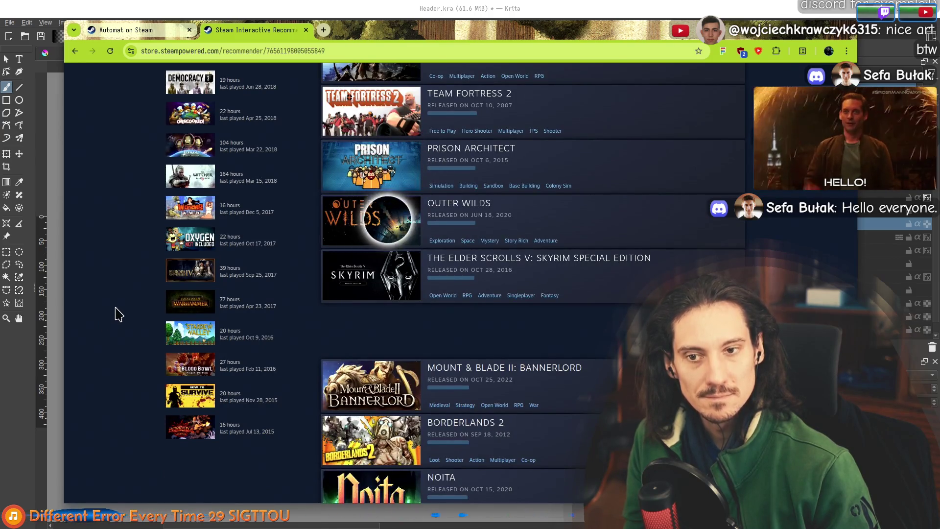
scroll(118, 282, "down", 1)
scroll(120, 287, "down", 6)
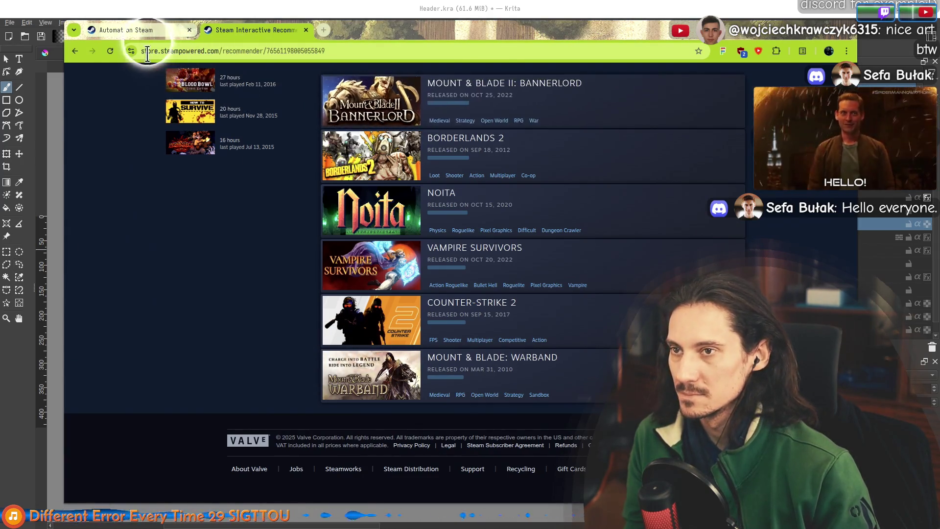
left_click(131, 30)
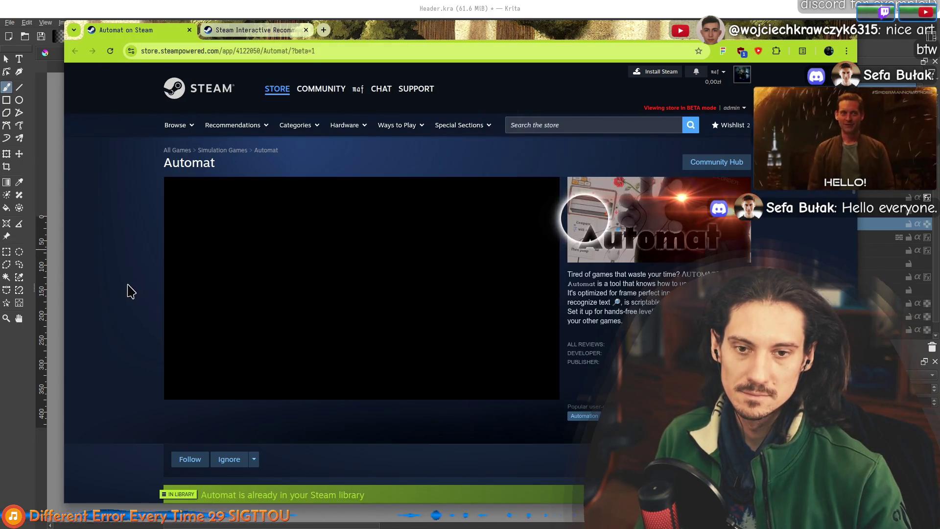
Glance over the Automat store page, then return to Krita's Small.kra document
scroll(117, 291, "down", 3)
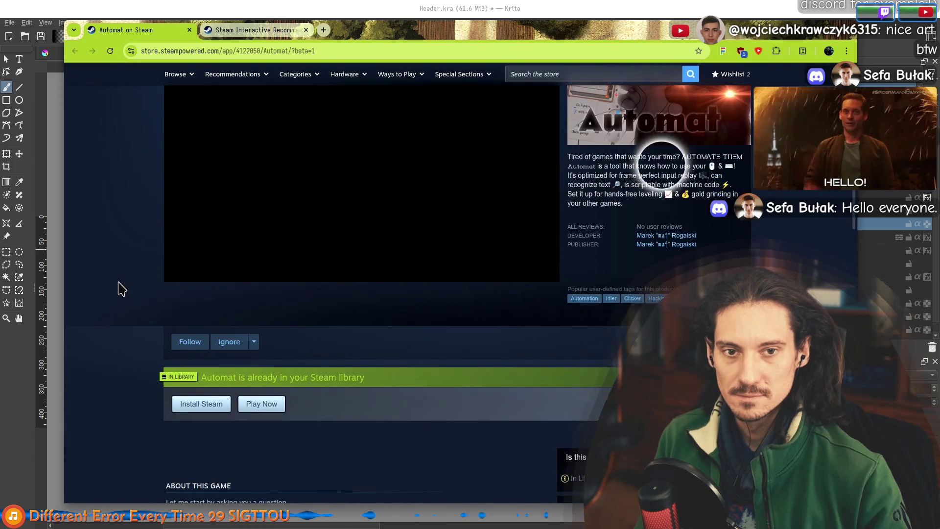
scroll(125, 274, "up", 3)
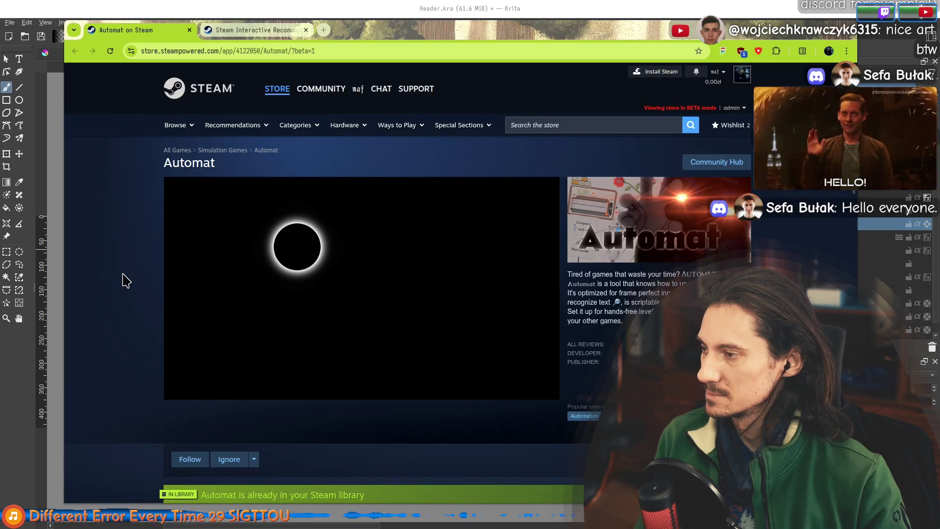
key("alt+Tab")
left_click(196, 51)
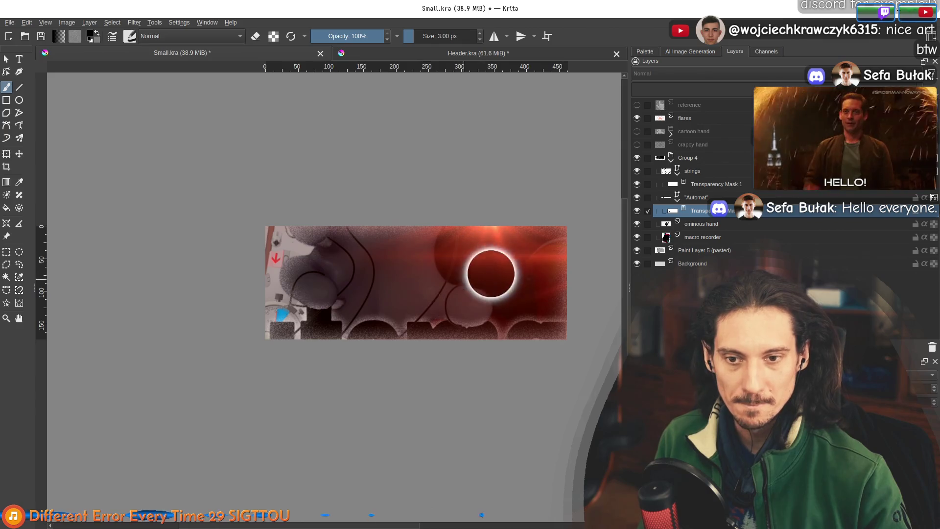
Trial-scale Group 4, cancel back to its original size, then drag the flares layer into Group 4
left_click(705, 161)
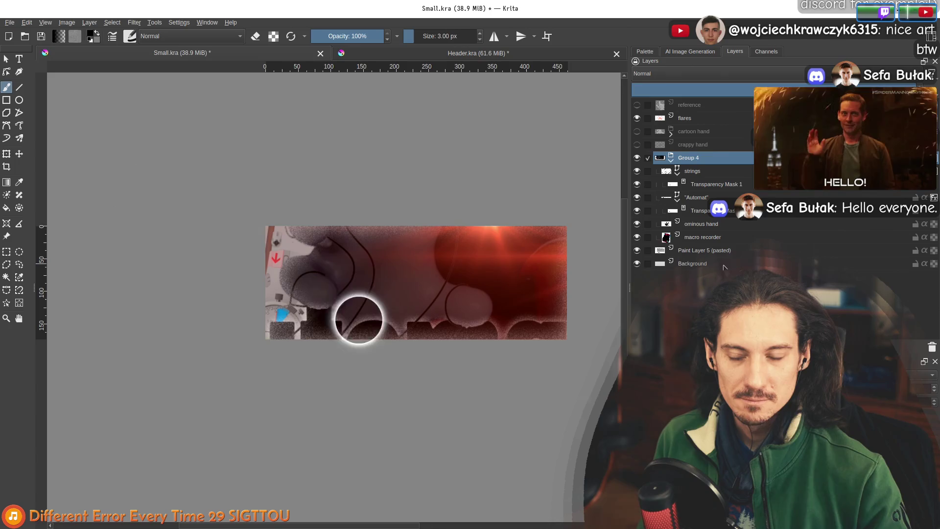
left_click(702, 238)
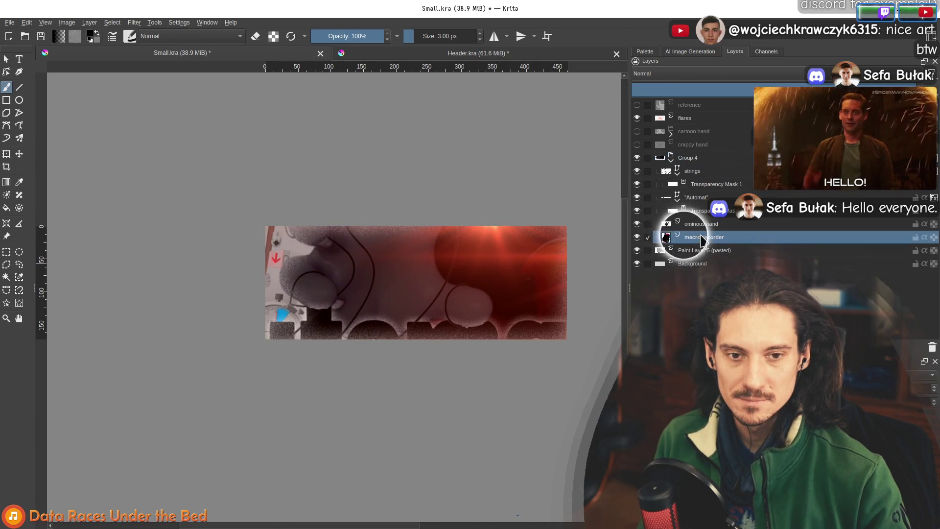
left_click(695, 157)
left_click(6, 155)
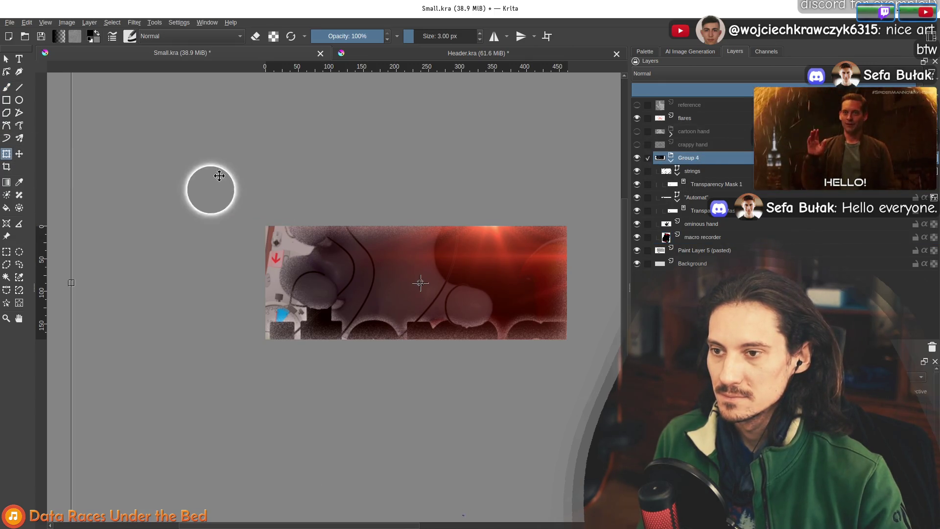
scroll(159, 151, "down", 2)
mouse_move(116, 94)
left_mouse_down()
mouse_move(197, 147)
mouse_move(204, 176)
mouse_move(191, 194)
mouse_move(215, 213)
left_mouse_up()
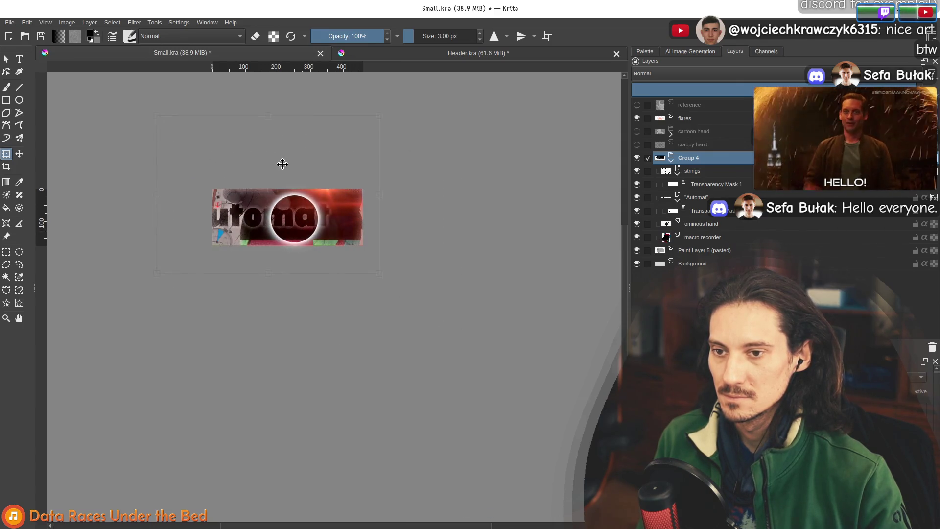
left_click_drag(159, 122, 185, 152)
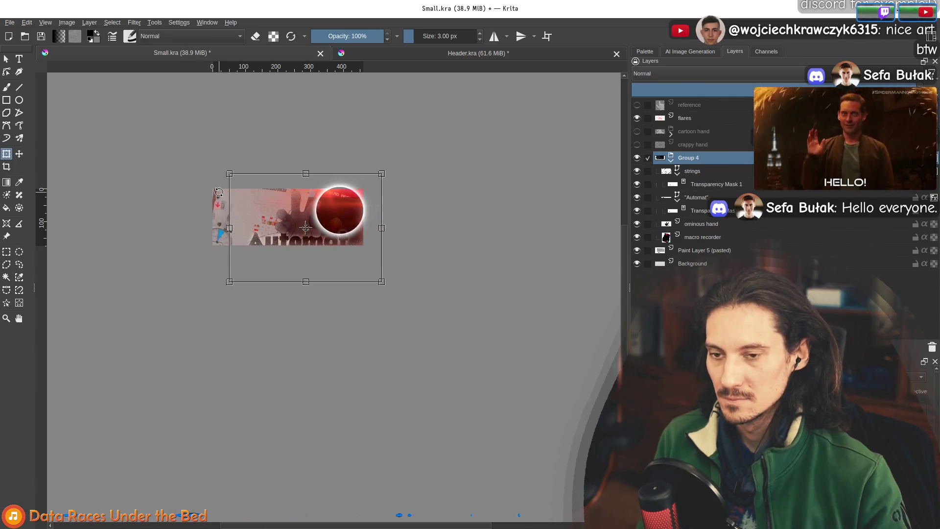
key("Escape")
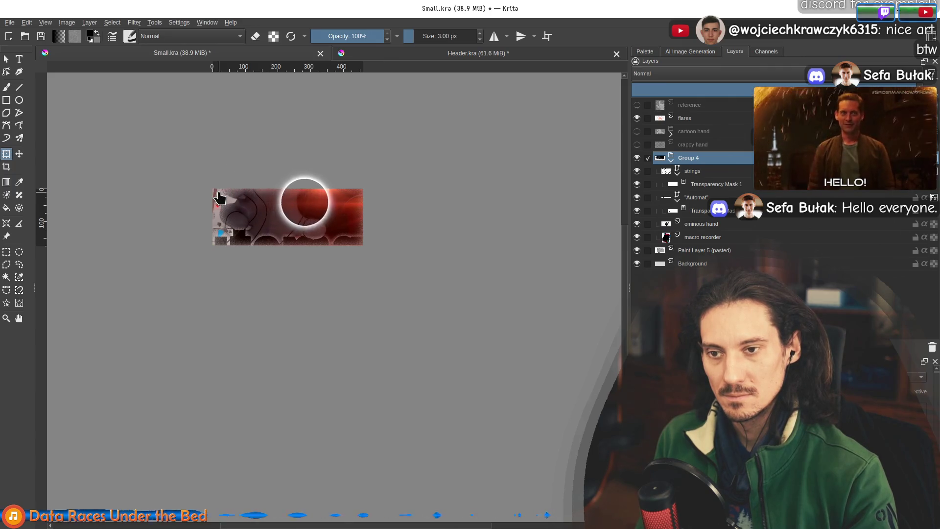
mouse_move(686, 118)
left_mouse_down()
mouse_move(686, 132)
mouse_move(733, 176)
left_mouse_up()
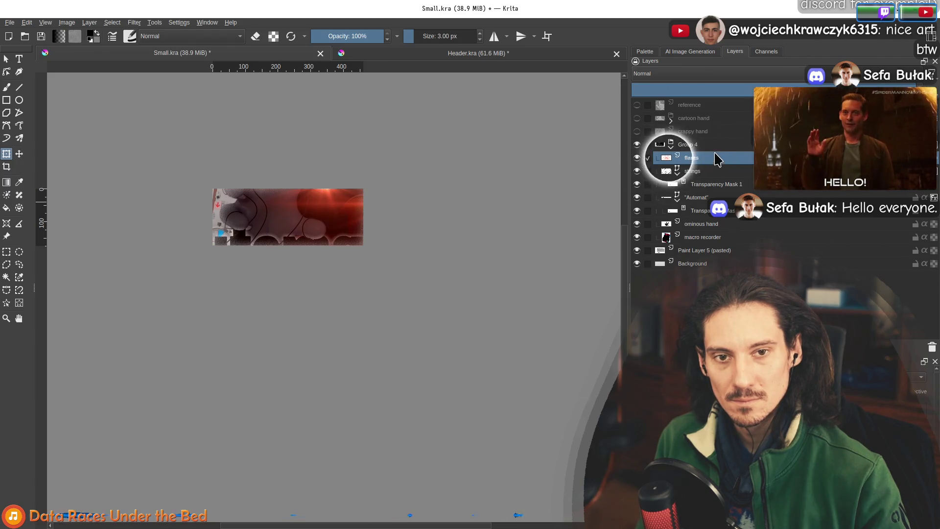
Scale Group 4 down from its top-left and top-right corners to suit the small capsule
left_click(711, 145)
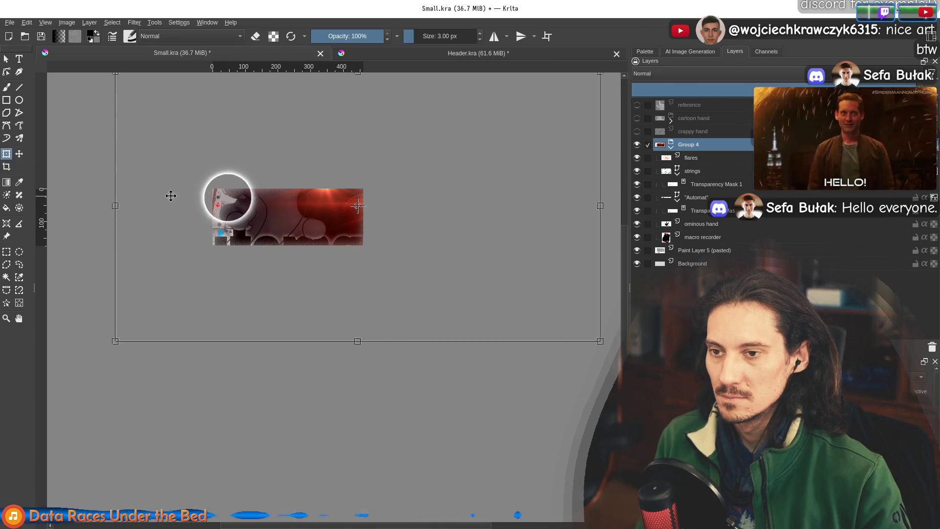
left_click_drag(126, 171, 183, 258)
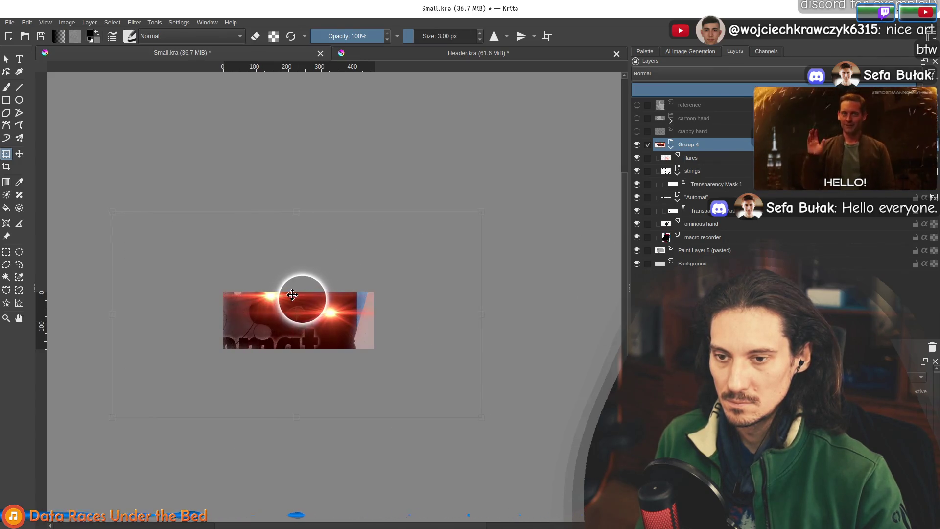
left_click_drag(505, 211, 447, 256)
left_click_drag(353, 315, 383, 302)
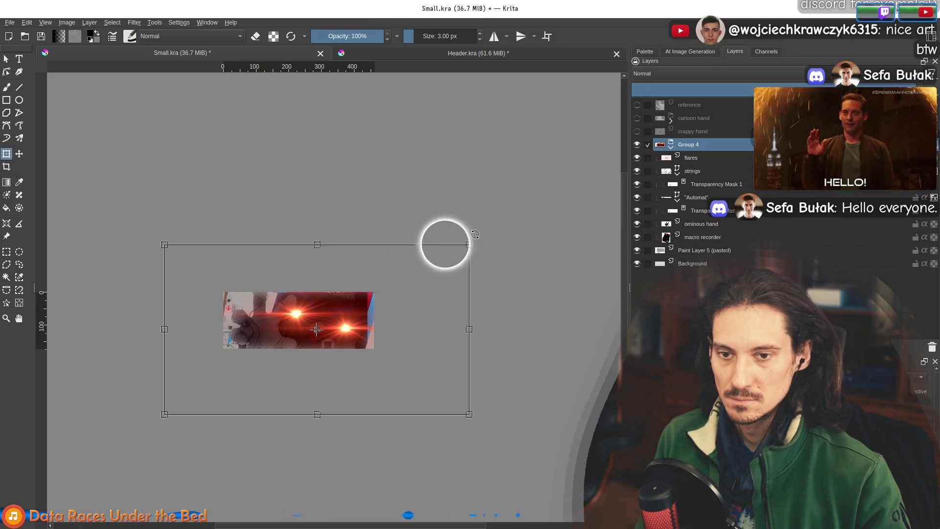
left_click_drag(470, 245, 413, 288)
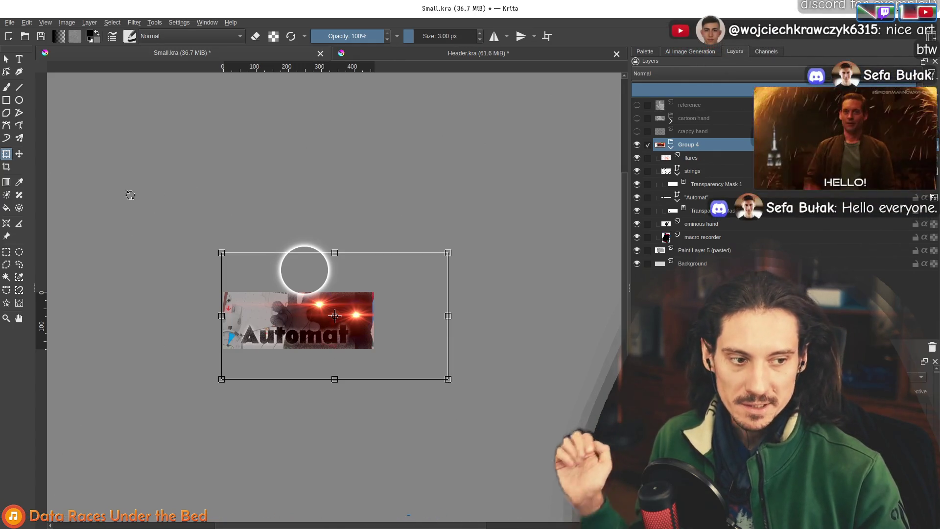
Reposition the shrunken Group 4 so the Automat text shows, then bring the browser back
scroll(250, 328, "up", 2)
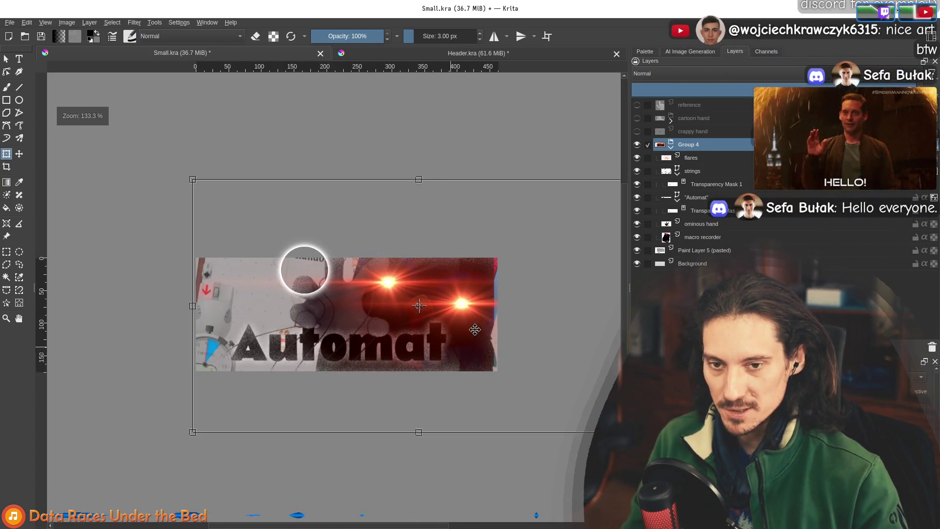
left_click_drag(485, 310, 490, 315)
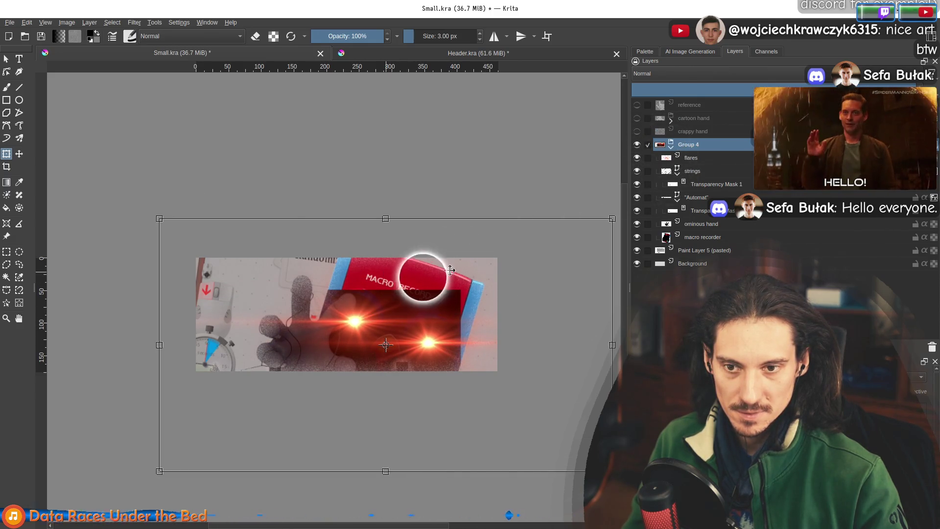
mouse_move(402, 315)
left_mouse_down()
mouse_move(435, 286)
mouse_move(478, 308)
left_mouse_up()
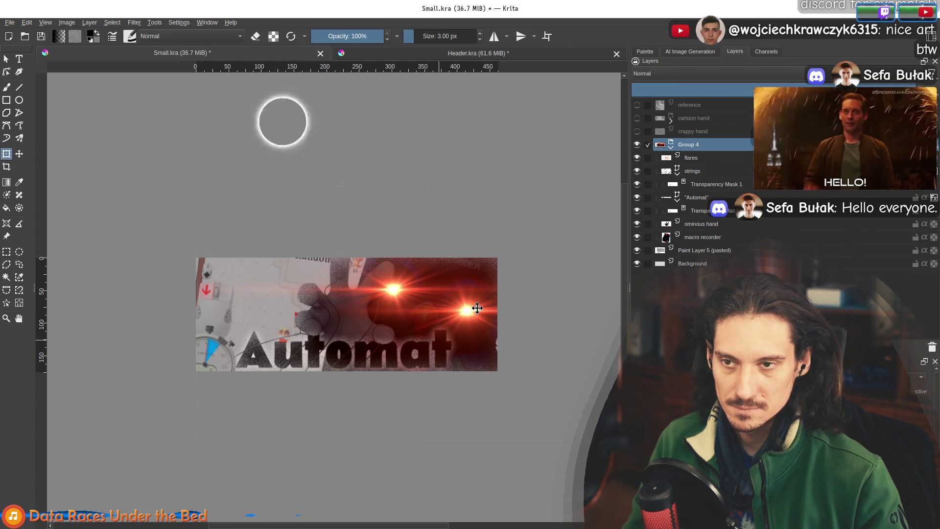
left_click_drag(389, 300, 370, 294)
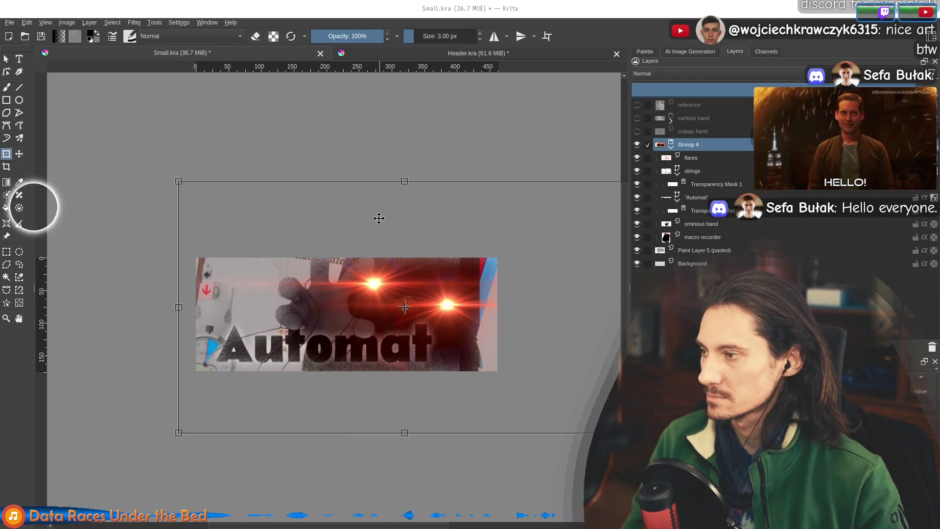
key("alt+Tab")
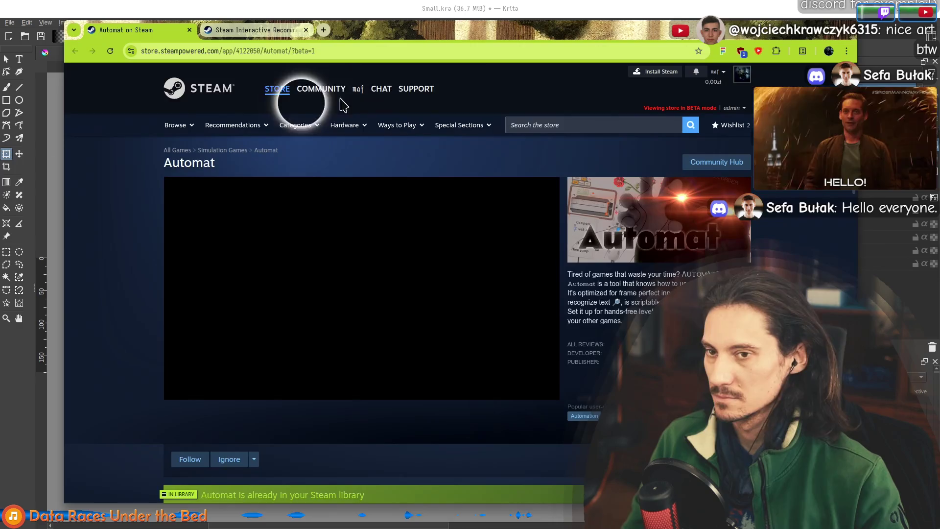
Review the Steam recommender page again and move the browser window aside
left_click(245, 31)
scroll(220, 326, "up", 5)
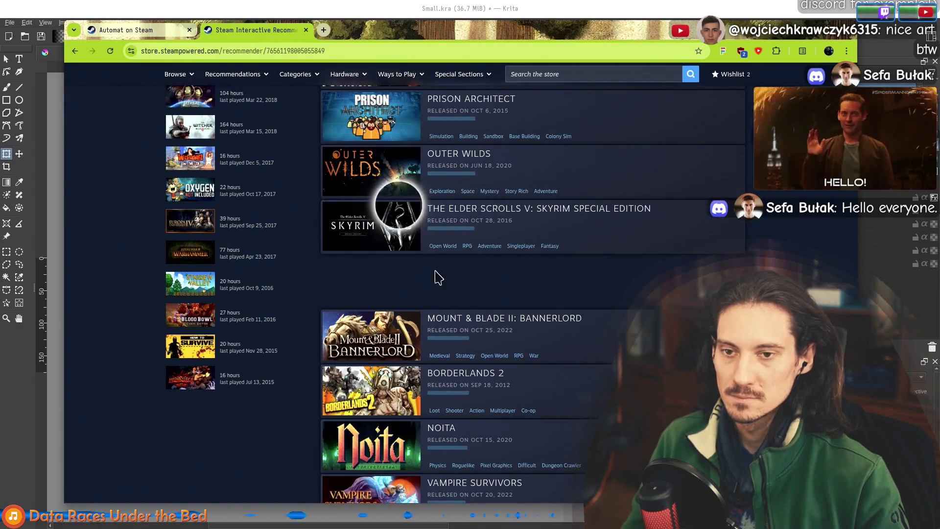
mouse_move(641, 173)
scroll(642, 173, "up", 13)
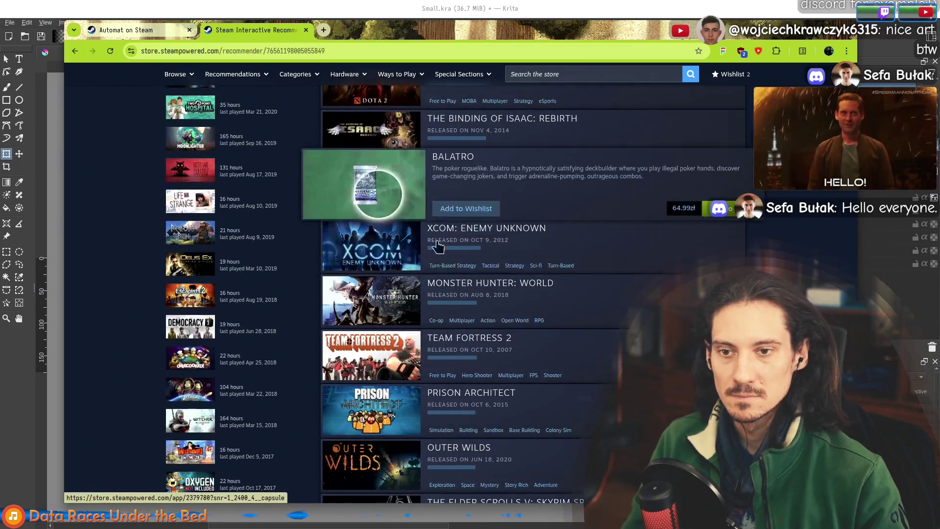
scroll(399, 234, "up", 1)
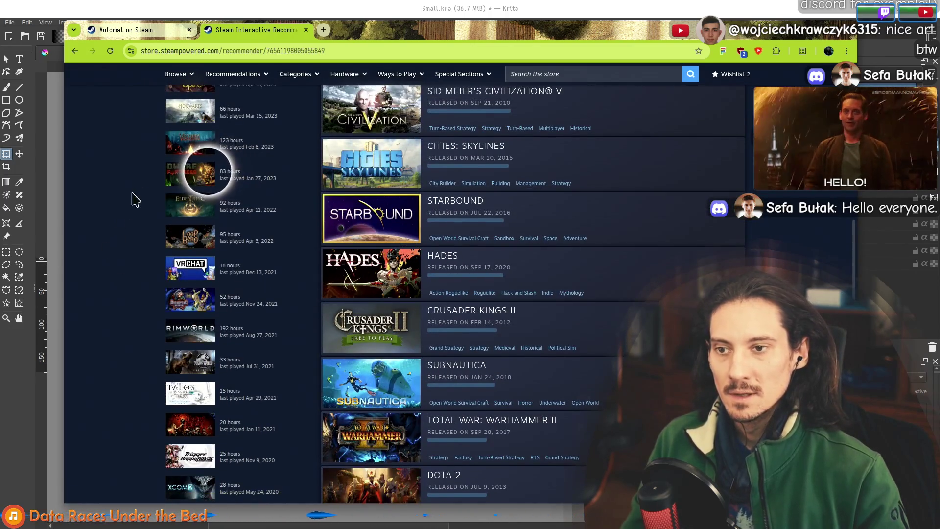
mouse_move(175, 181)
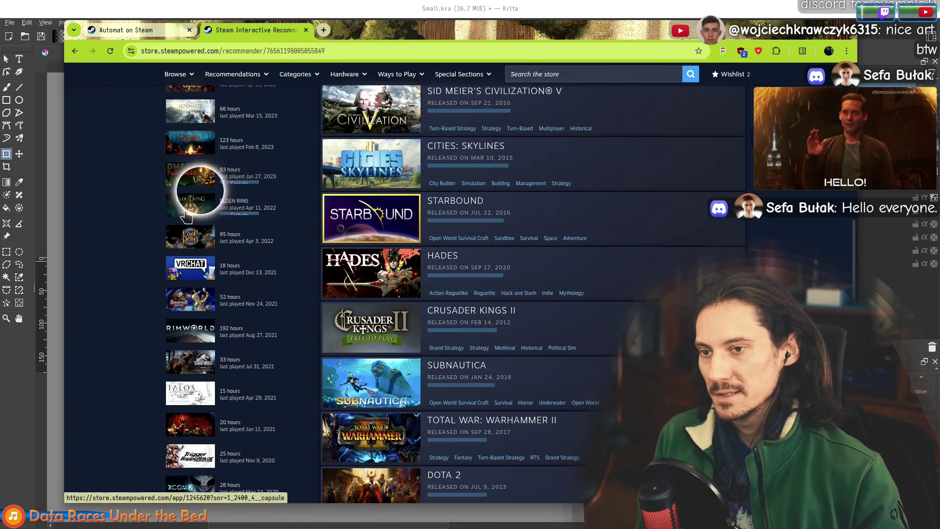
mouse_move(489, 29)
left_mouse_down()
mouse_move(844, 137)
mouse_move(776, 106)
mouse_move(744, 161)
mouse_move(462, 160)
mouse_move(406, 392)
mouse_move(416, 141)
mouse_move(649, 270)
mouse_move(499, 458)
mouse_move(476, 458)
mouse_move(389, 71)
left_mouse_up()
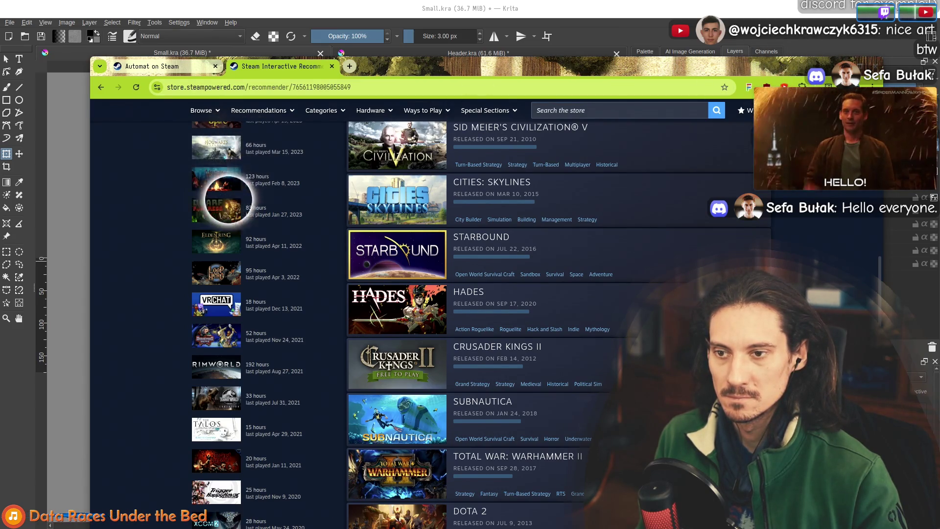
Back in Krita, nudge Group 4's artwork slightly right and apply the transform
key("alt+Tab")
mouse_move(473, 304)
left_mouse_down()
mouse_move(486, 304)
mouse_move(474, 302)
left_mouse_up()
key("Return")
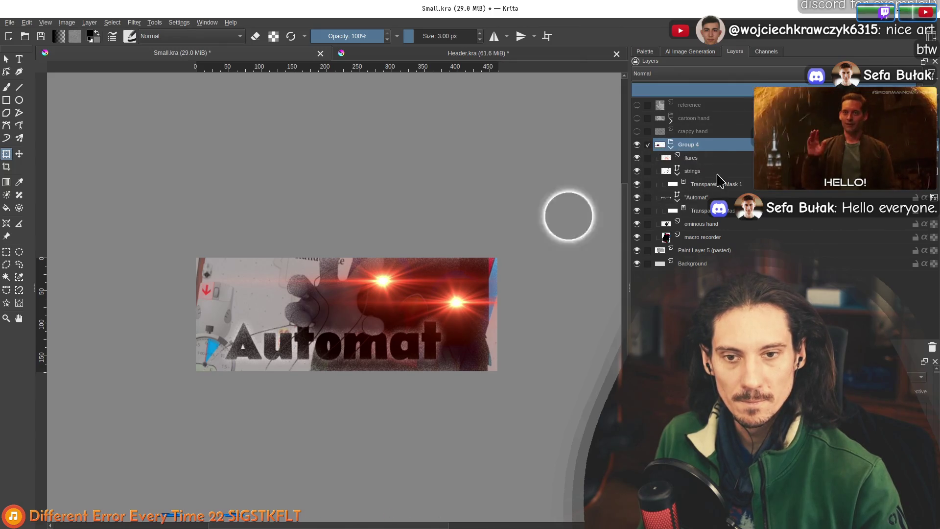
Drag the flares layer out of Group 4 so it sits directly above the group
left_click(654, 237)
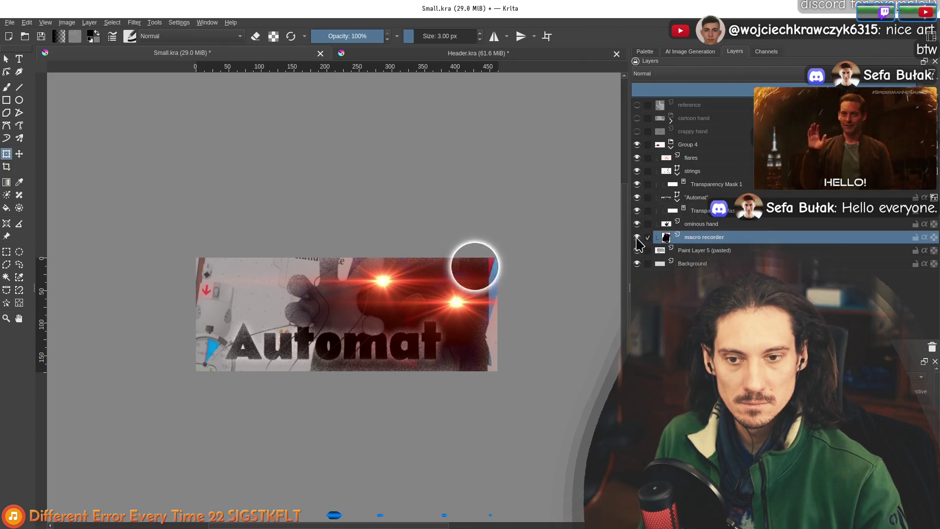
scroll(427, 323, "up", 4)
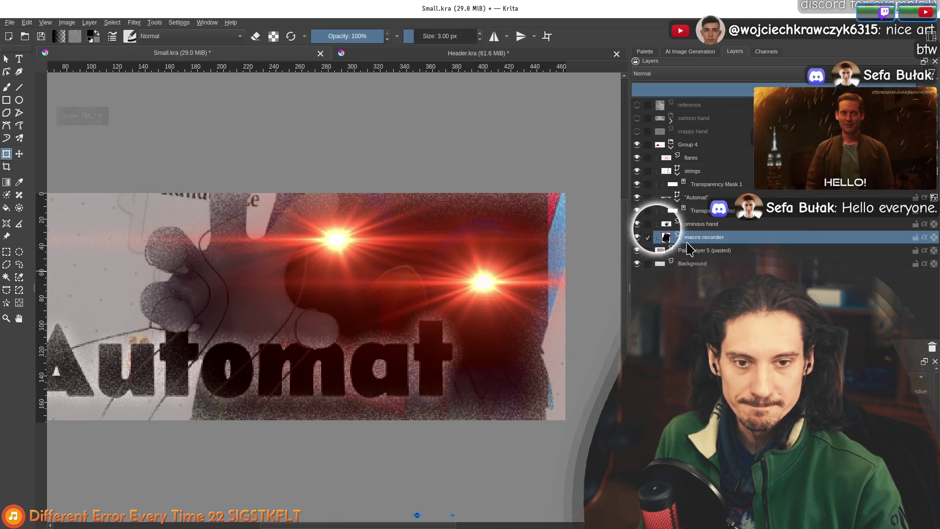
scroll(458, 273, "down", 2)
scroll(441, 289, "up", 2)
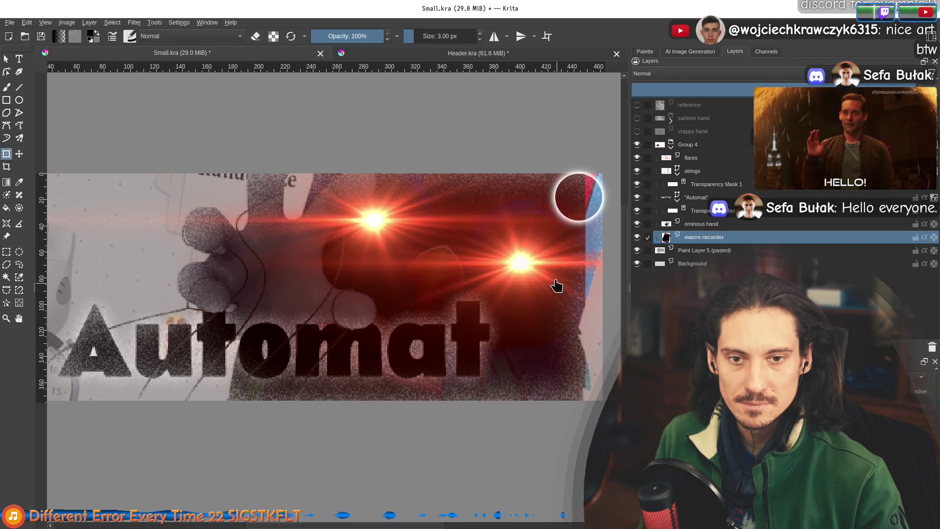
scroll(557, 286, "down", 3)
left_click_drag(672, 158, 715, 142)
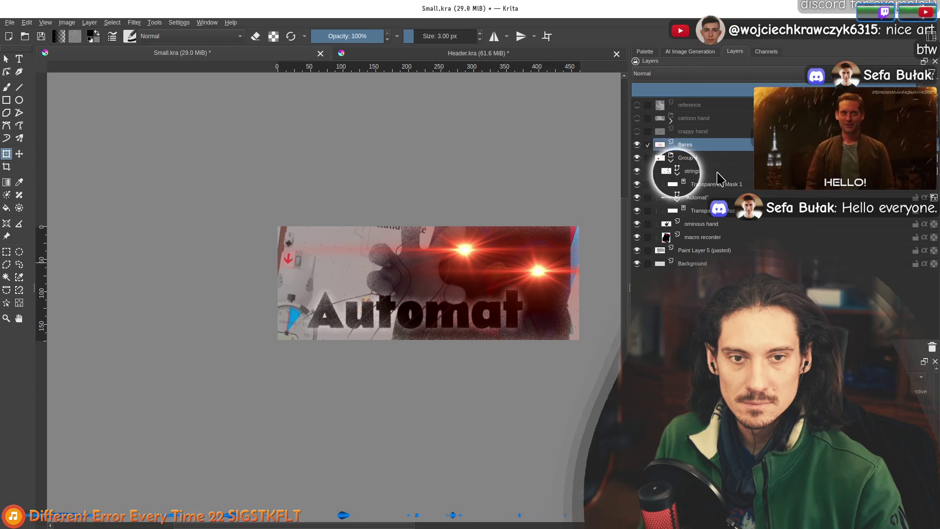
left_click(716, 224)
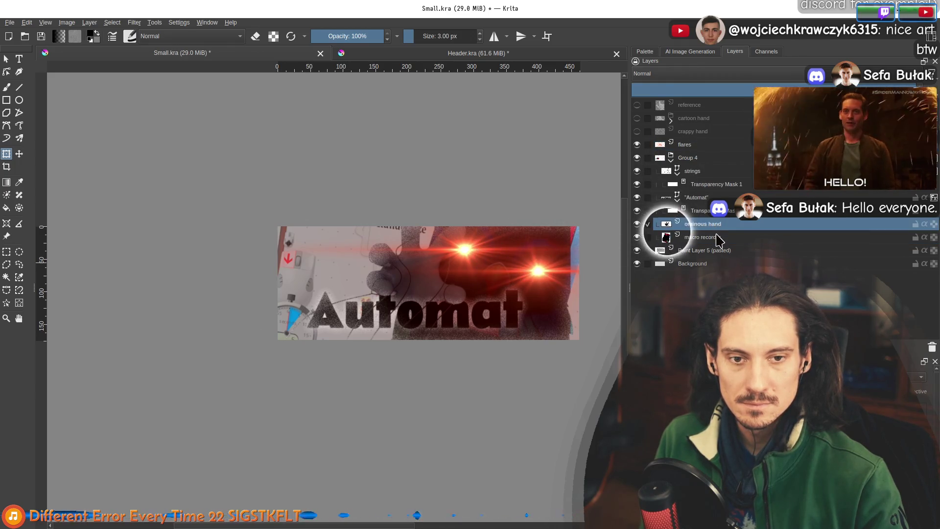
left_click(719, 238)
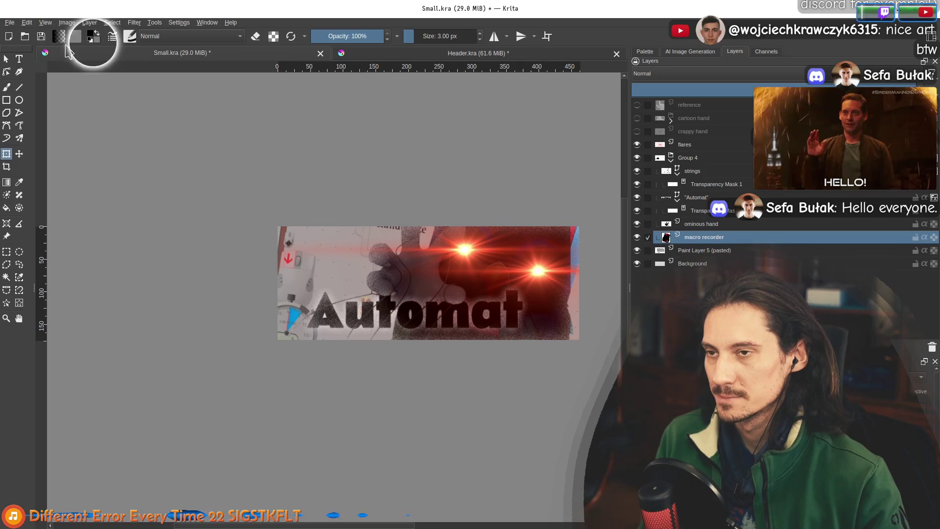
Open front_panel.kra from the source_images MacroRecorder folder
left_click(24, 35)
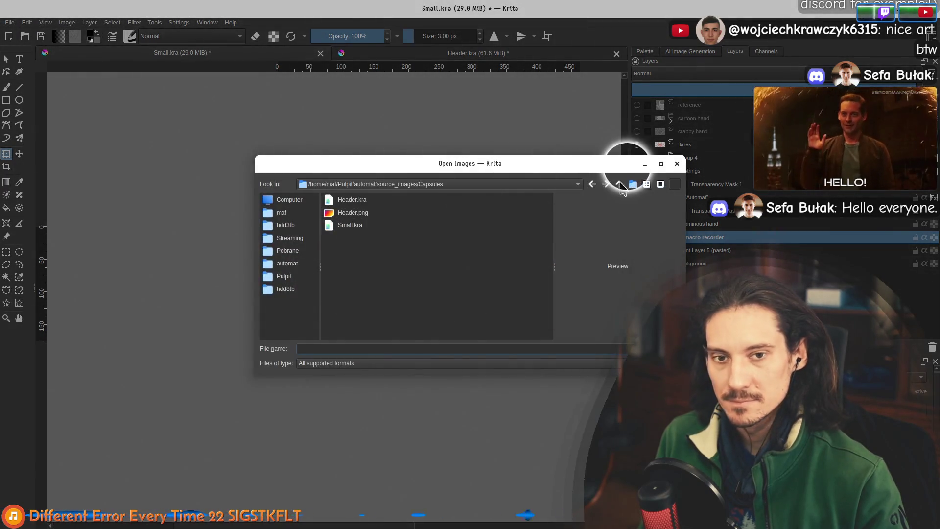
left_click(619, 184)
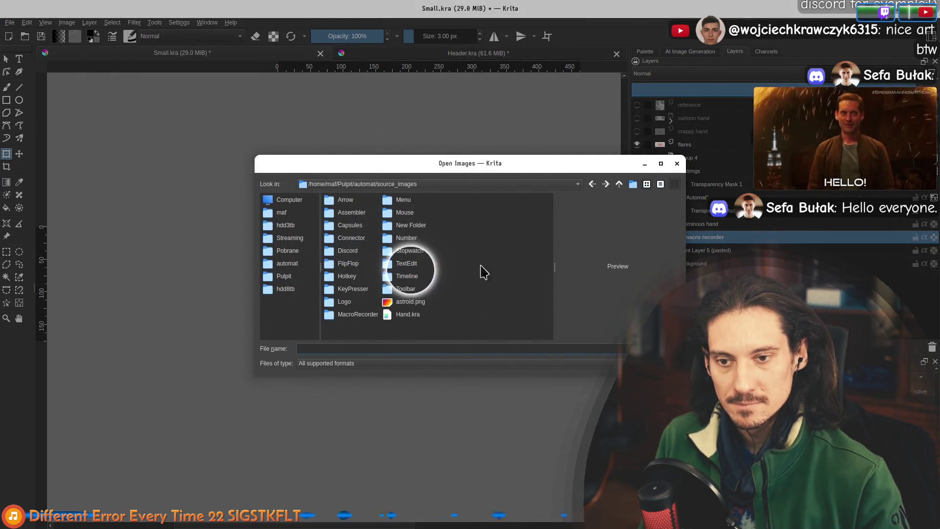
double_click(356, 314)
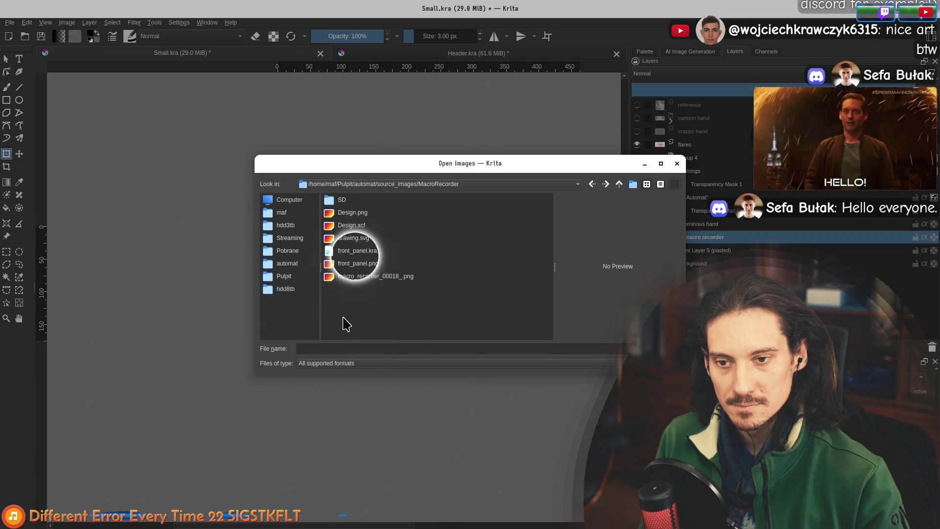
left_click(336, 252)
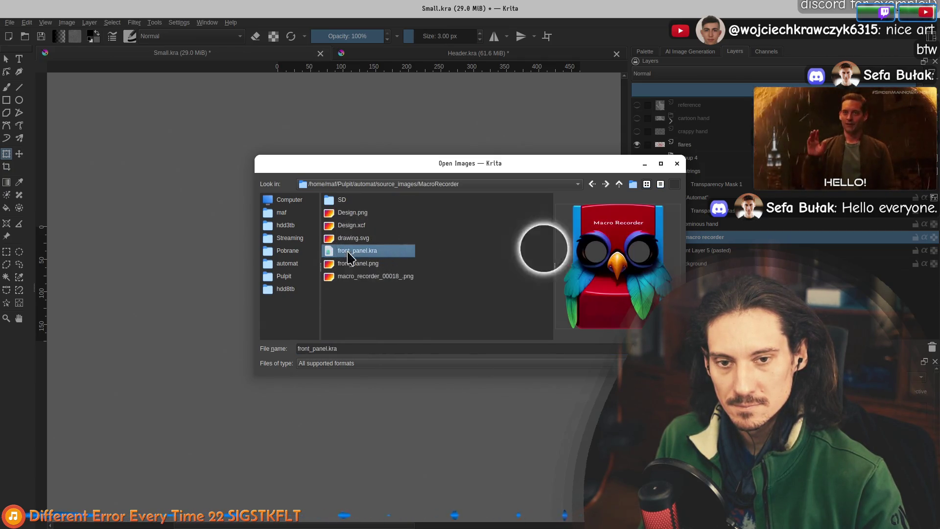
left_click(351, 262)
left_click(343, 250)
double_click(344, 250)
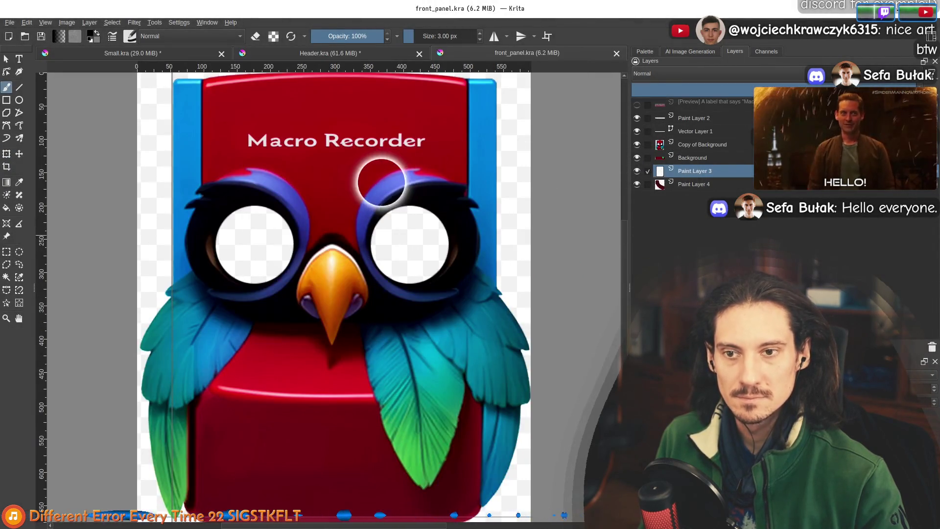
Hide and re-show the Macro Recorder text and Paint Layer 2 in front_panel.kra
left_click(700, 146)
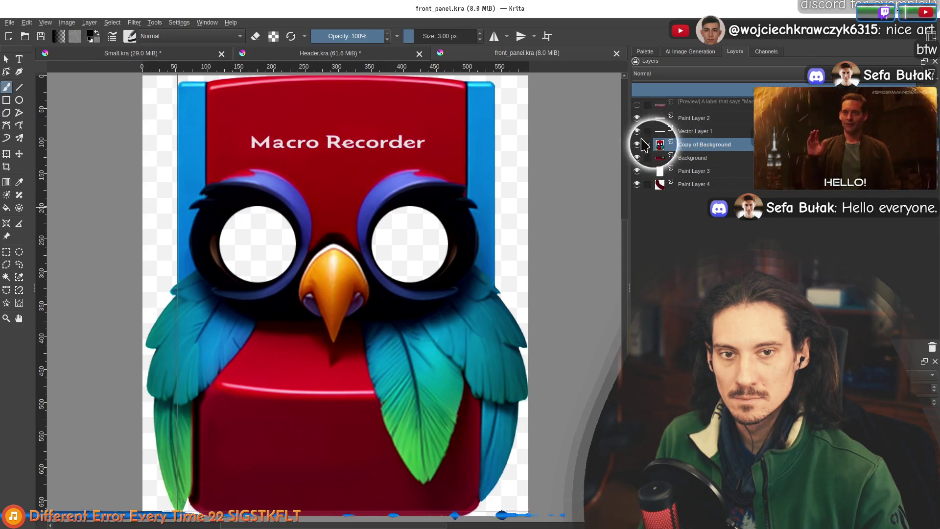
left_click(638, 132)
left_click(637, 118)
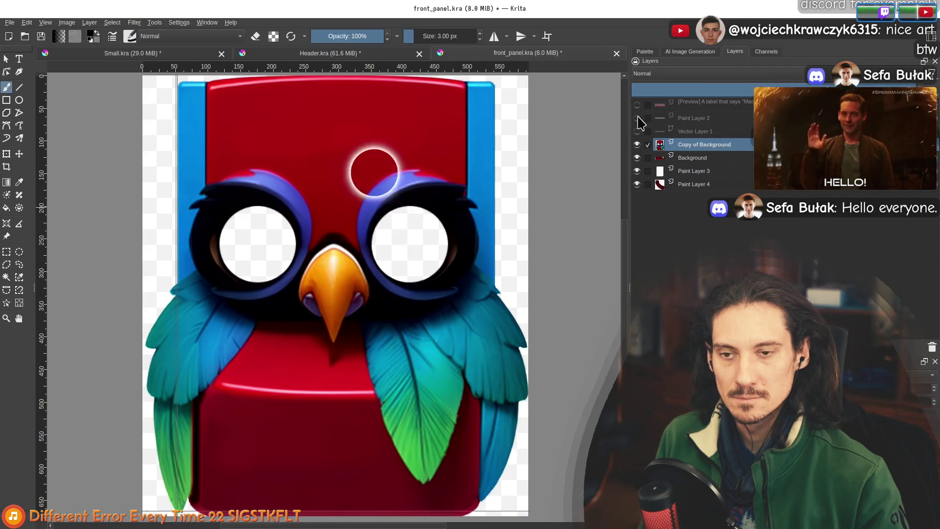
left_click(637, 132)
left_click(637, 118)
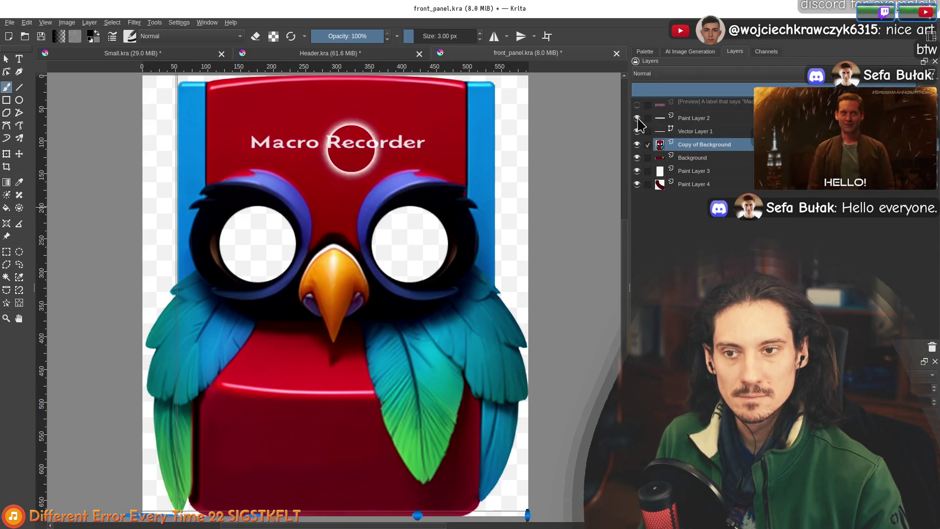
Open front_panel.png and view it at 100% zoom
left_click(10, 22)
left_click(44, 37)
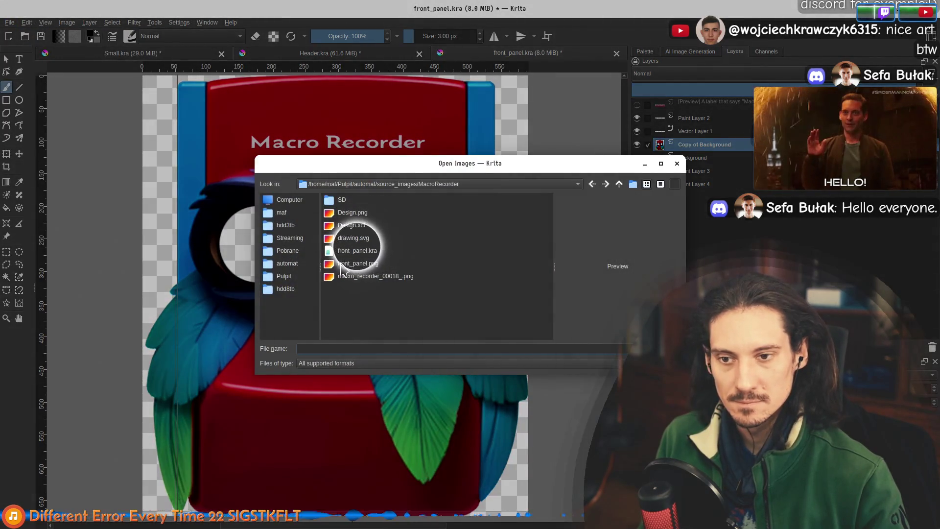
double_click(342, 267)
key("1")
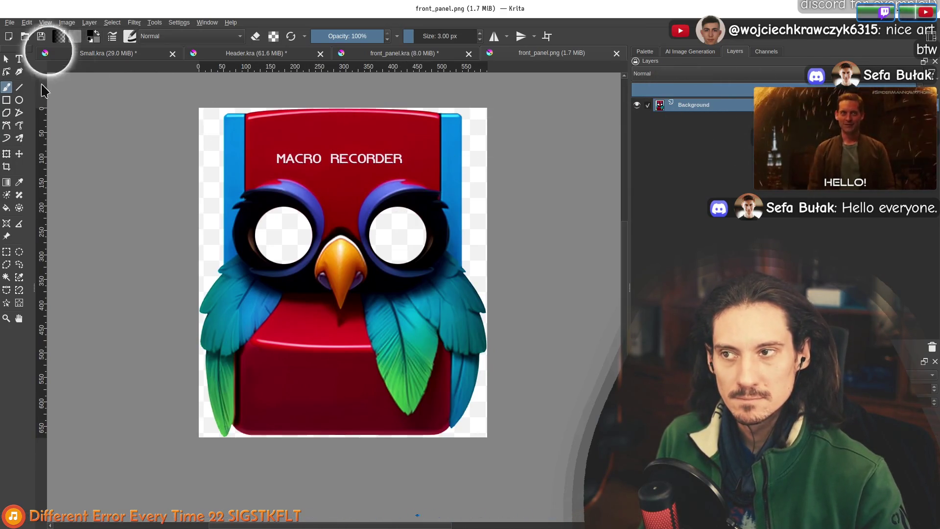
Open macro-recorder-front-color.webp from the automat project folder
left_click(10, 22)
left_click(22, 53)
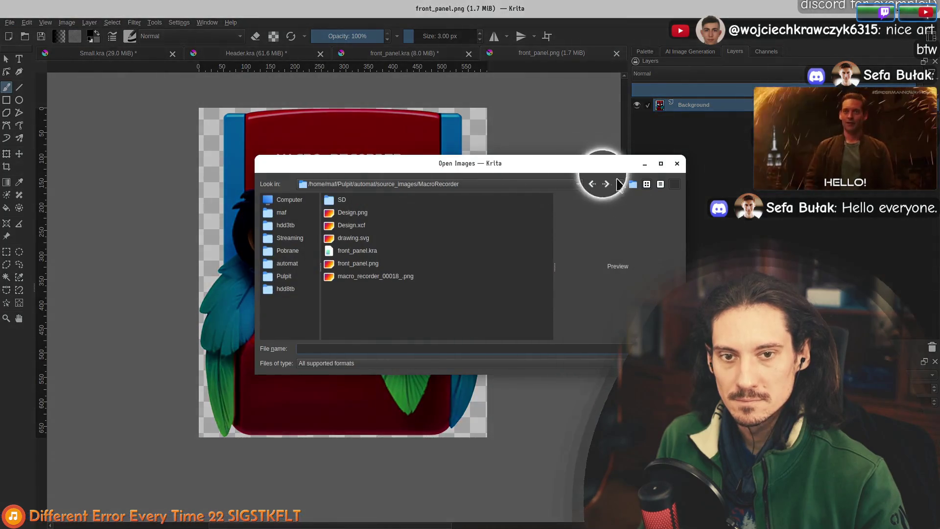
left_click(619, 184)
left_click(619, 186)
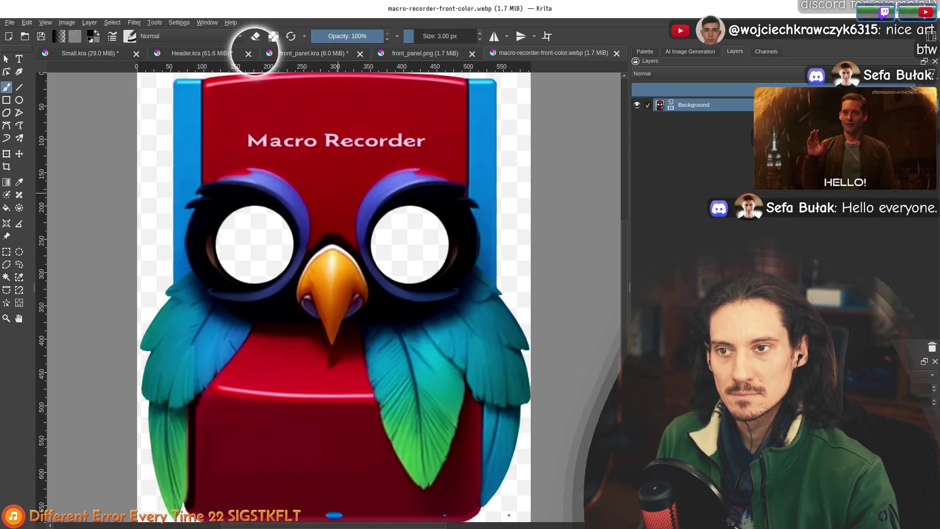
left_click(91, 53)
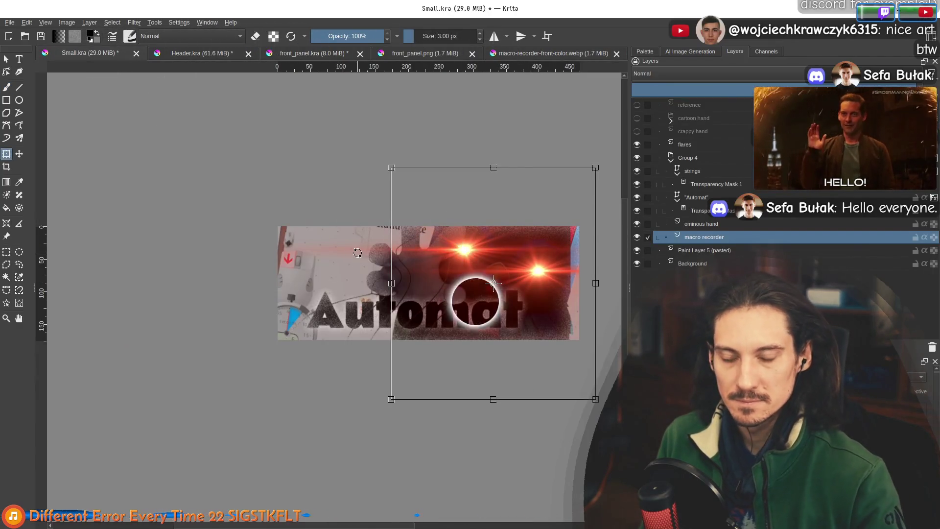
Paste the owl artwork as a new layer, scale it down and align its eyes with the flares
key("ctrl+v")
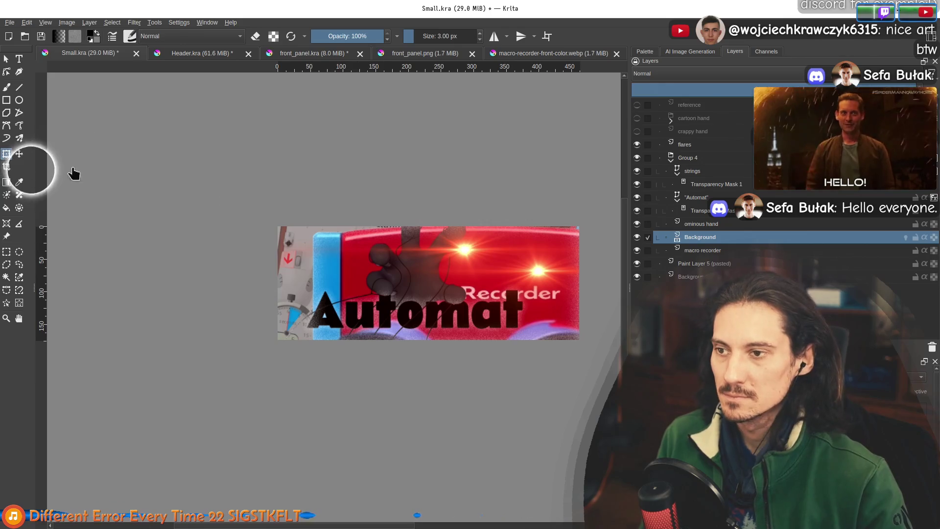
key("1")
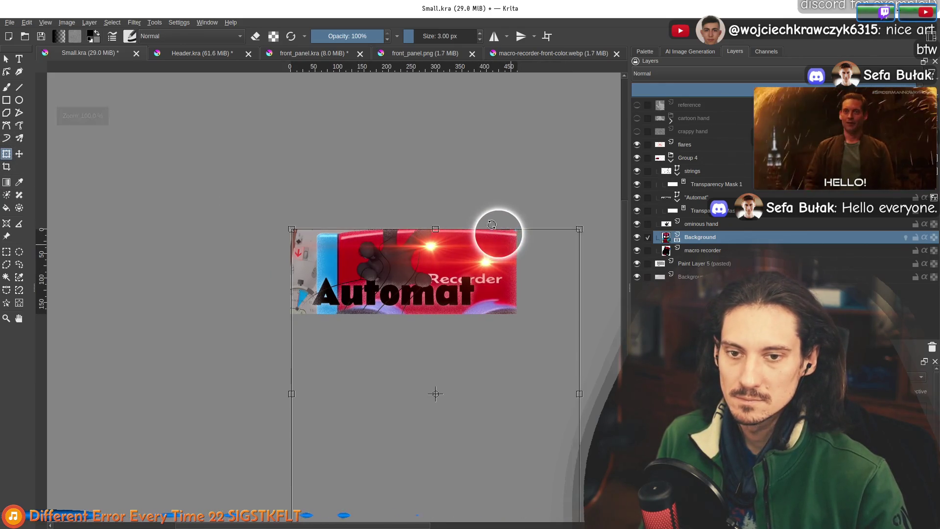
left_click_drag(539, 272, 496, 181)
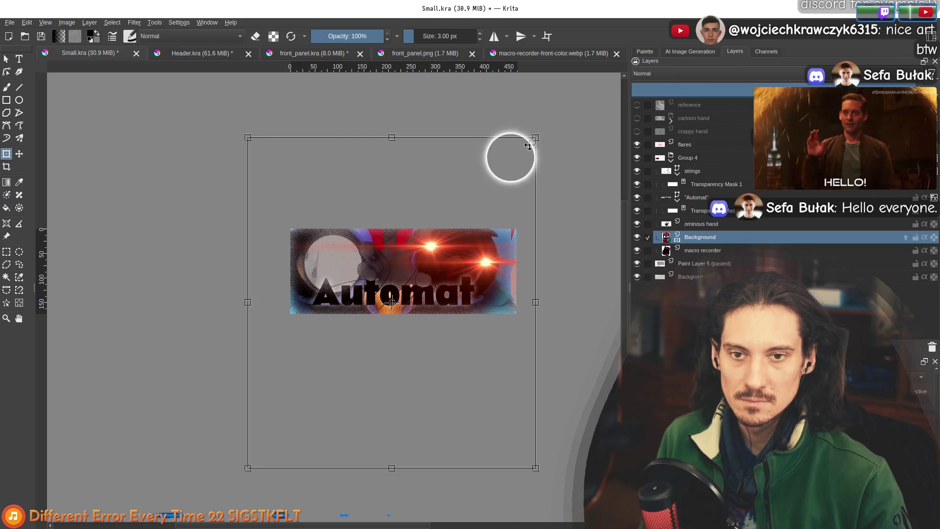
mouse_move(537, 138)
left_mouse_down()
mouse_move(504, 184)
mouse_move(375, 267)
mouse_move(367, 315)
mouse_move(412, 294)
left_mouse_up()
mouse_move(301, 399)
left_mouse_down()
mouse_move(370, 314)
mouse_move(426, 277)
left_mouse_up()
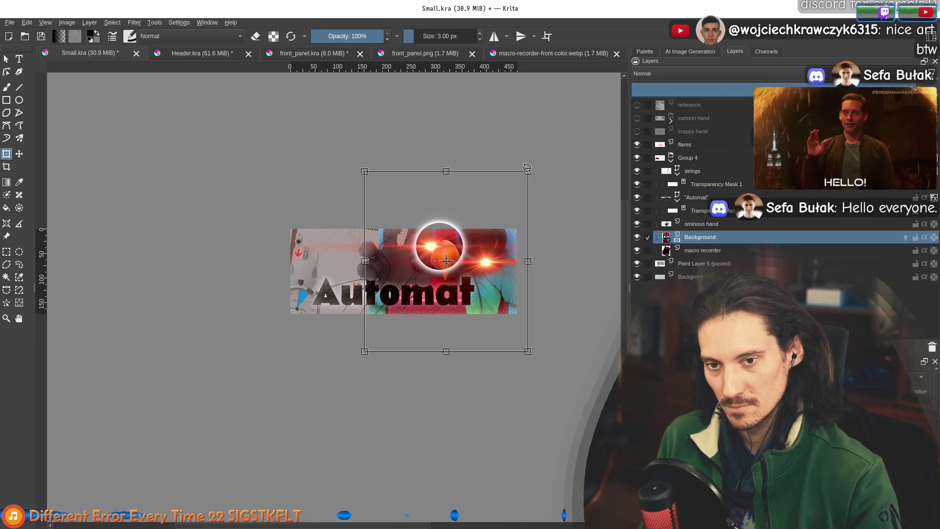
key("Return")
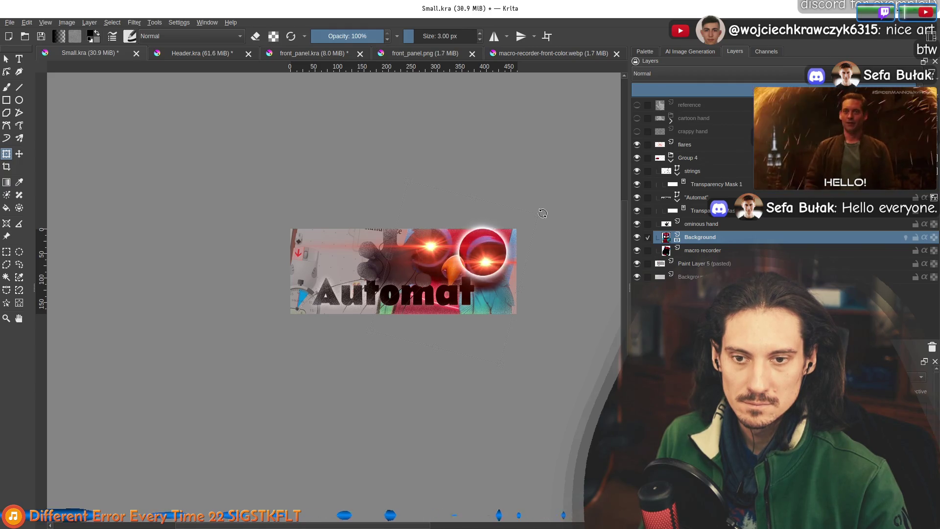
Rotate the owl artwork slightly, comparing with and without the rotation before keeping it
left_click_drag(545, 221, 521, 262)
scroll(462, 292, "up", 2)
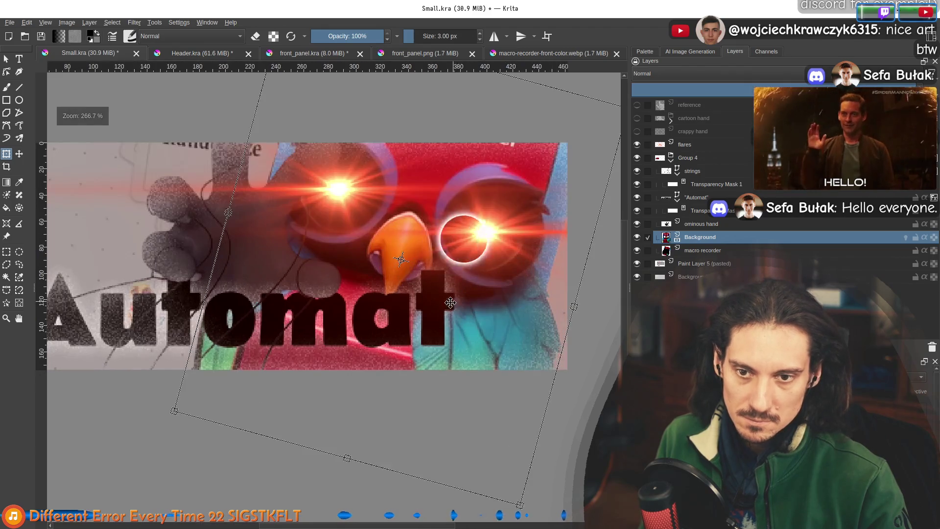
key("Escape")
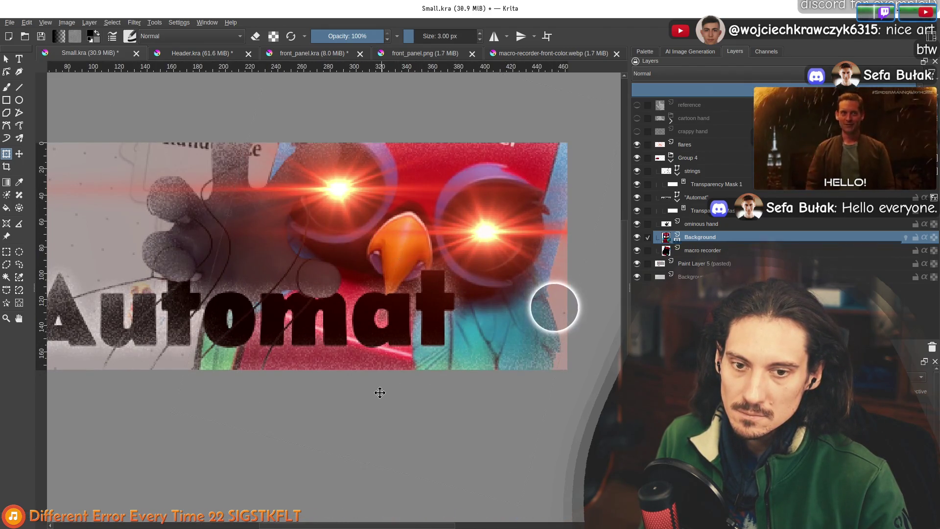
key("ctrl+shift+z")
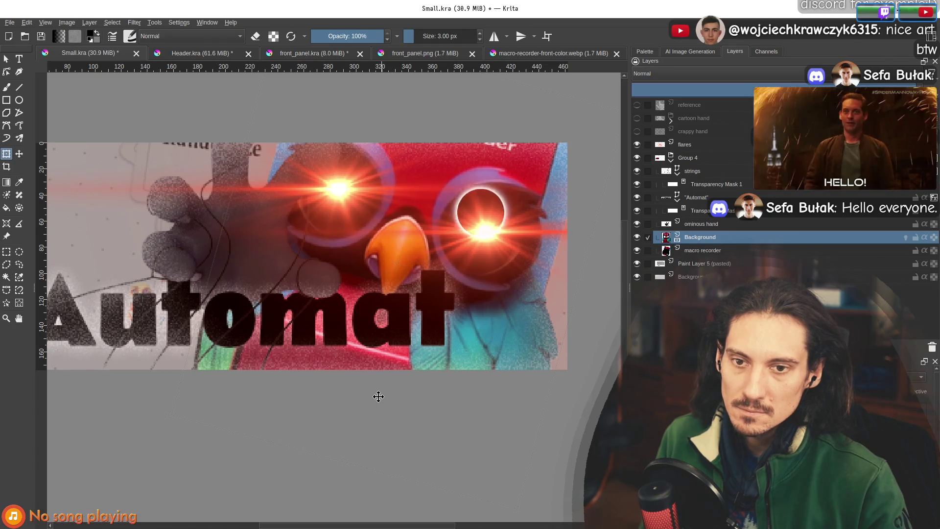
scroll(378, 396, "down", 2)
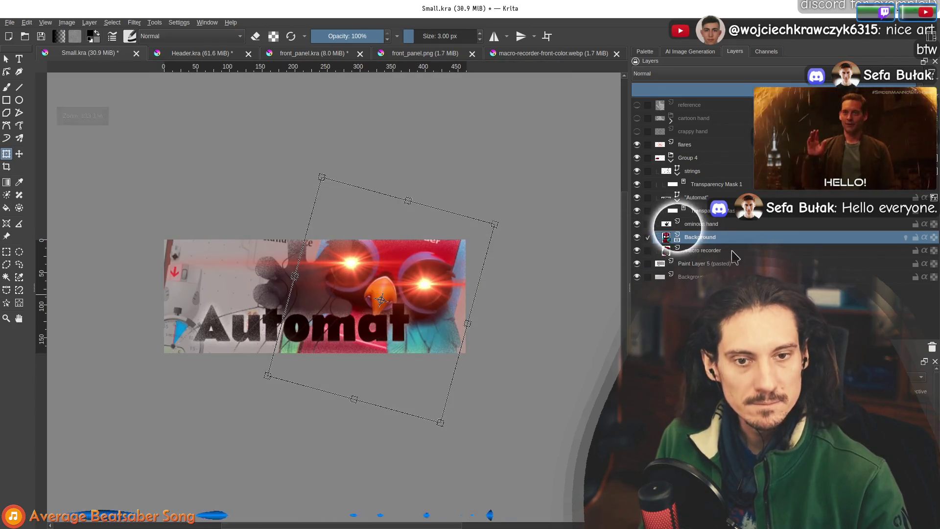
left_click(711, 251)
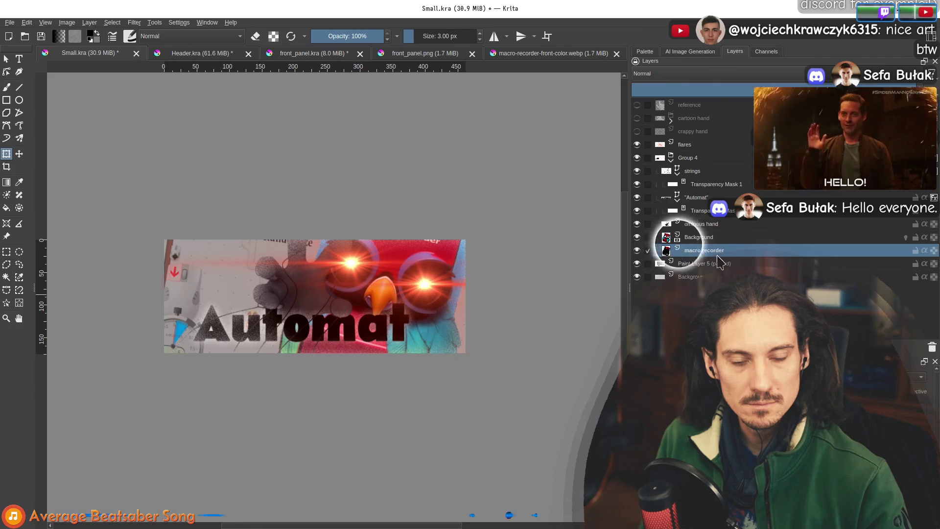
left_click(708, 238)
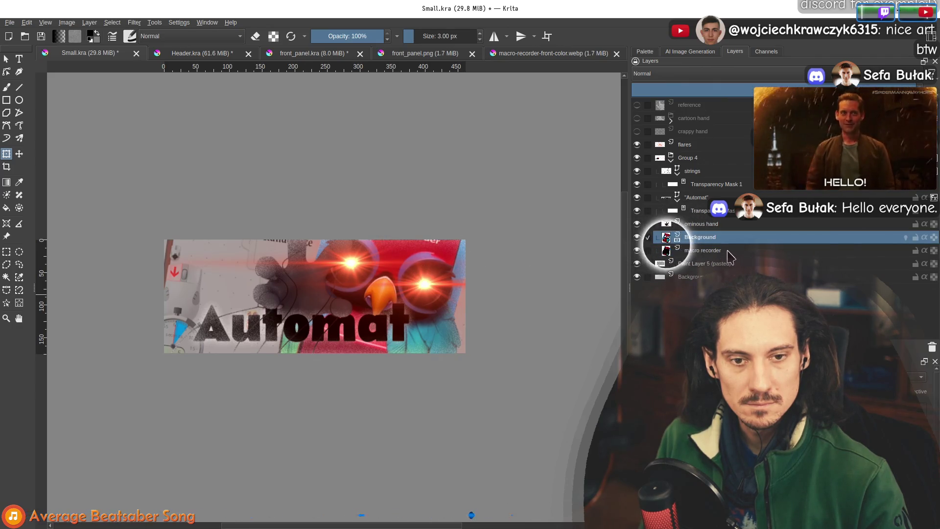
left_click(133, 23)
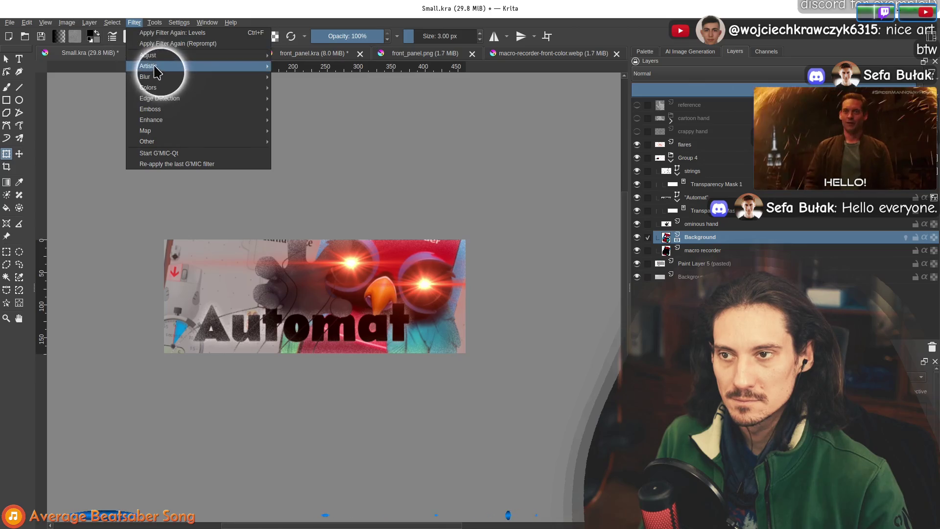
mouse_move(172, 57)
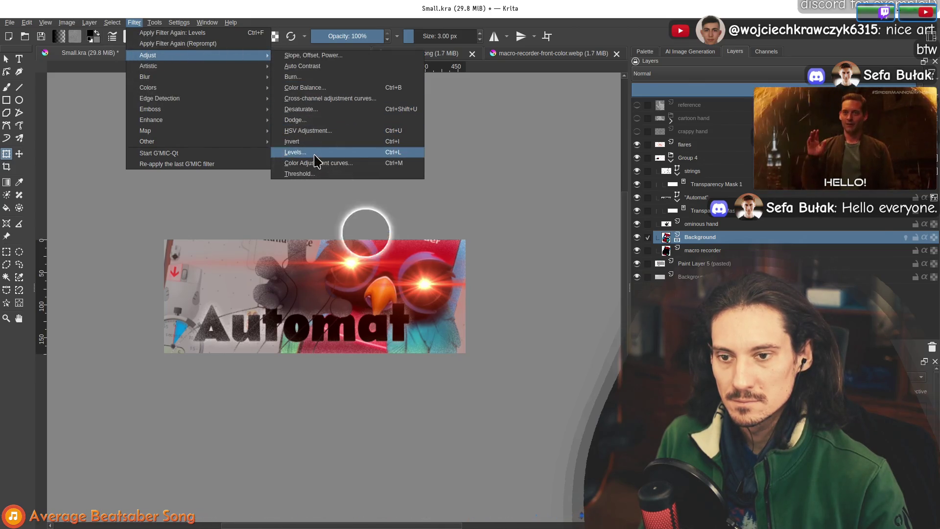
left_click(298, 152)
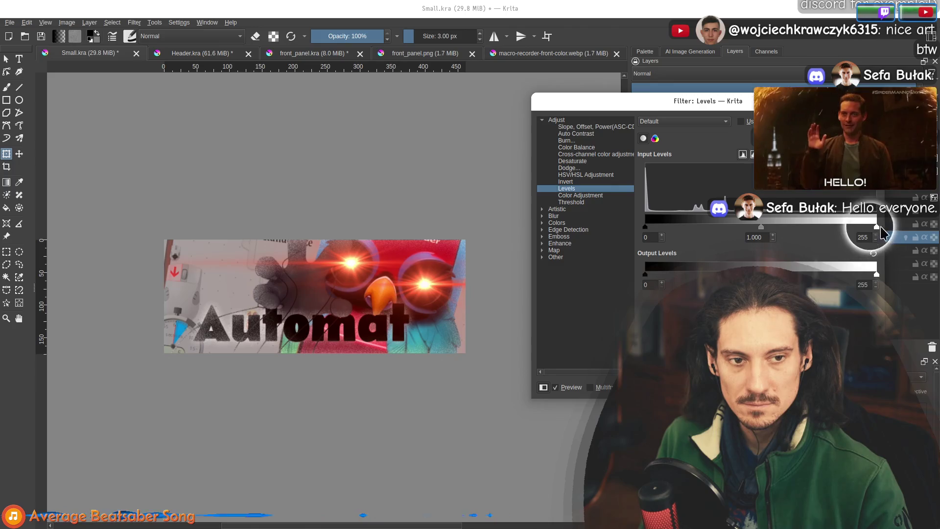
mouse_move(876, 277)
left_mouse_down()
mouse_move(473, 269)
mouse_move(399, 252)
mouse_move(691, 254)
mouse_move(672, 231)
mouse_move(458, 248)
mouse_move(732, 241)
left_mouse_up()
mouse_move(803, 239)
left_mouse_down()
mouse_move(766, 236)
mouse_move(822, 239)
left_mouse_up()
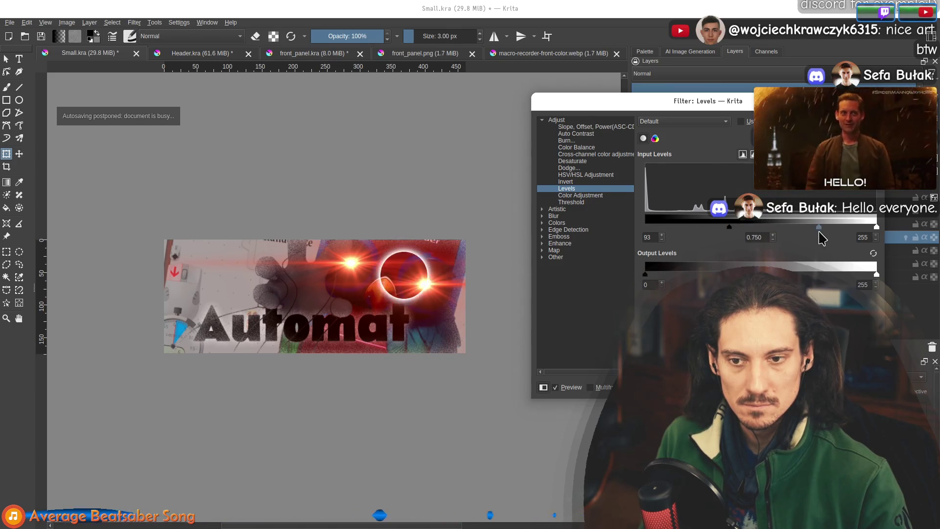
left_click_drag(877, 275, 777, 275)
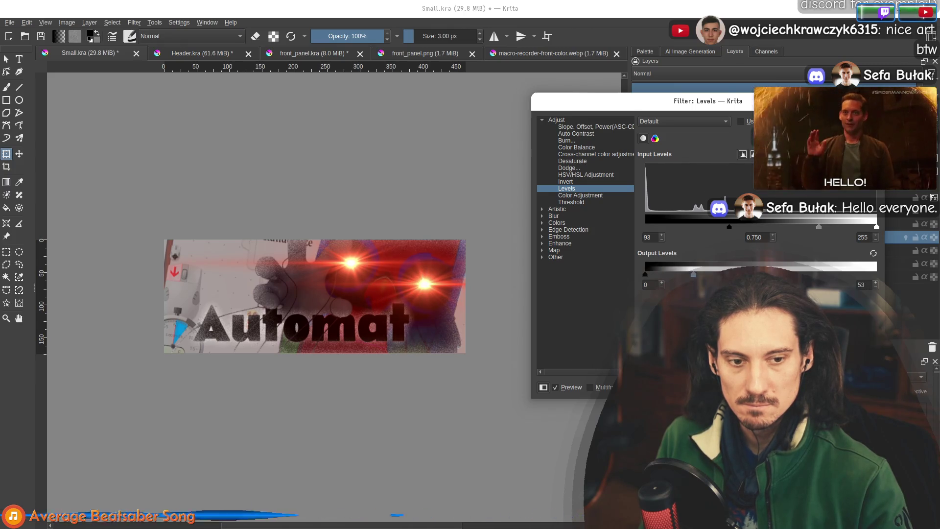
key("Escape")
left_click(134, 23)
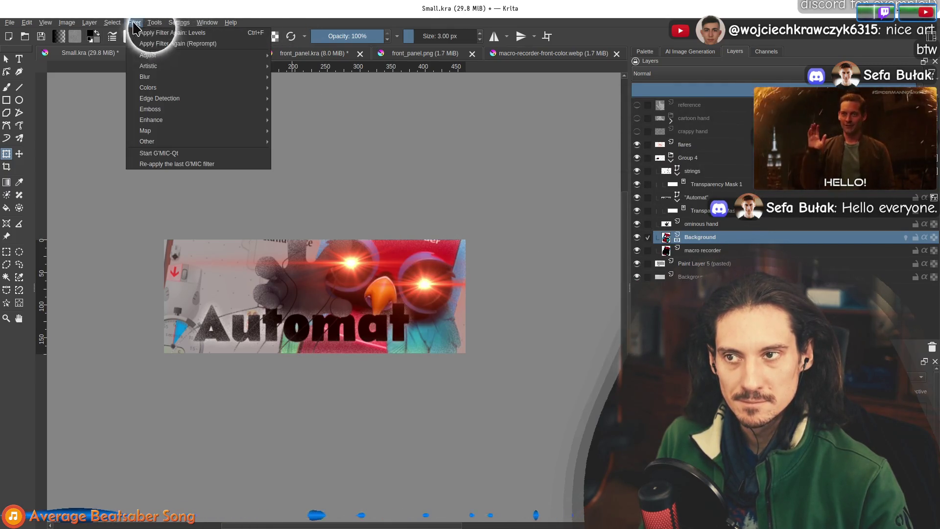
Apply a Slope, Offset, Power filter, lowering and pinking the slope with a near-neutral power
mouse_move(206, 55)
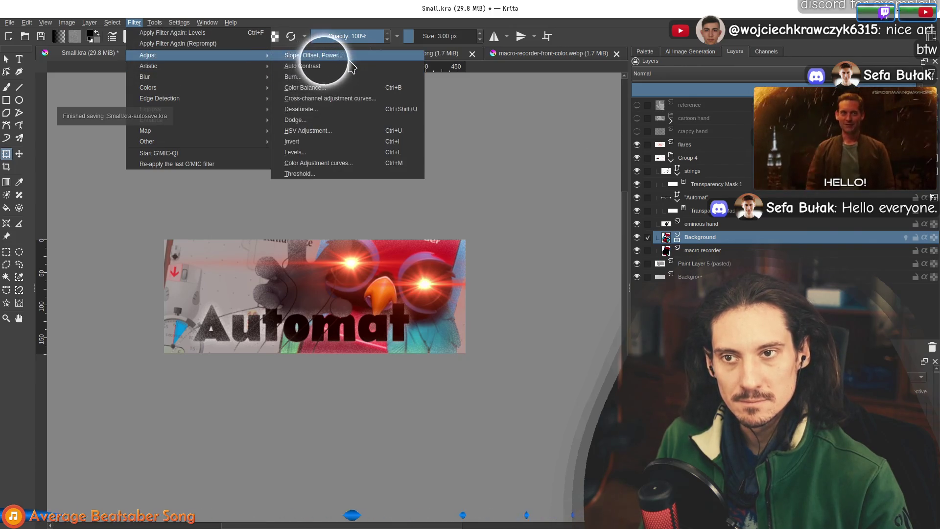
left_click(349, 60)
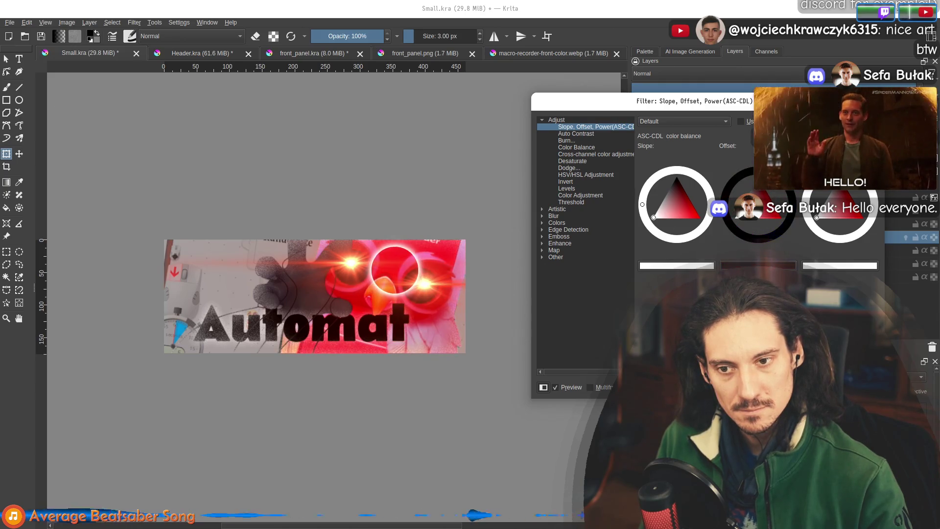
mouse_move(667, 218)
left_mouse_down()
mouse_move(655, 204)
mouse_move(670, 192)
mouse_move(651, 145)
mouse_move(631, 240)
left_mouse_up()
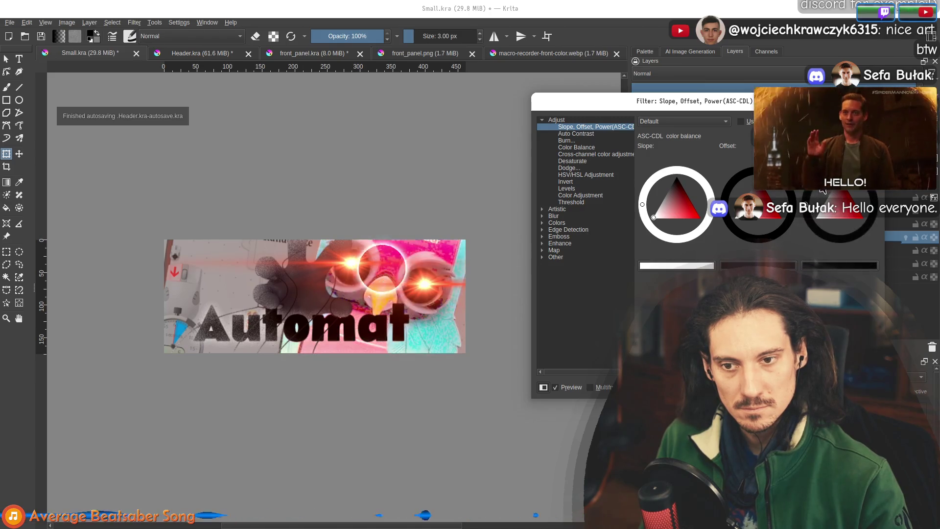
mouse_move(855, 218)
left_mouse_down()
mouse_move(865, 226)
mouse_move(843, 210)
left_mouse_up()
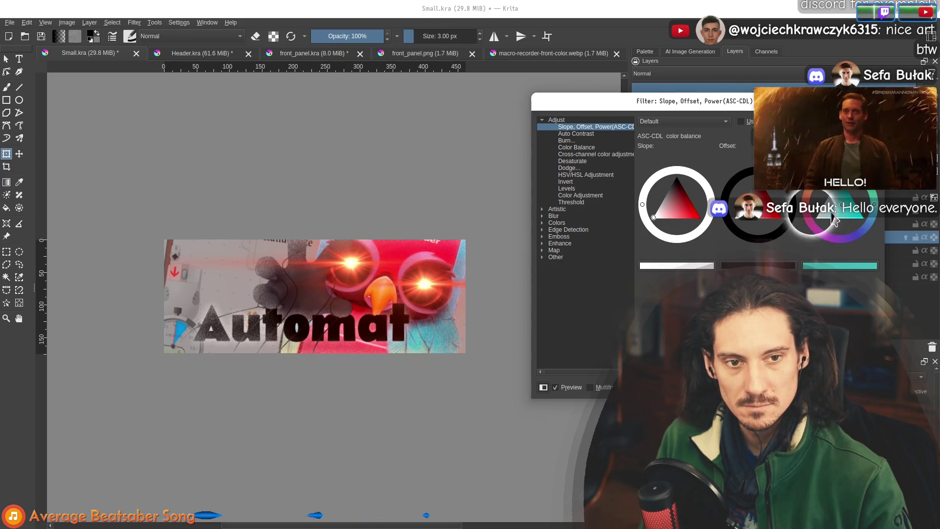
left_click_drag(833, 220, 840, 205)
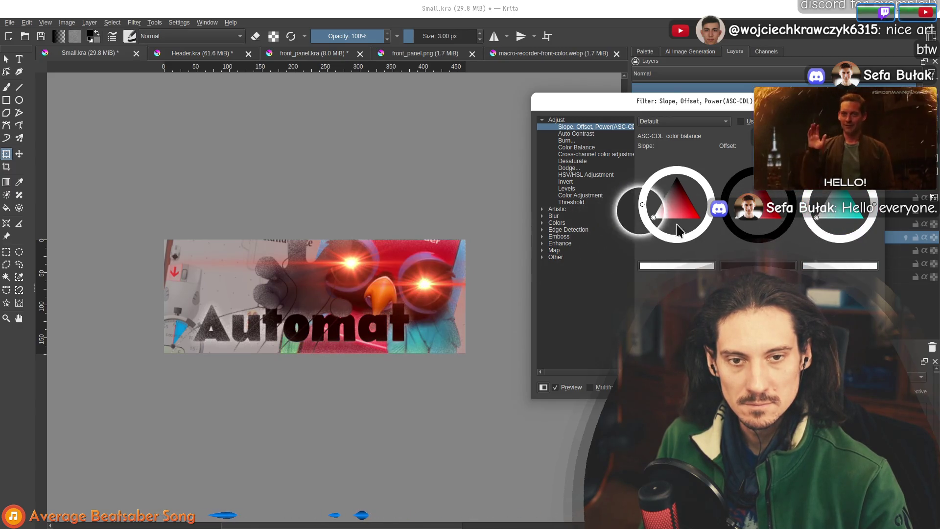
mouse_move(663, 212)
left_mouse_down()
mouse_move(679, 203)
mouse_move(666, 191)
left_mouse_up()
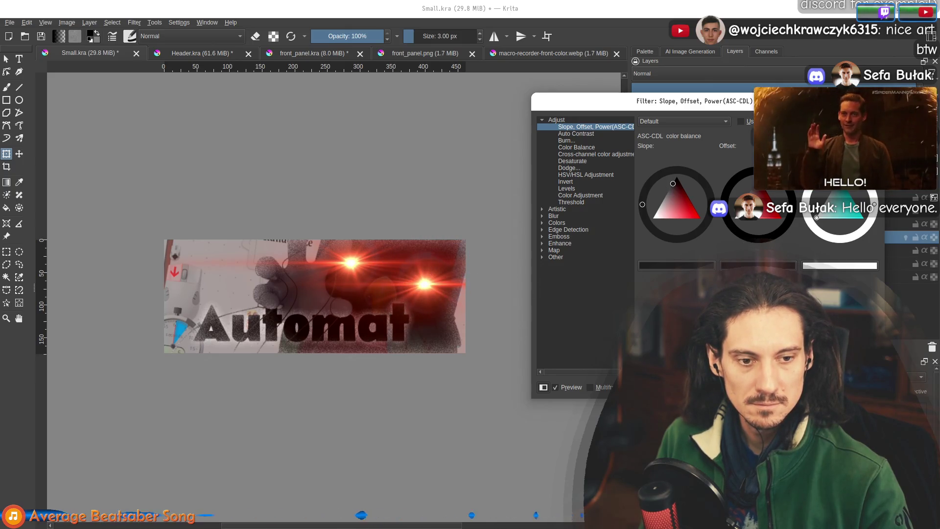
key("Return")
Toggle the Background layer's visibility to compare the darkened red result
left_click(638, 237)
left_click(637, 237)
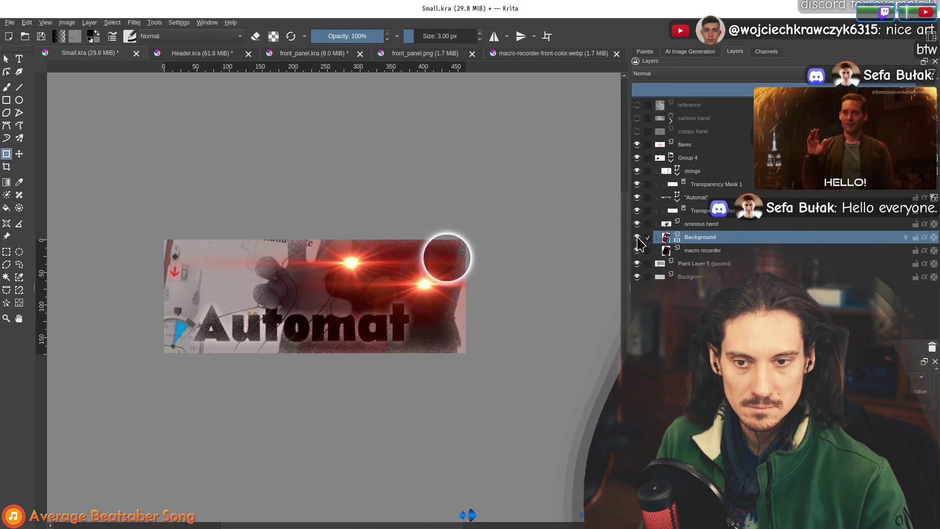
left_click(135, 23)
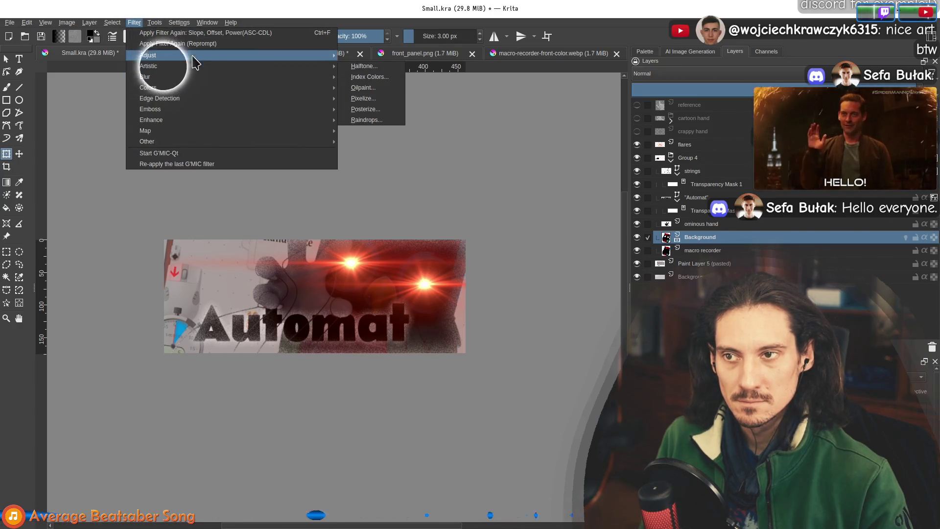
mouse_move(196, 61)
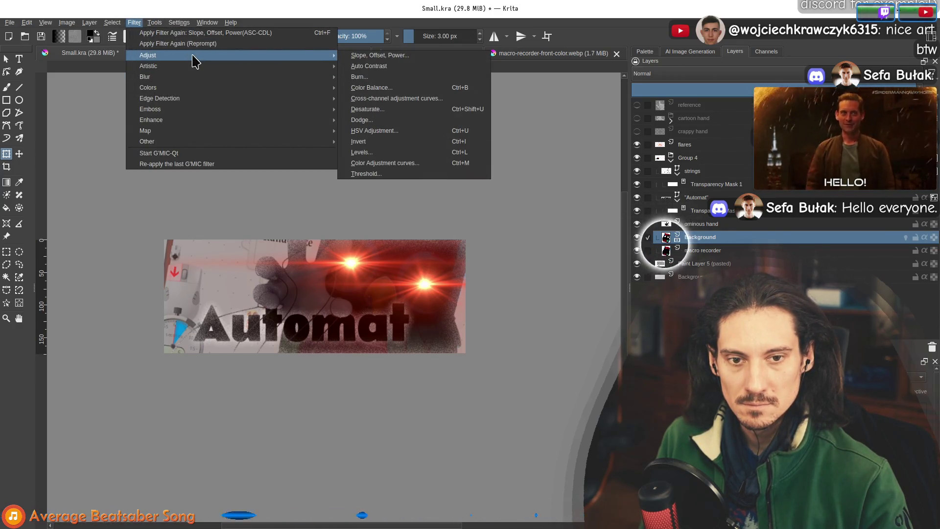
Add a Colorize Mask to the Background layer, keeping the name Colorize Mask 1
left_click(443, 218)
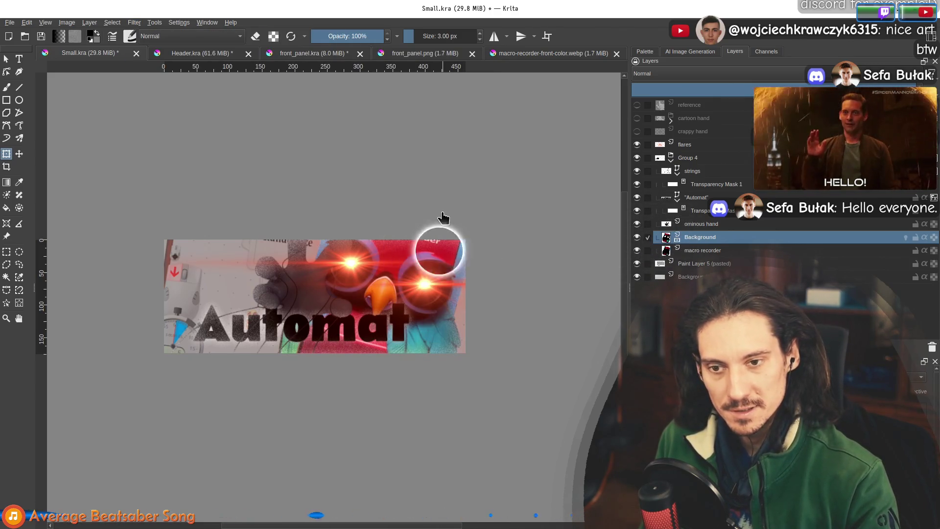
right_click(713, 242)
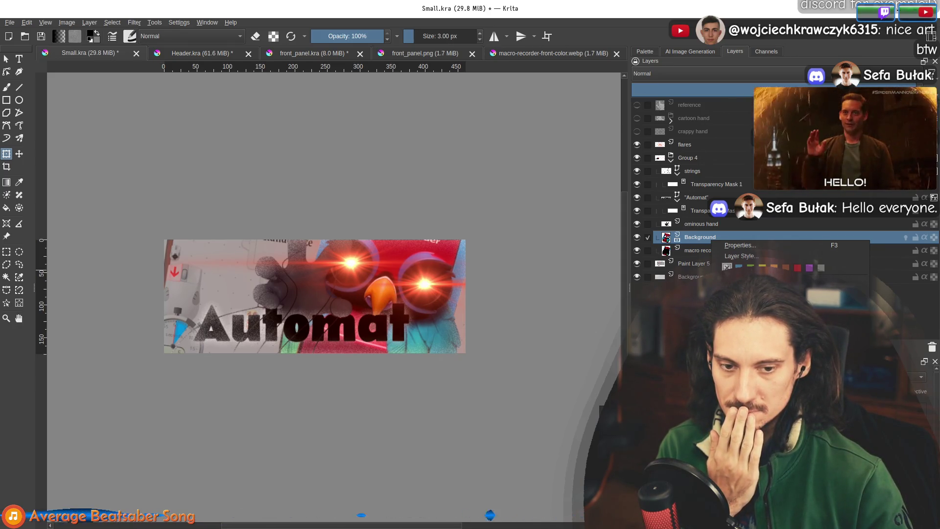
left_click(676, 248)
double_click(699, 250)
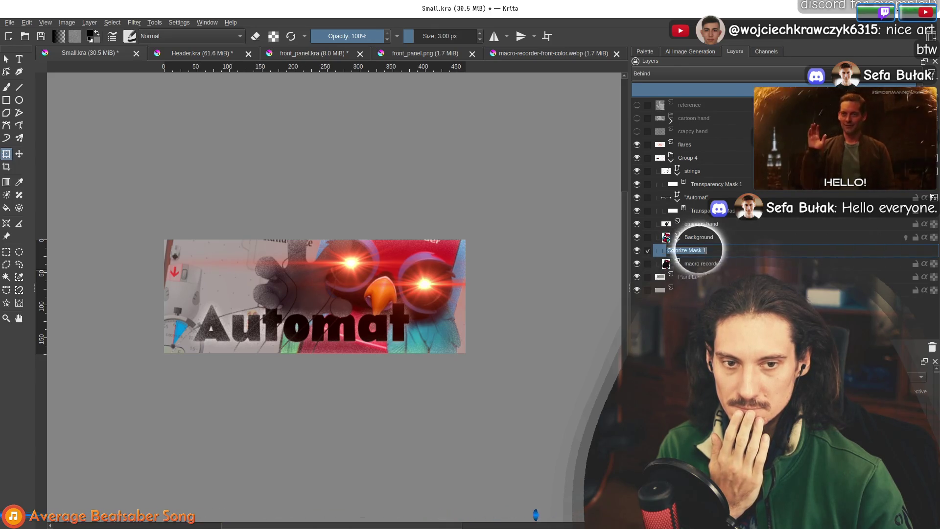
left_click(902, 250)
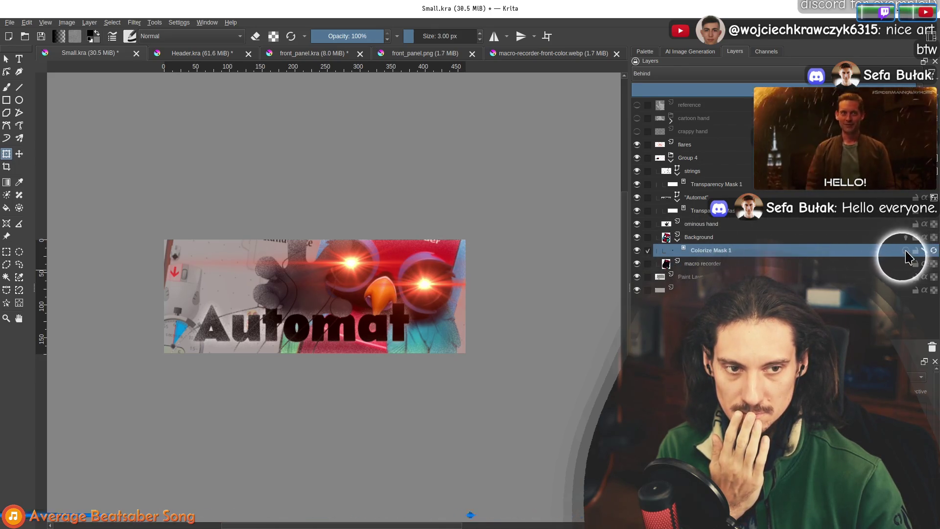
double_click(674, 251)
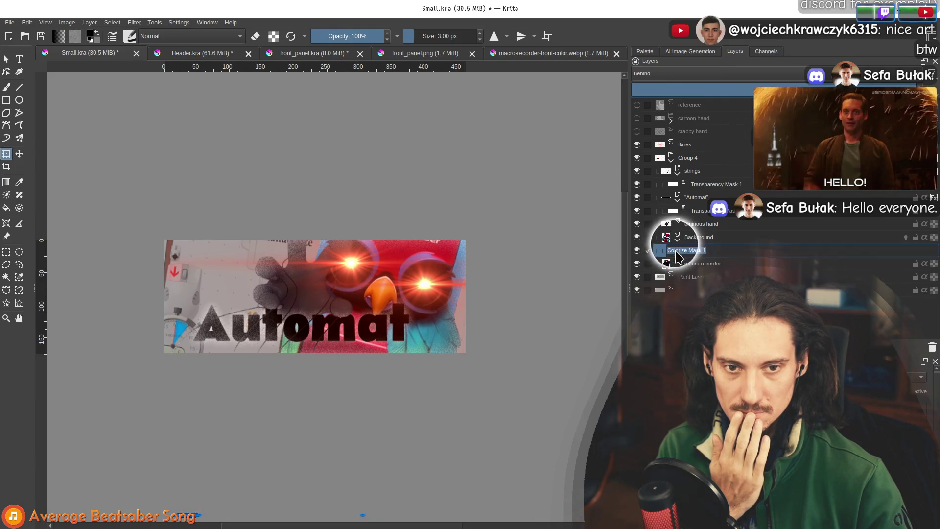
key("Return")
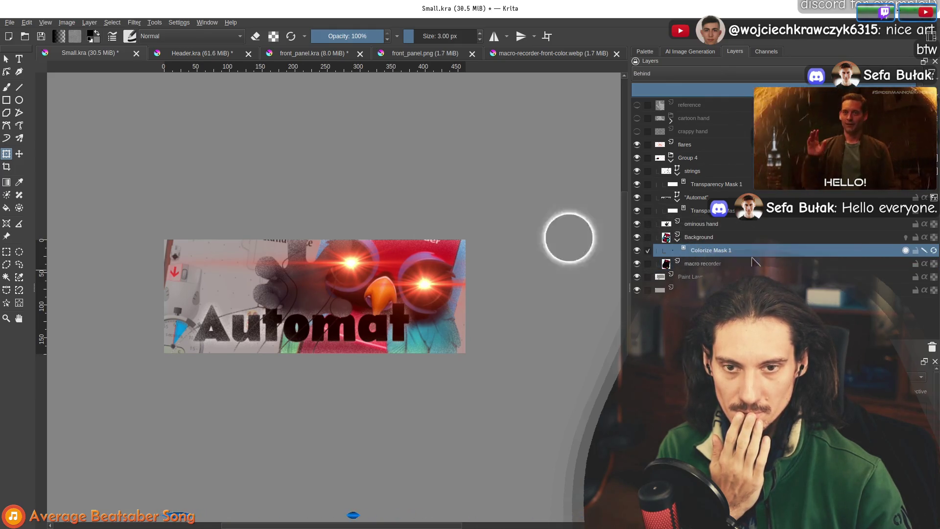
Paint dark strokes between the glowing eyes on Colorize Mask 1, enlarging the brush to 20 px
right_click(700, 251)
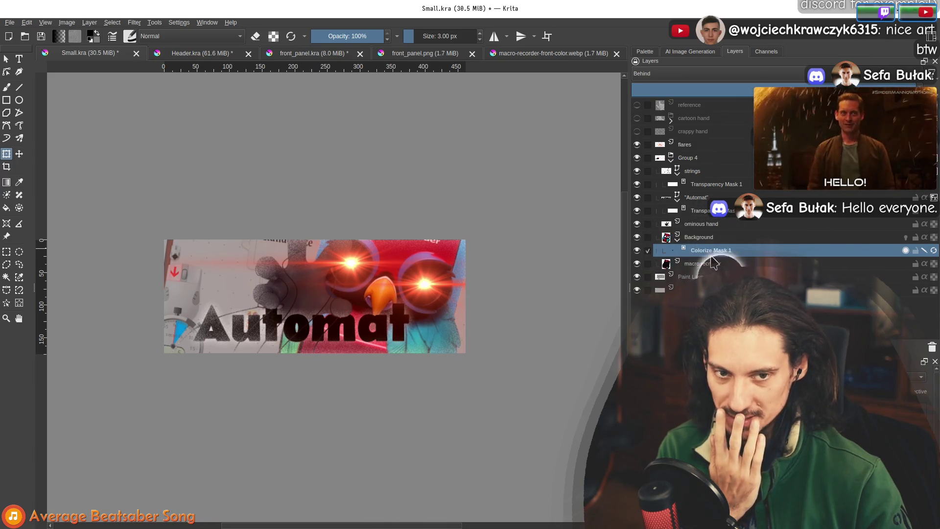
left_click(718, 243)
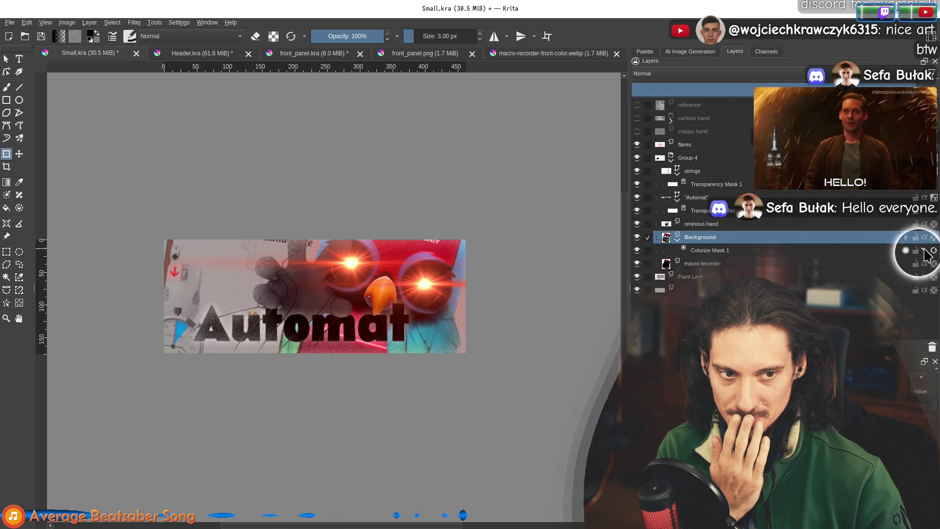
left_click(710, 251)
scroll(402, 284, "up", 1)
left_click(11, 88)
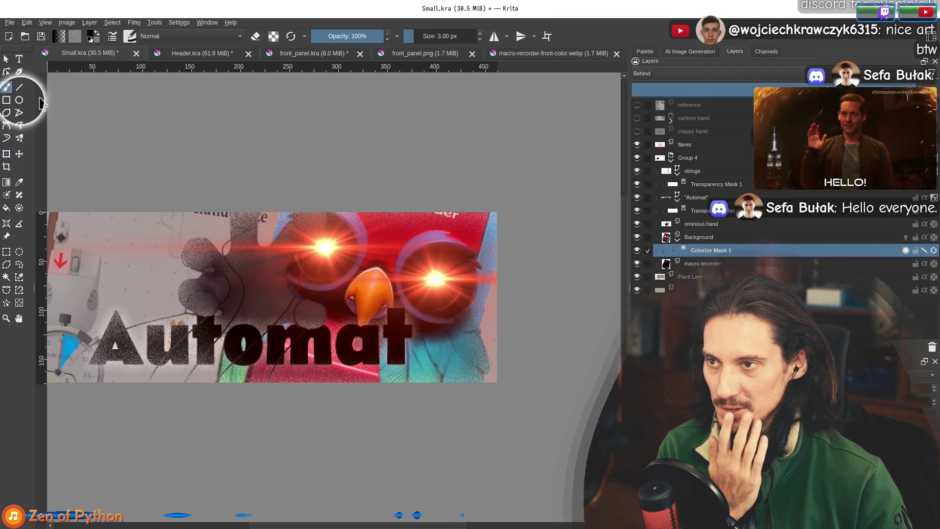
key("bracketright")
mouse_move(316, 273)
left_mouse_down()
mouse_move(372, 235)
mouse_move(416, 245)
mouse_move(401, 255)
mouse_move(422, 294)
mouse_move(490, 274)
mouse_move(480, 343)
mouse_move(490, 294)
mouse_move(471, 252)
left_mouse_up()
key("bracketright")
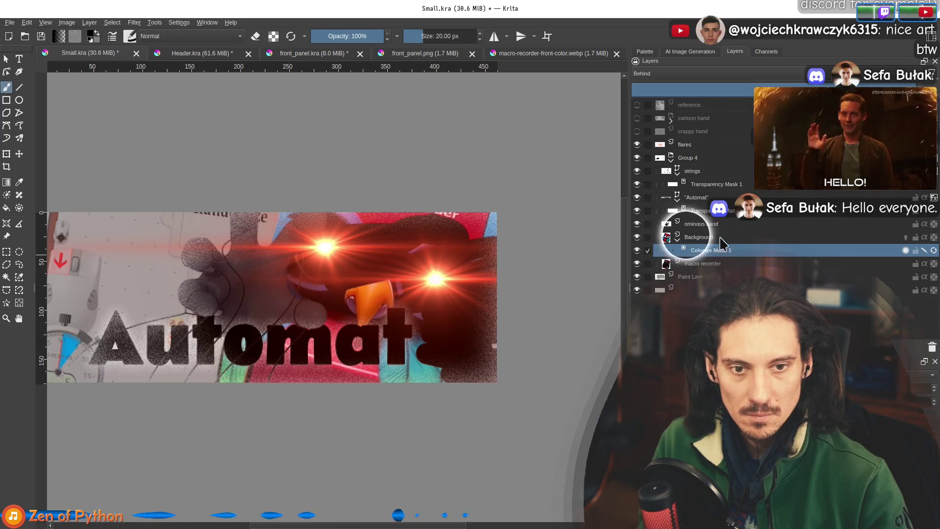
Delete Colorize Mask 1 from the Background layer
left_click(710, 238)
left_click(720, 251)
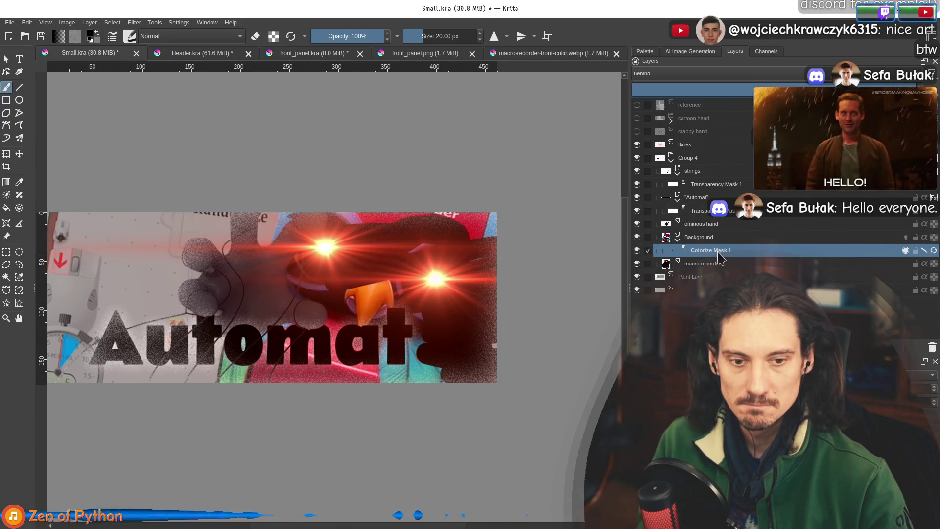
right_click(708, 252)
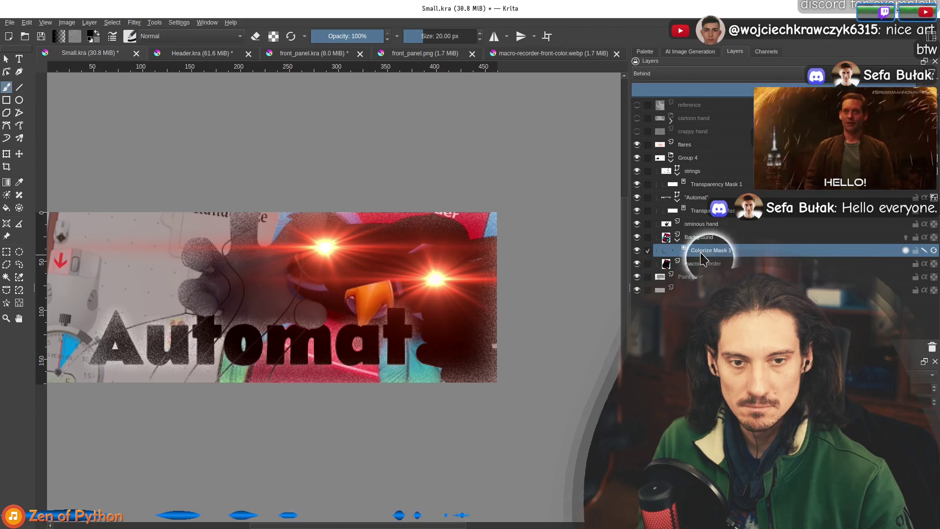
left_click(932, 348)
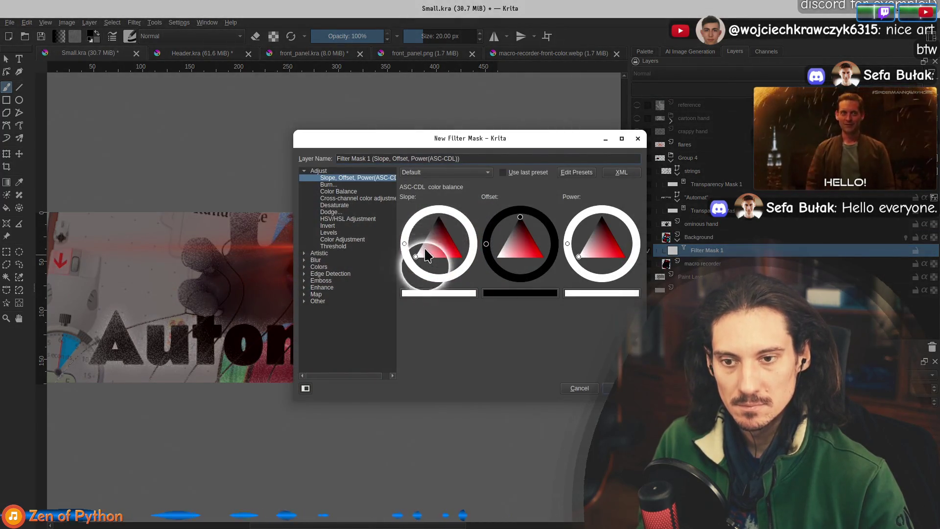
Lower the Slope, Offset, Power slope to darken the artwork and create Filter Mask 1
left_click(427, 238)
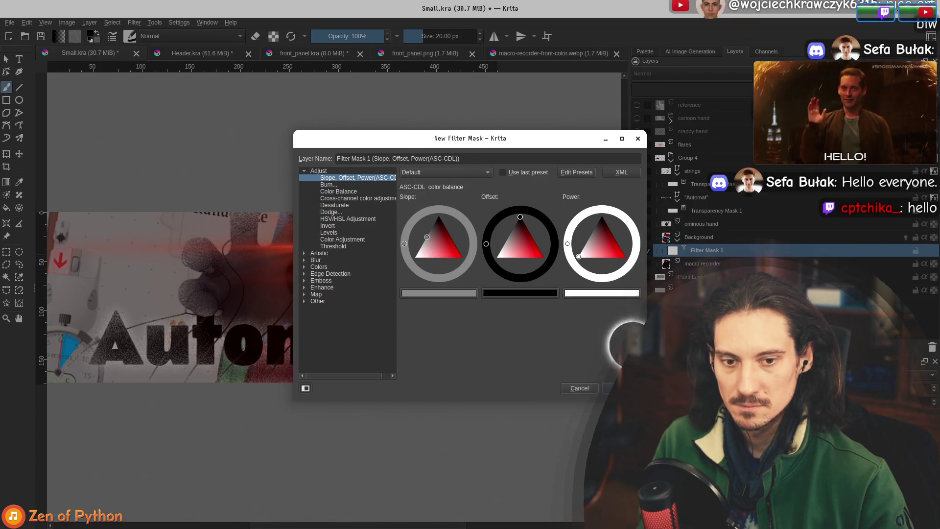
left_click(621, 388)
left_click_drag(513, 156, 429, 222)
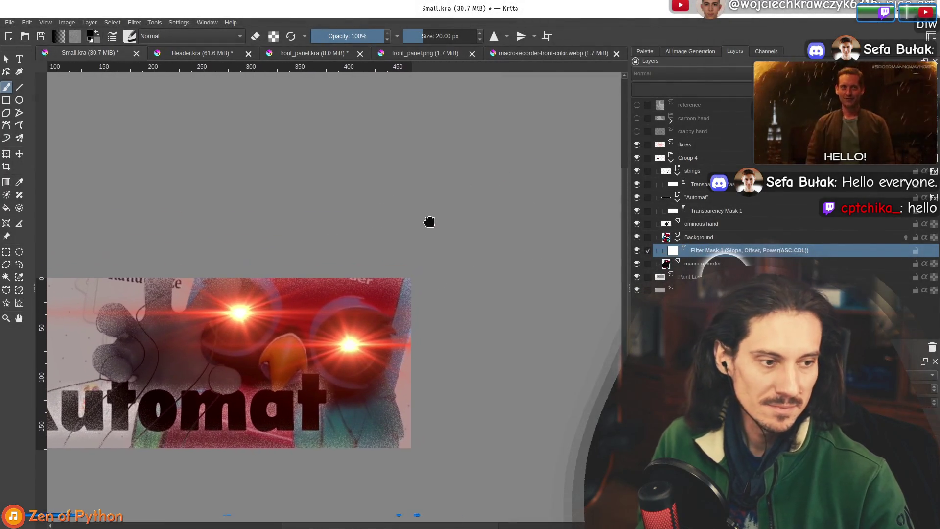
Reopen Filter Mask 1's settings, lower the slope further, confirm, and select Background
double_click(706, 250)
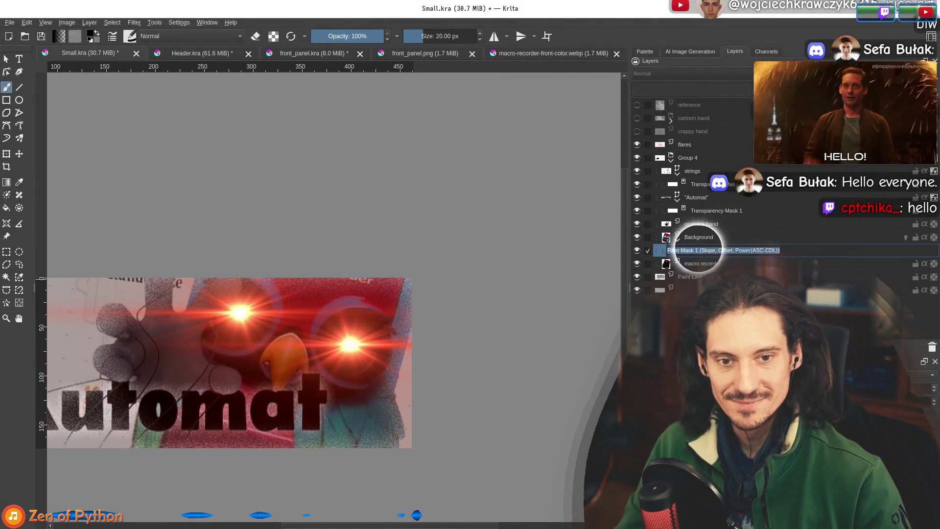
left_click(680, 249)
left_click(696, 253)
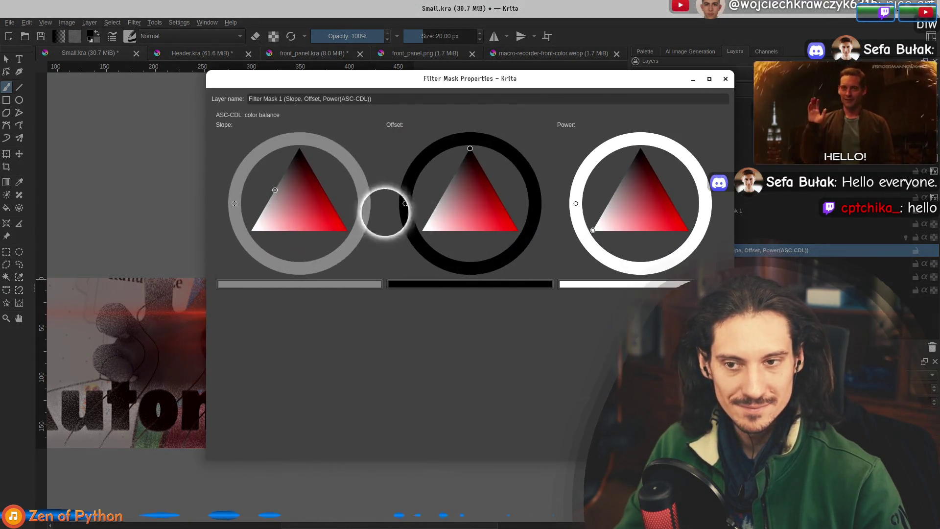
left_click(312, 212)
left_click(314, 209)
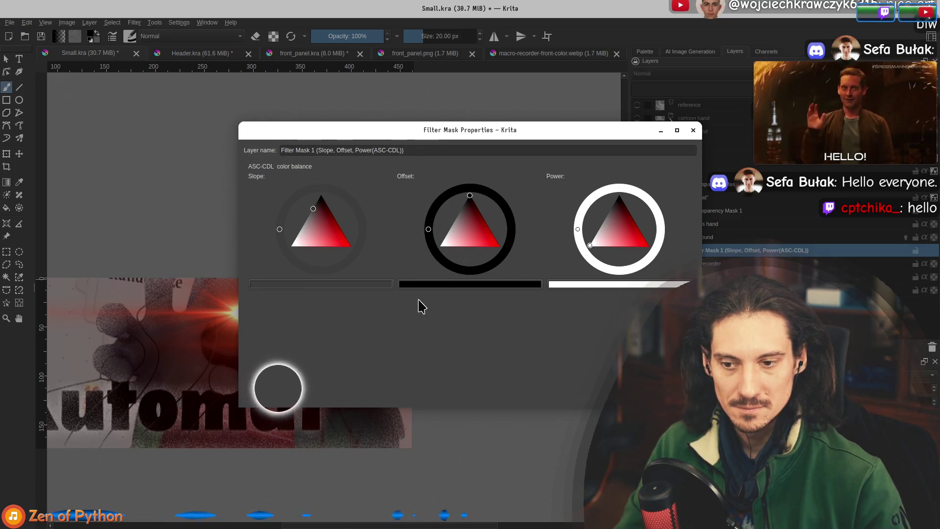
key("Return")
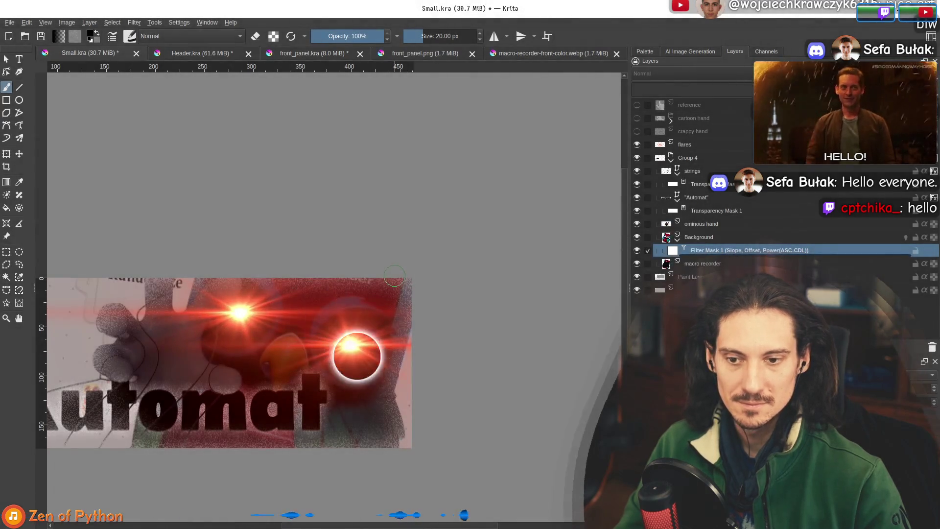
left_click(704, 239)
Add a Levels filter mask to Background: input white 239, midtone 0.570, output white 201
right_click(704, 240)
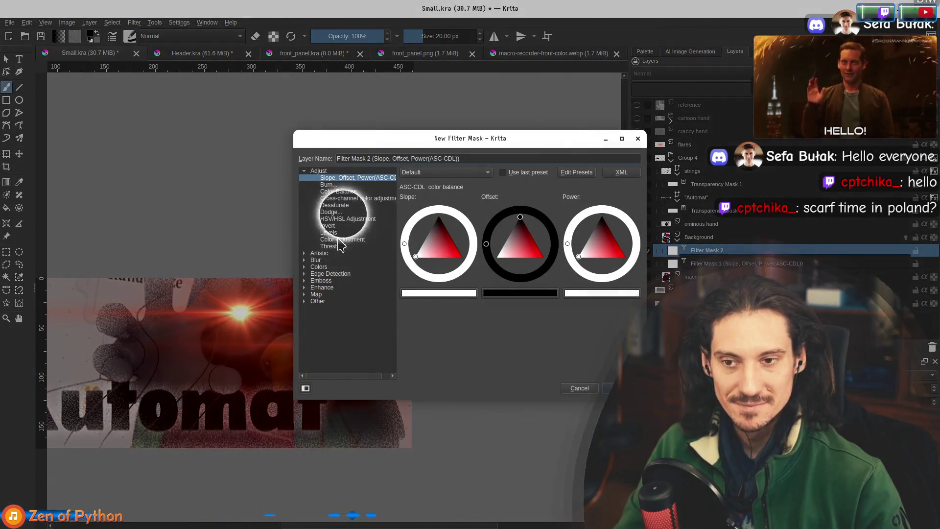
left_click(329, 234)
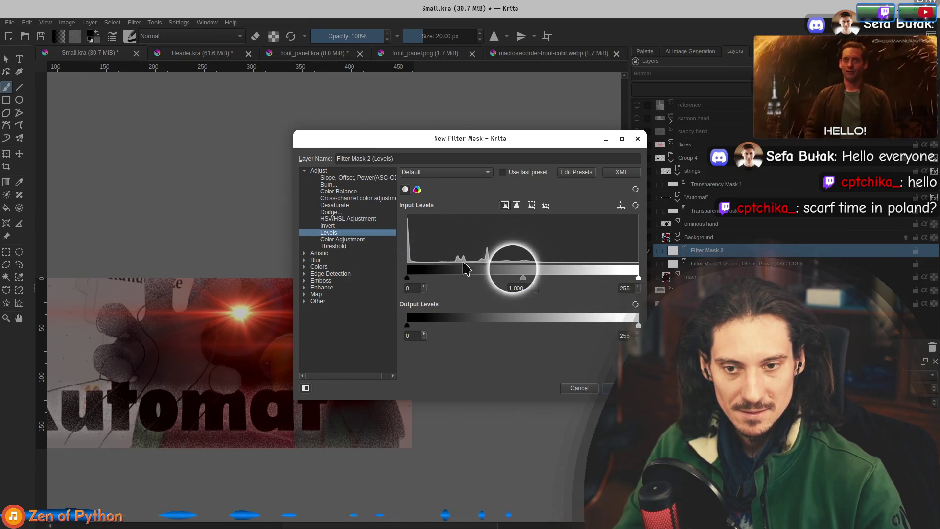
mouse_move(522, 280)
left_mouse_down()
mouse_move(551, 285)
mouse_move(541, 289)
left_mouse_up()
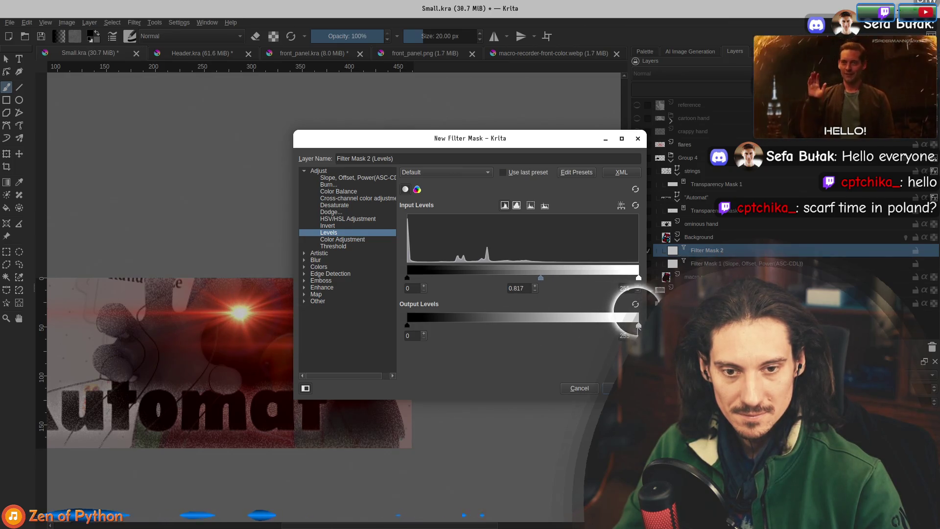
left_click_drag(638, 326, 602, 326)
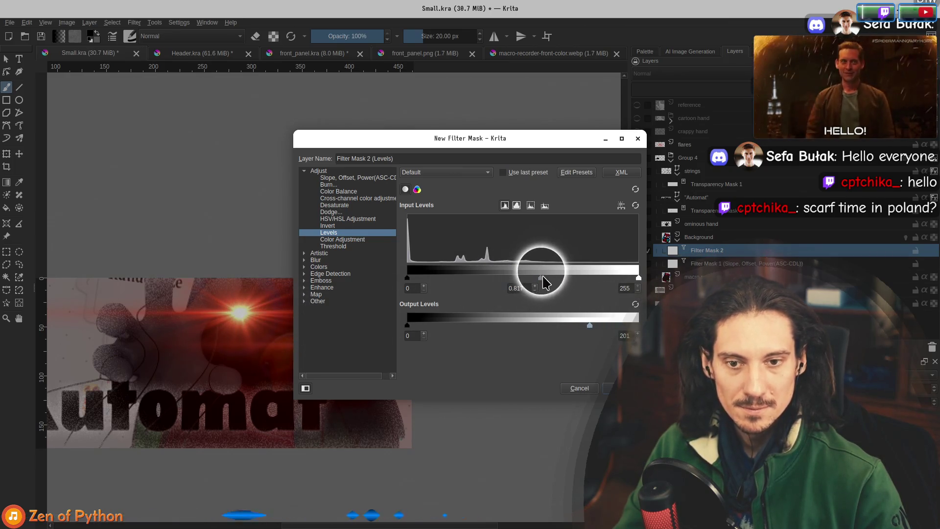
left_click_drag(542, 288, 540, 288)
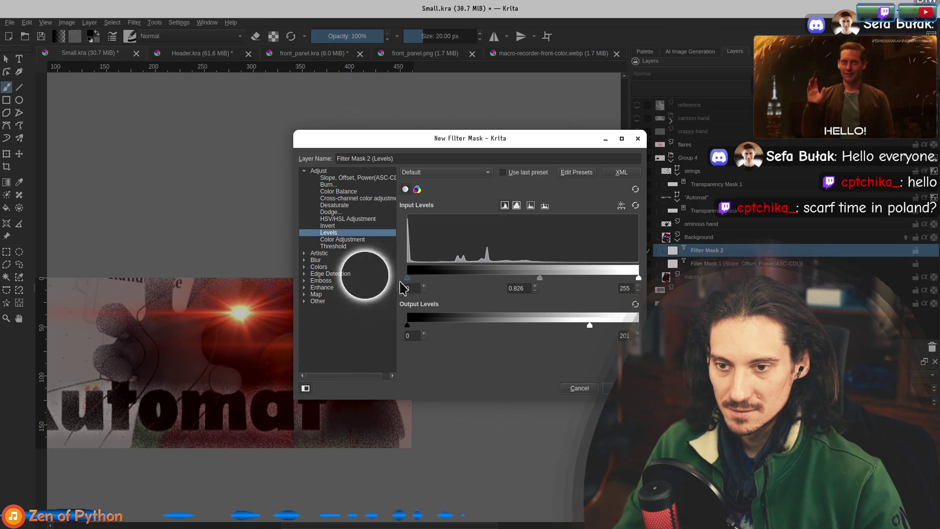
left_click_drag(542, 284, 571, 284)
mouse_move(639, 278)
left_mouse_down()
mouse_move(602, 284)
mouse_move(625, 279)
left_mouse_up()
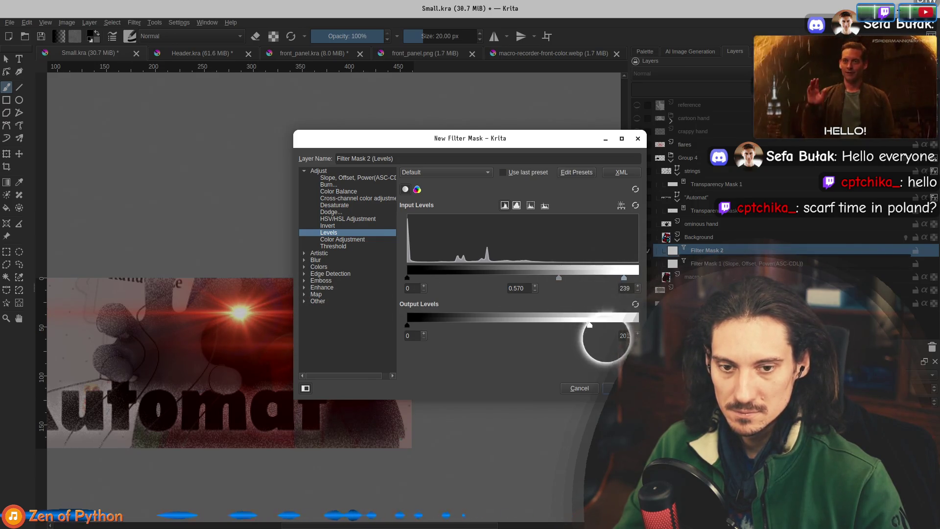
key("Return")
scroll(258, 274, "down", 2)
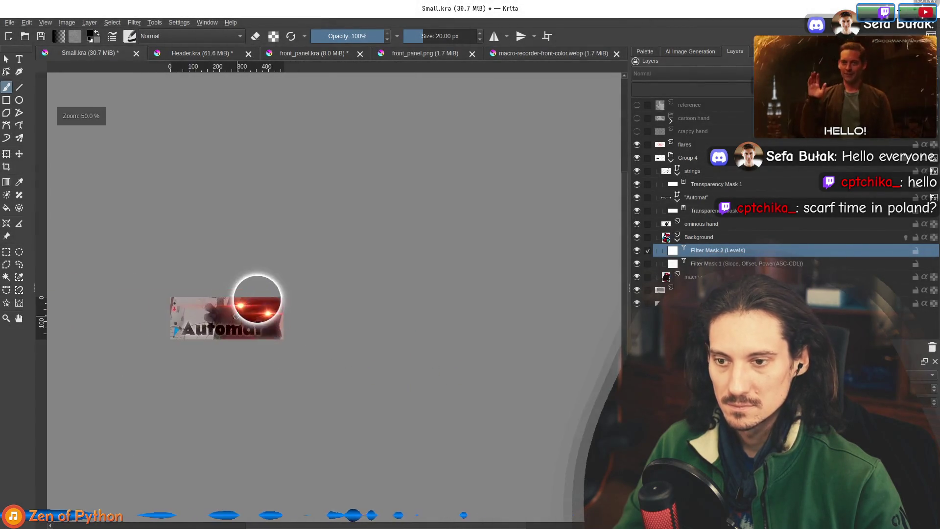
left_click_drag(416, 329, 503, 327)
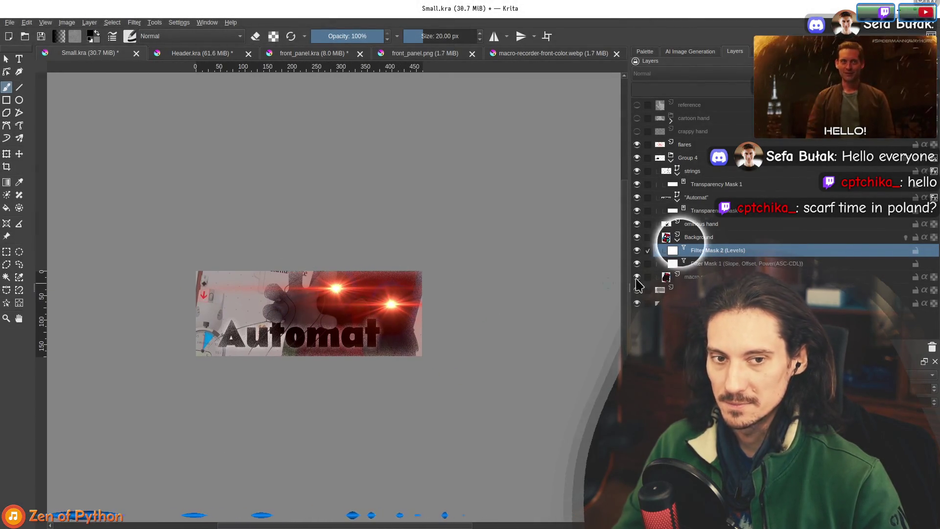
Take Paint Layer 5 and the other layers out of the Background group, comparing via undo
left_click(708, 226)
left_click(708, 237)
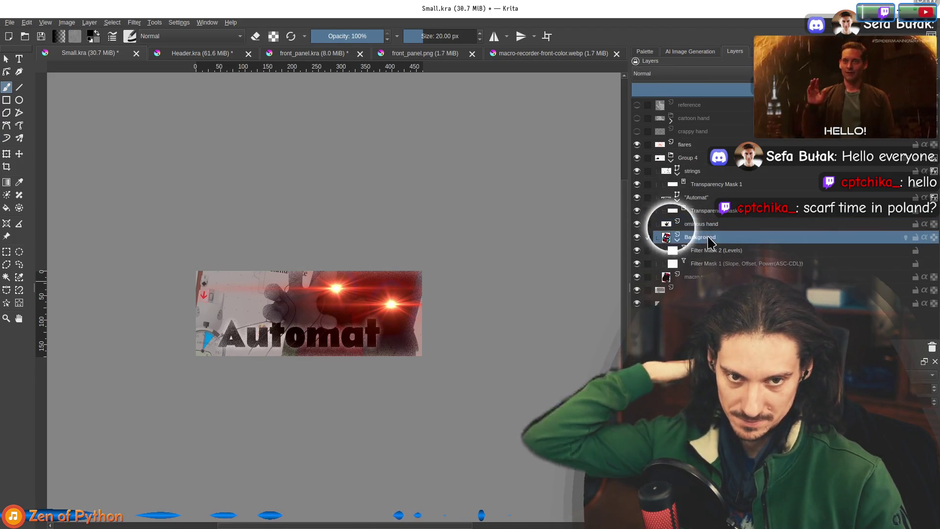
scroll(386, 276, "up", 1)
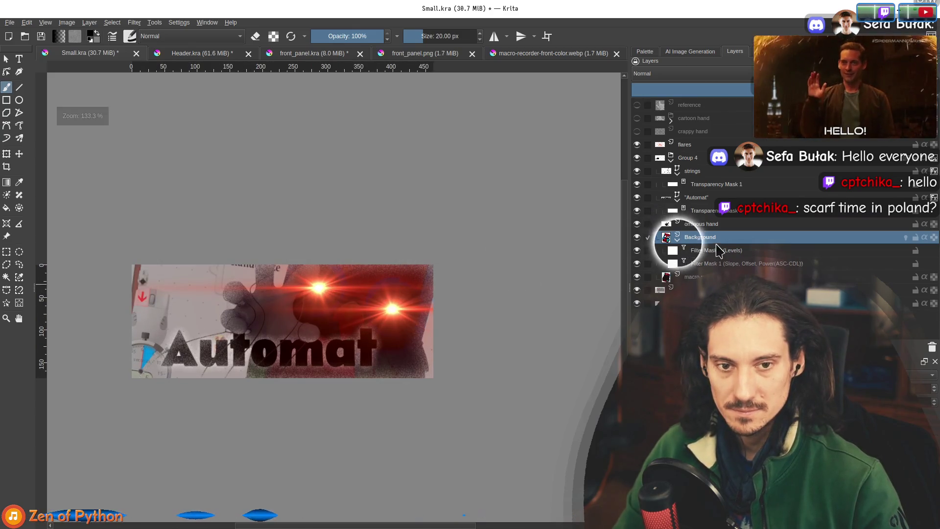
key("Page_Up")
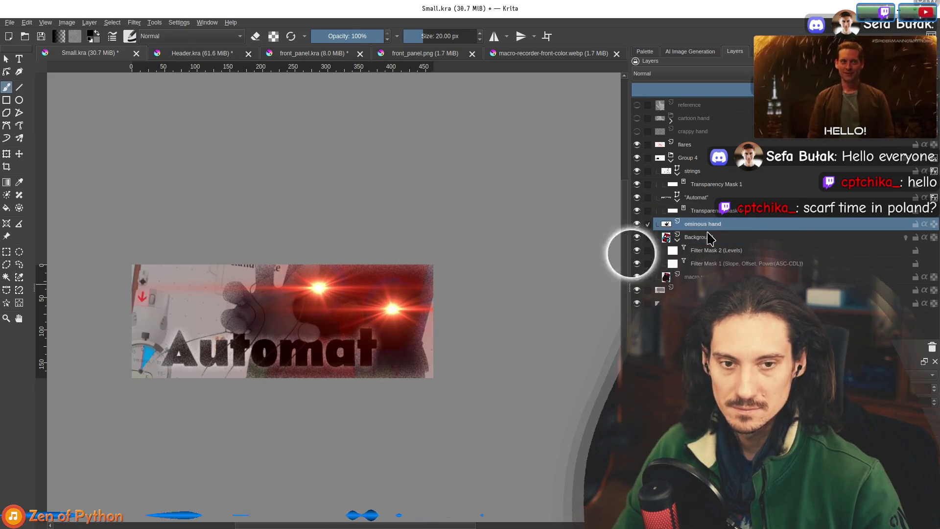
left_click(709, 239)
right_click(711, 243)
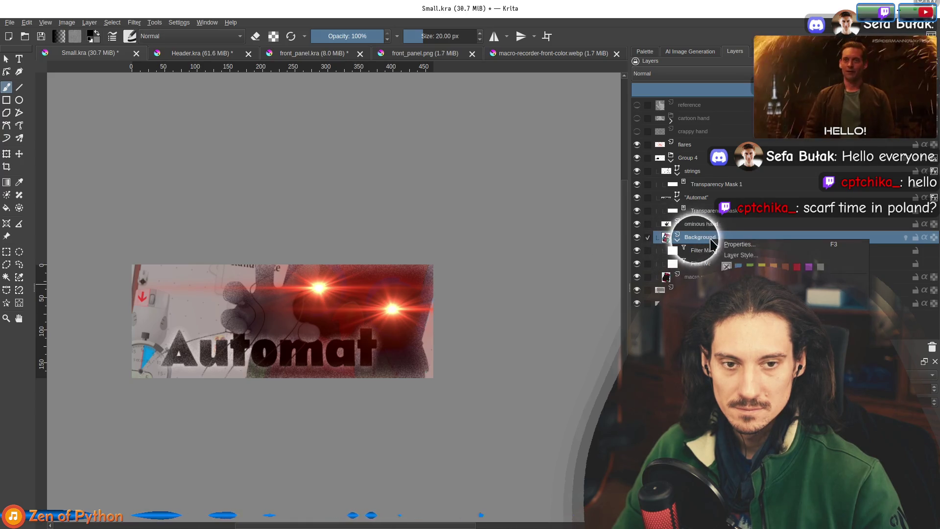
left_click(693, 277)
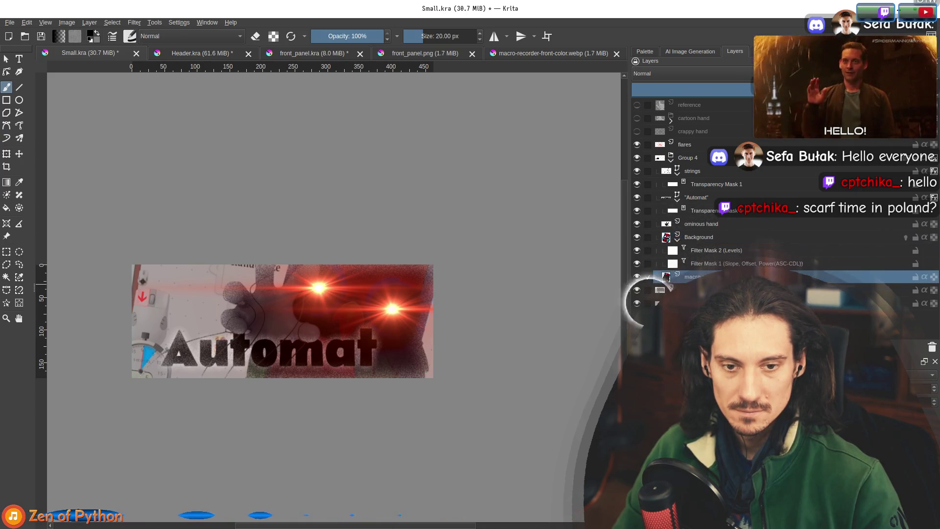
mouse_move(685, 263)
left_mouse_down()
mouse_move(693, 221)
mouse_move(709, 243)
left_mouse_up()
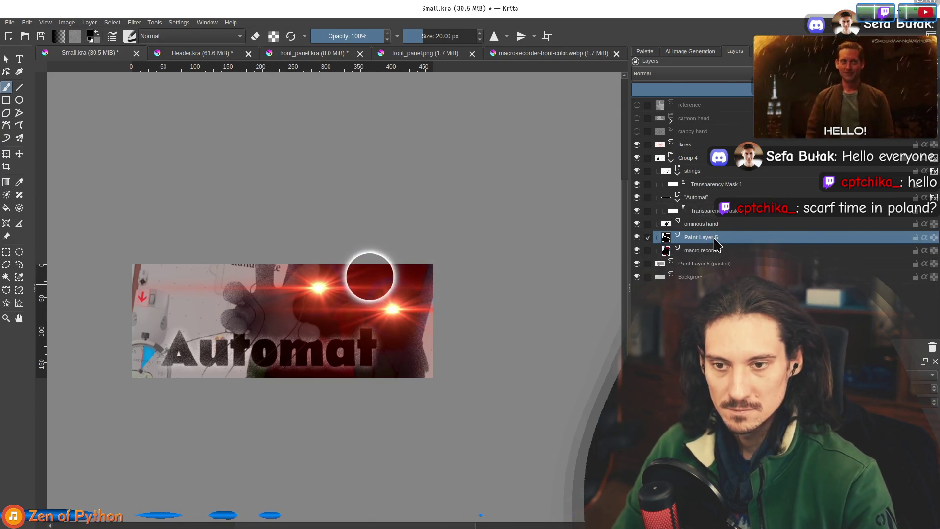
key("ctrl+z")
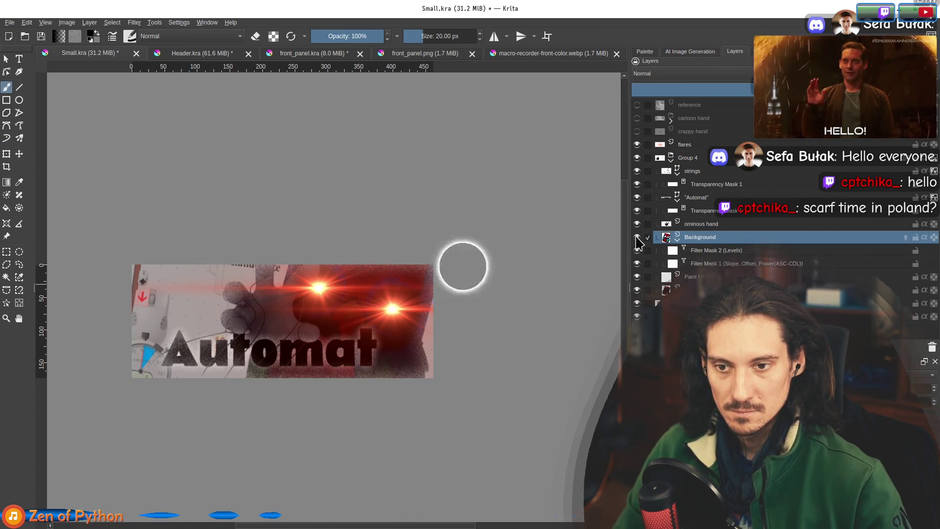
key("ctrl+z")
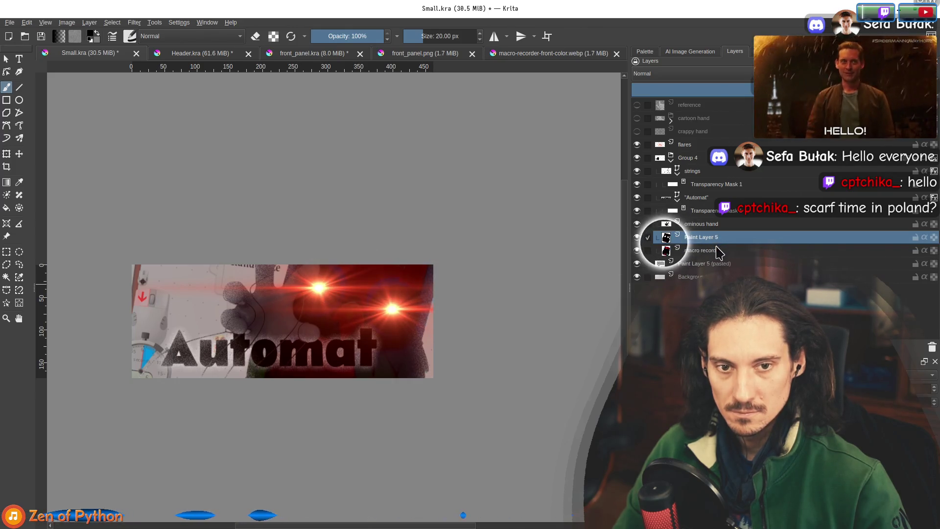
Toggle Paint Layer 5's visibility to compare, then delete the macro recorder layer
left_click(703, 252)
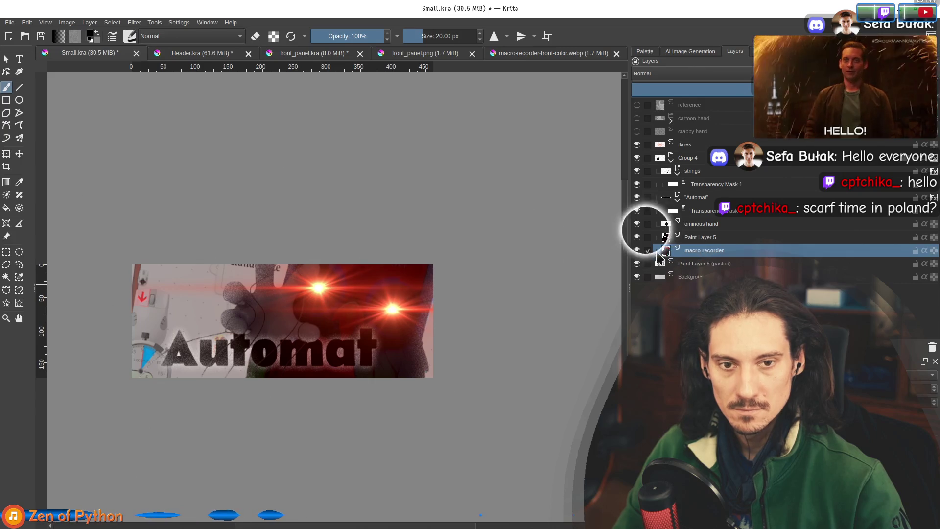
left_click(638, 238)
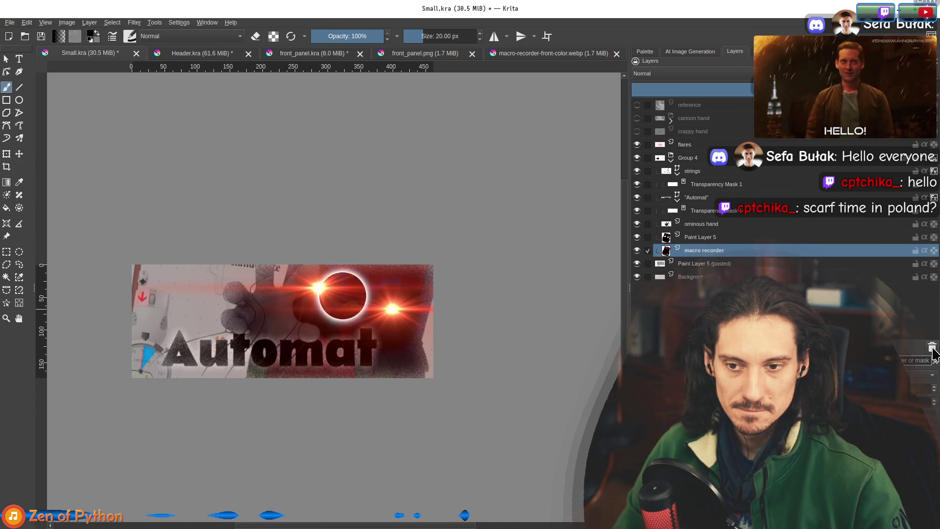
left_click(638, 238)
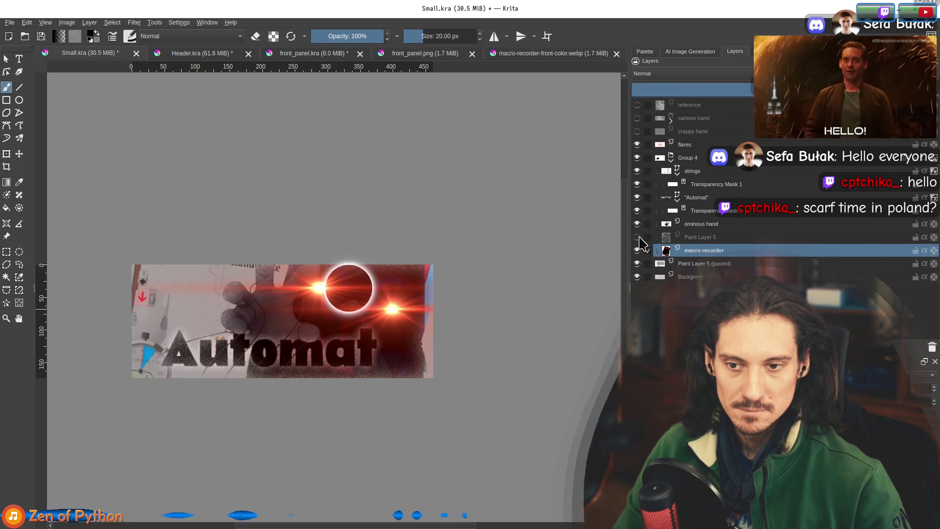
left_click(929, 345)
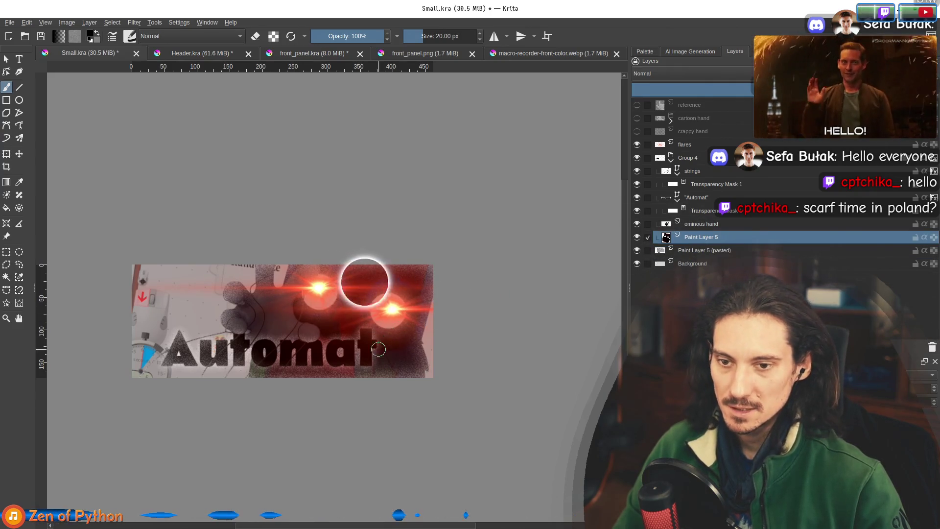
left_click(19, 156)
scroll(380, 320, "up", 2)
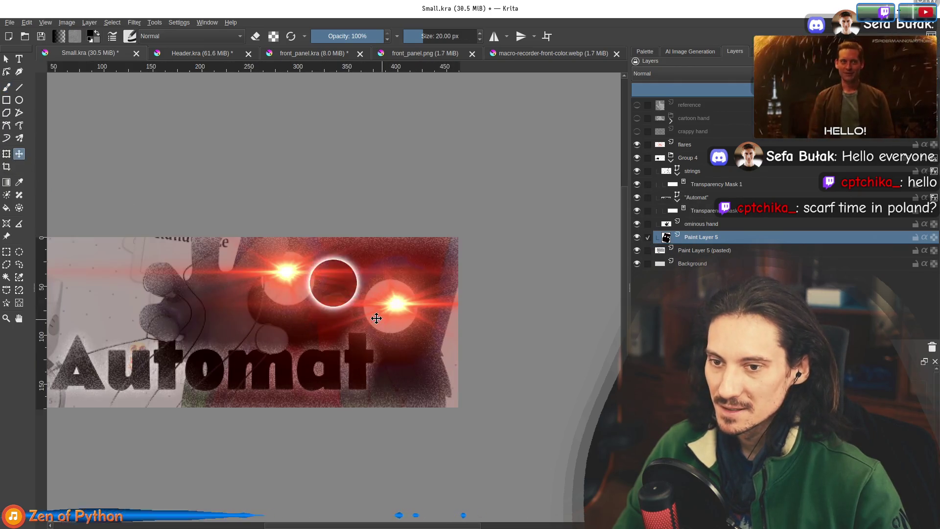
Scale up and shift the Paint Layer 5 artwork left and down to fill the capsule
left_click_drag(362, 264, 364, 264)
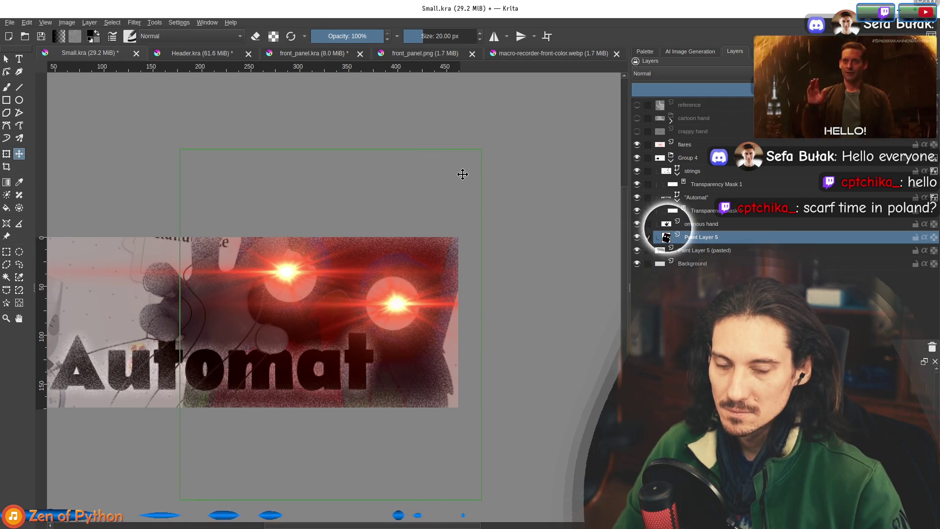
scroll(397, 240, "down", 2)
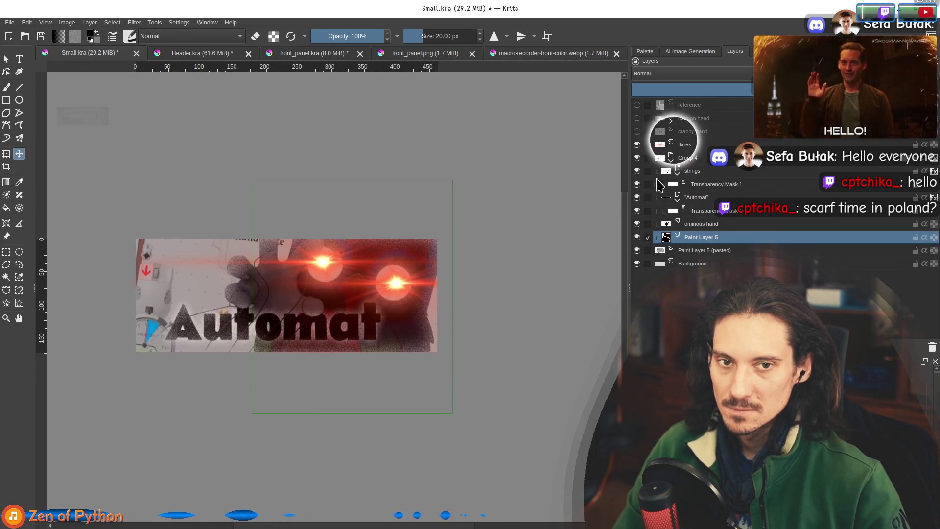
left_click(6, 155)
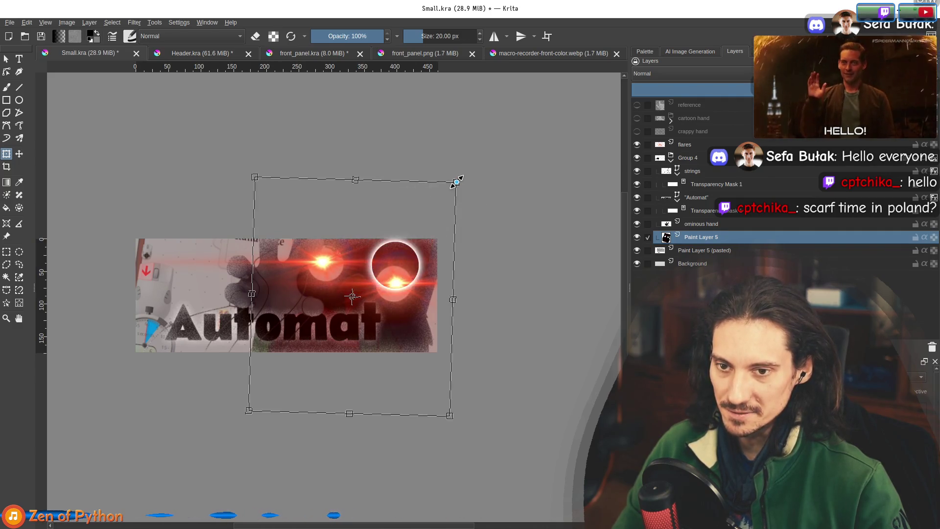
left_click_drag(457, 183, 464, 179)
left_click_drag(398, 250, 398, 252)
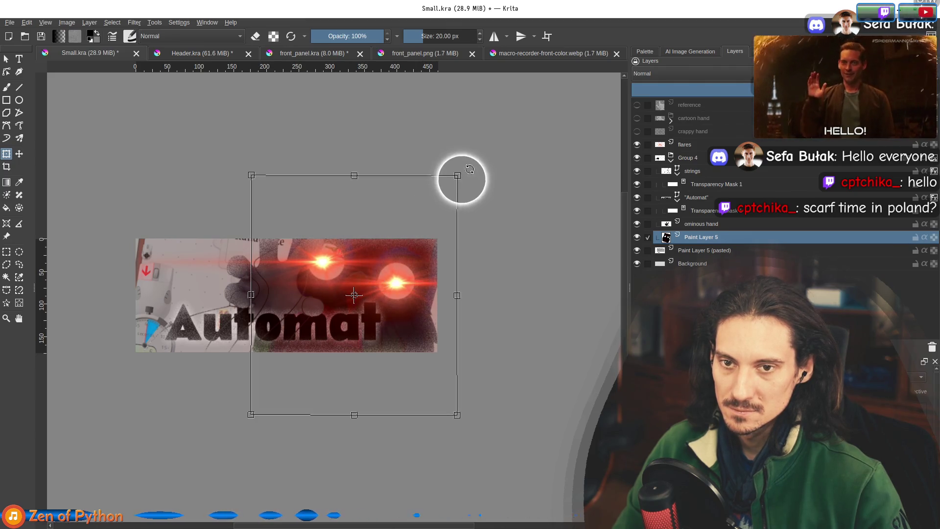
mouse_move(413, 242)
left_mouse_down()
mouse_move(419, 277)
mouse_move(392, 223)
mouse_move(429, 226)
mouse_move(415, 251)
left_mouse_up()
key("b")
Set the brush to Behind blending mode with an 84 px size
key("plus")
key("plus")
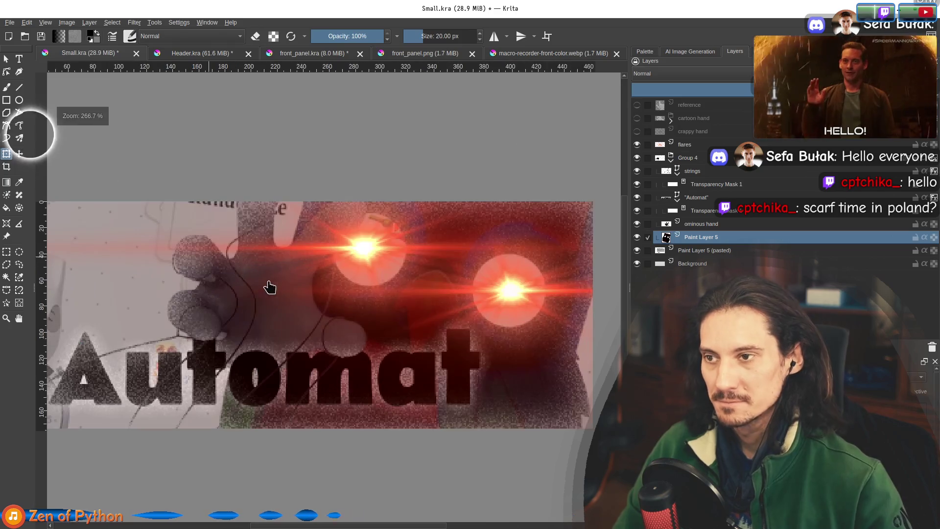
left_click(151, 36)
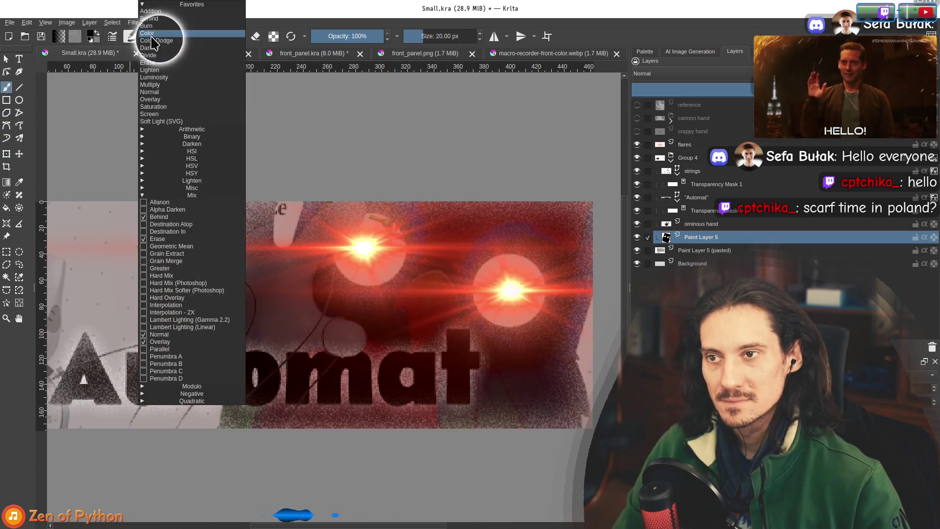
left_click(150, 18)
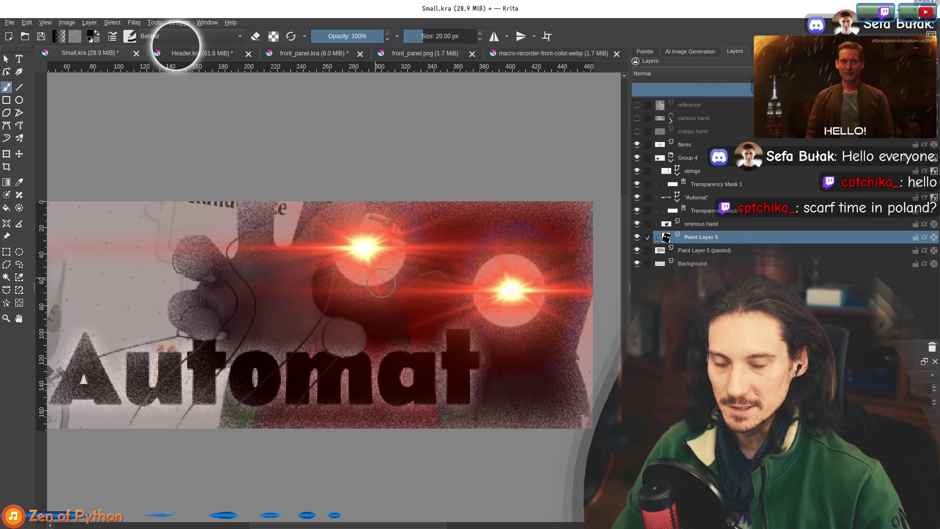
mouse_move(366, 268)
left_mouse_down()
mouse_move(377, 255)
mouse_move(343, 252)
mouse_move(374, 254)
left_mouse_up()
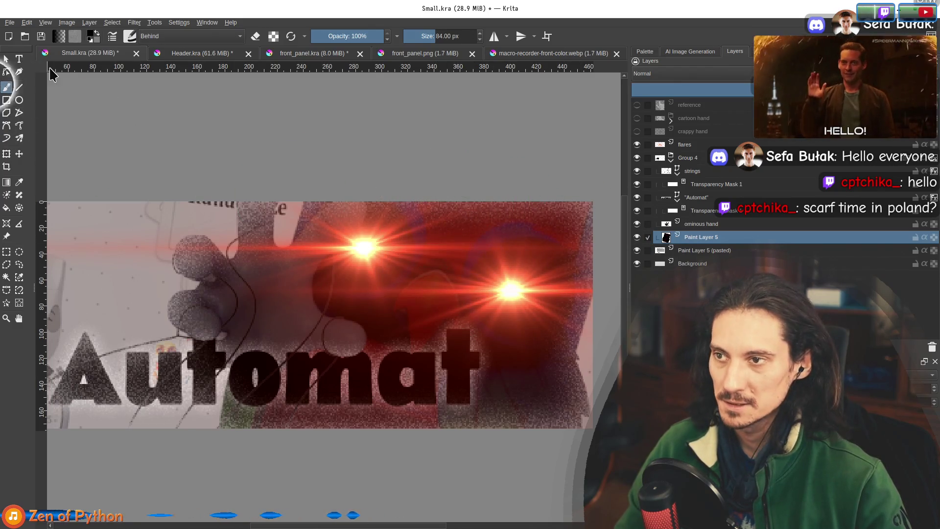
Recentre the view on the capsule and select the Paint Layer 5 (pasted) layer
left_click(8, 60)
scroll(338, 206, "down", 3)
left_click_drag(489, 277, 562, 318)
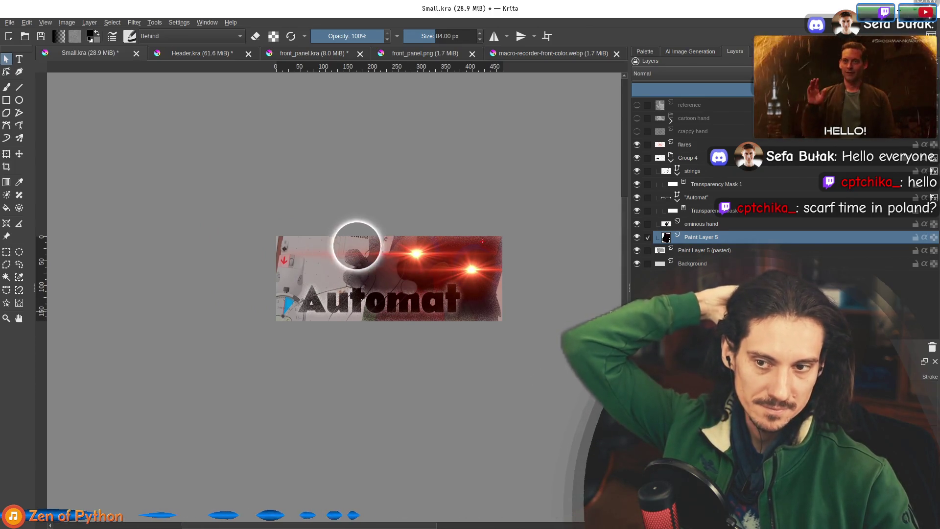
left_click(705, 252)
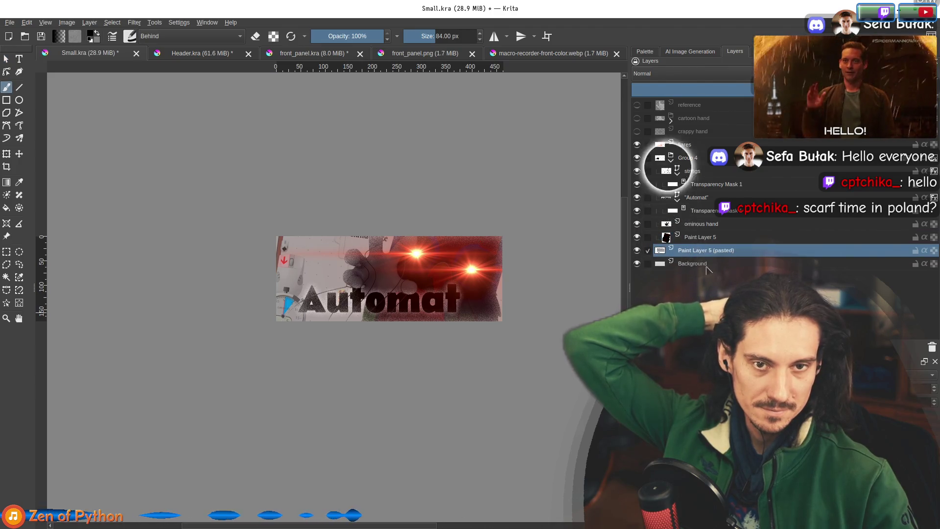
Merge Paint Layer 5 with a newly inserted empty layer
left_click(702, 173)
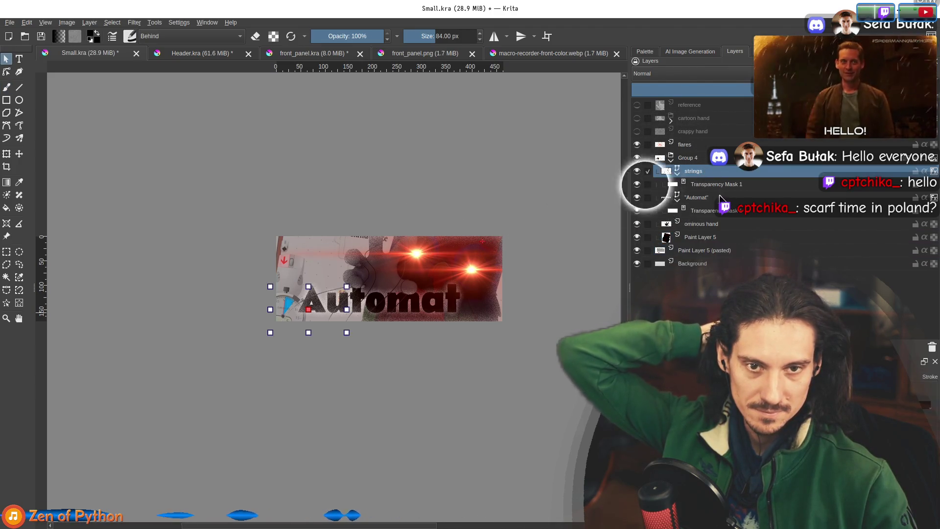
left_click(701, 224)
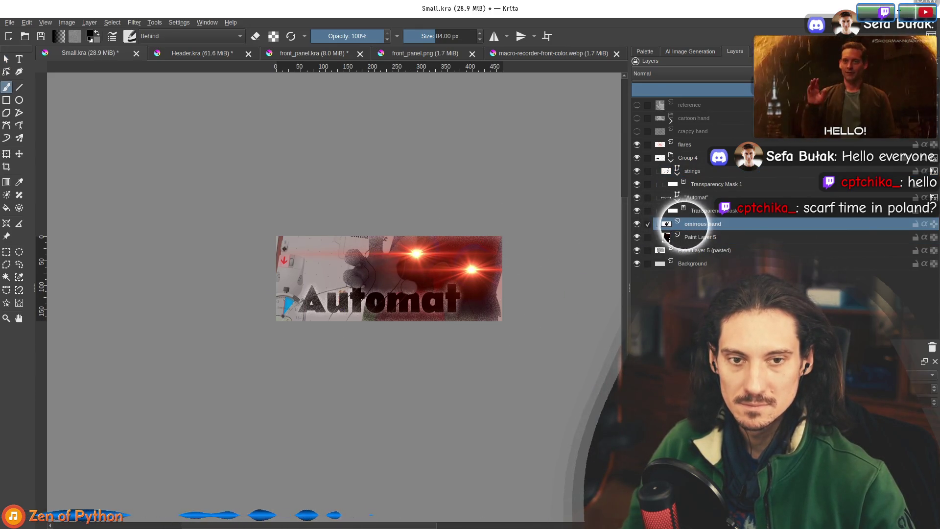
left_click(703, 238)
key("Insert")
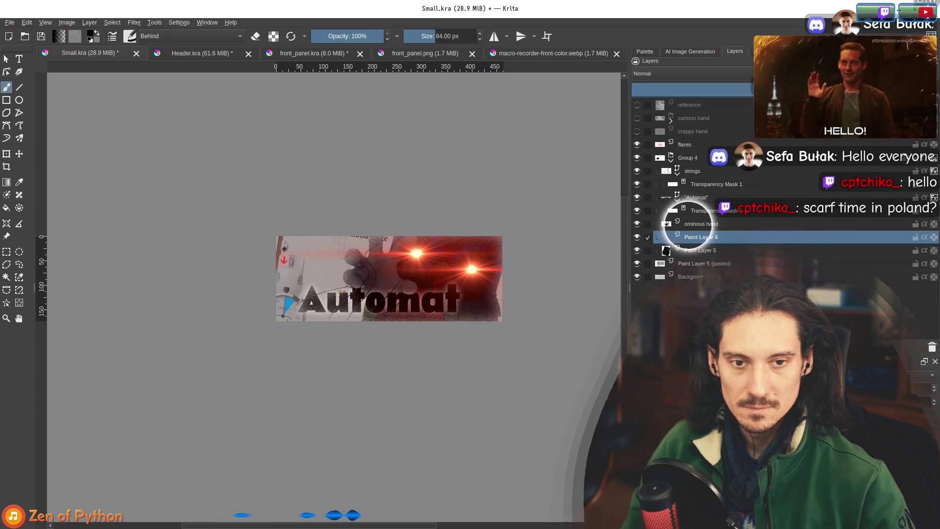
key("ctrl+e")
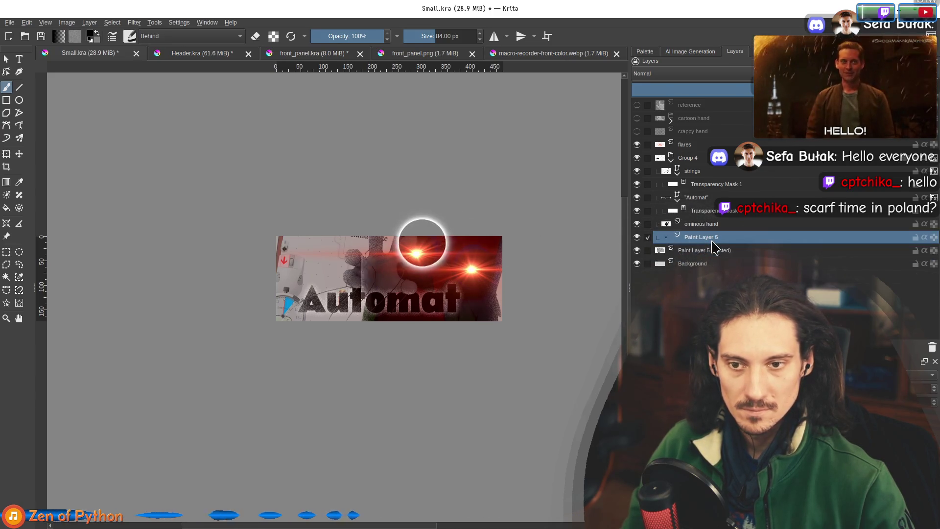
Merge the ominous hand layer down into a fresh empty layer, producing Paint Layer 7
left_click(713, 225)
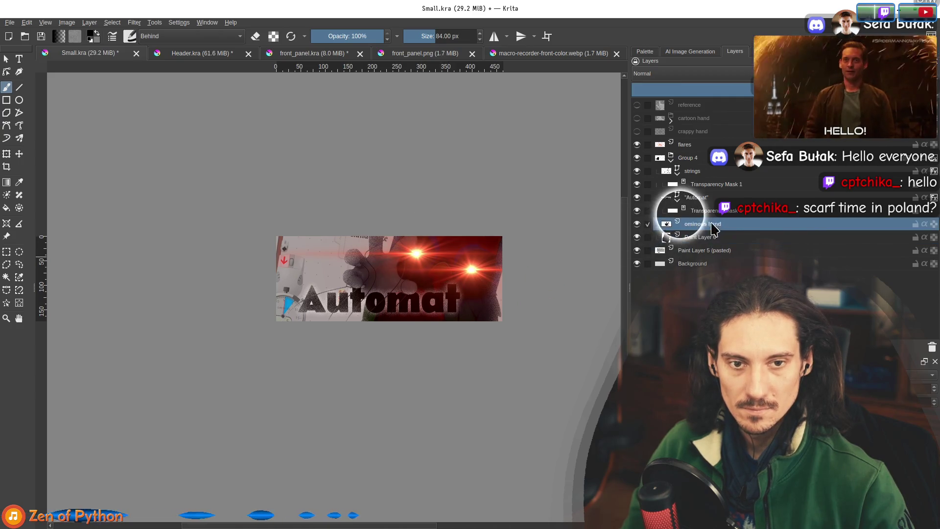
left_click(702, 240)
key("Insert")
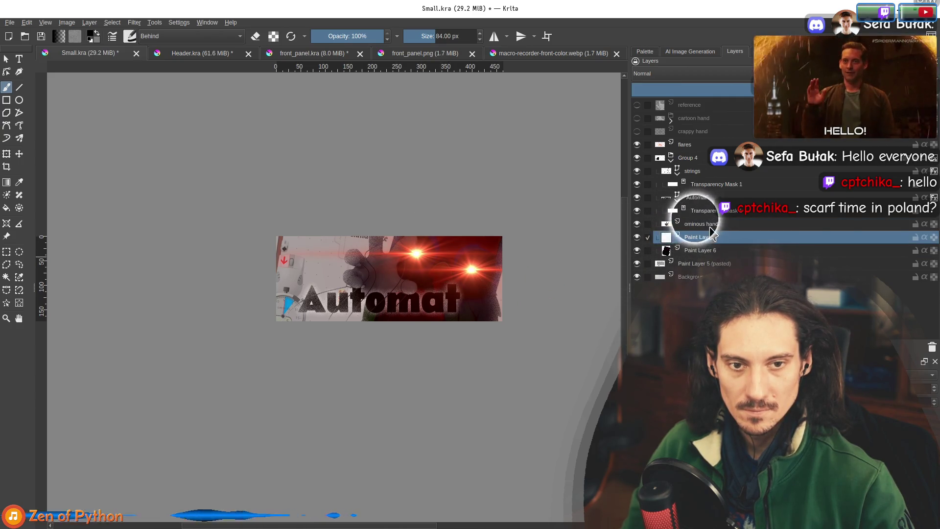
left_click(709, 226)
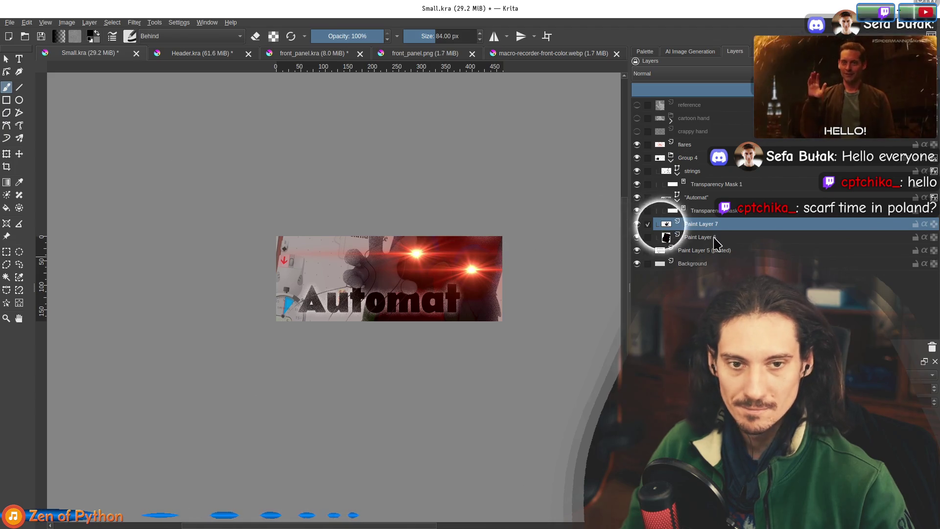
key("ctrl+e")
Add Paint Layer 8 below Paint Layer 7 and merge Paint Layer 6 down into it
left_click(709, 227)
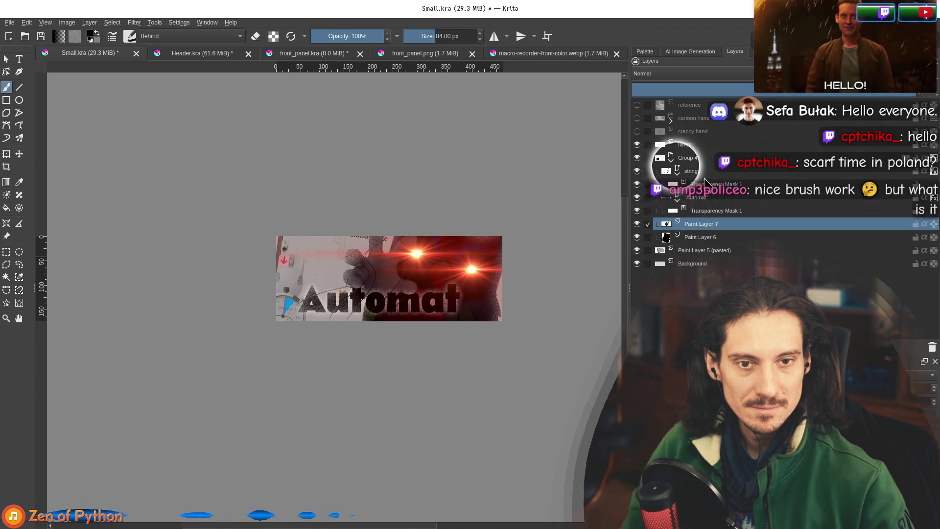
left_click(701, 237)
key("Insert")
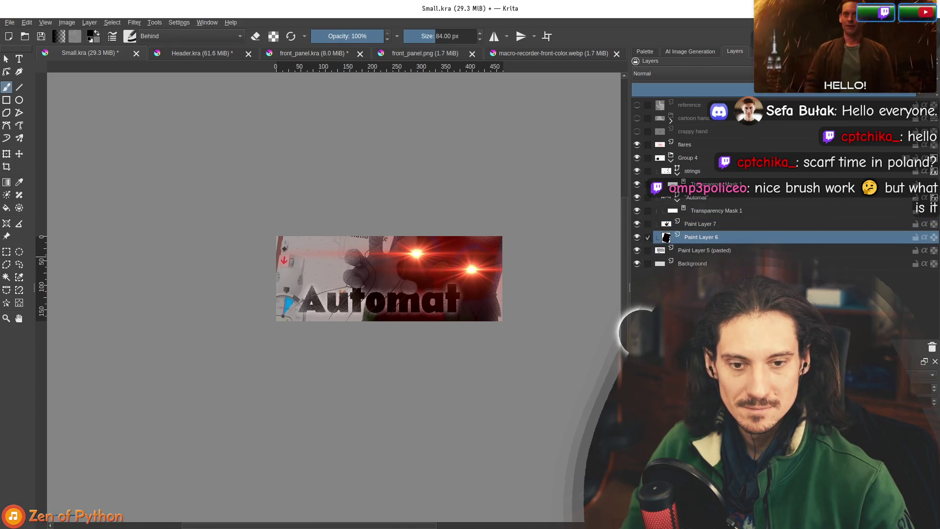
left_click_drag(699, 238, 706, 248)
left_click(709, 238)
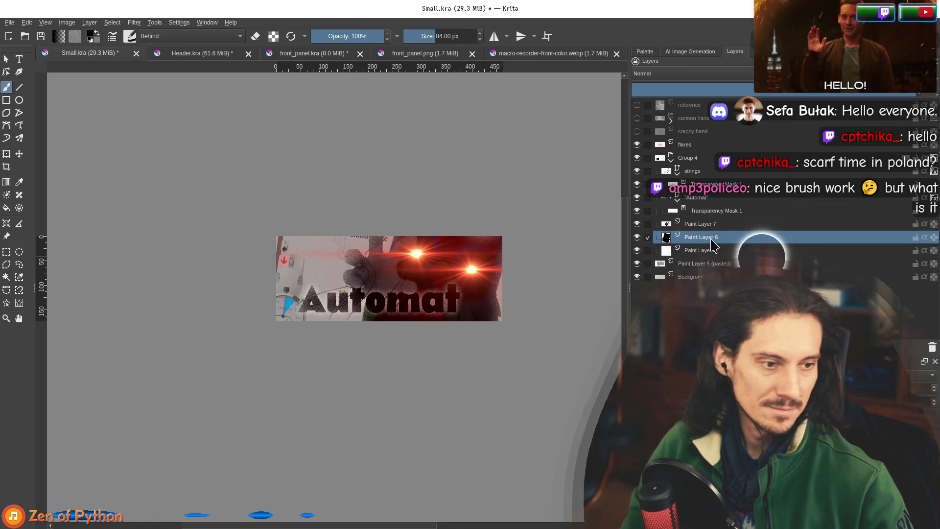
key("ctrl+e")
Recentre the enlarged capsule and switch over to the Steamworks store page
scroll(421, 246, "up", 2)
left_click_drag(429, 247, 475, 269)
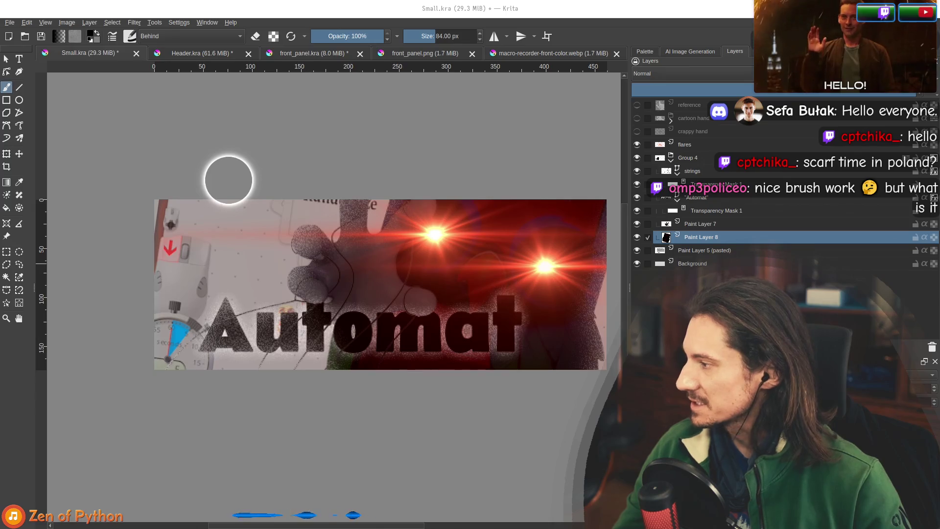
key("alt+Tab")
scroll(294, 360, "up", 10)
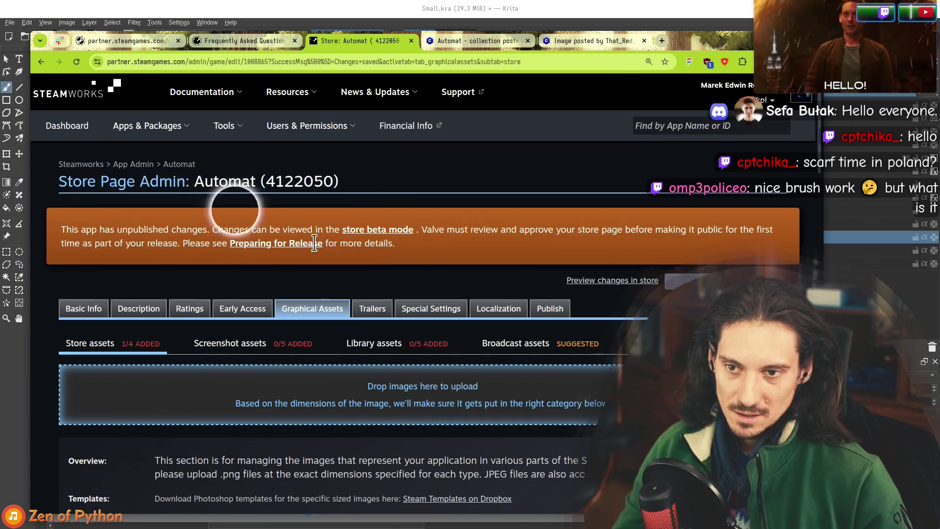
left_click_drag(396, 257, 70, 177)
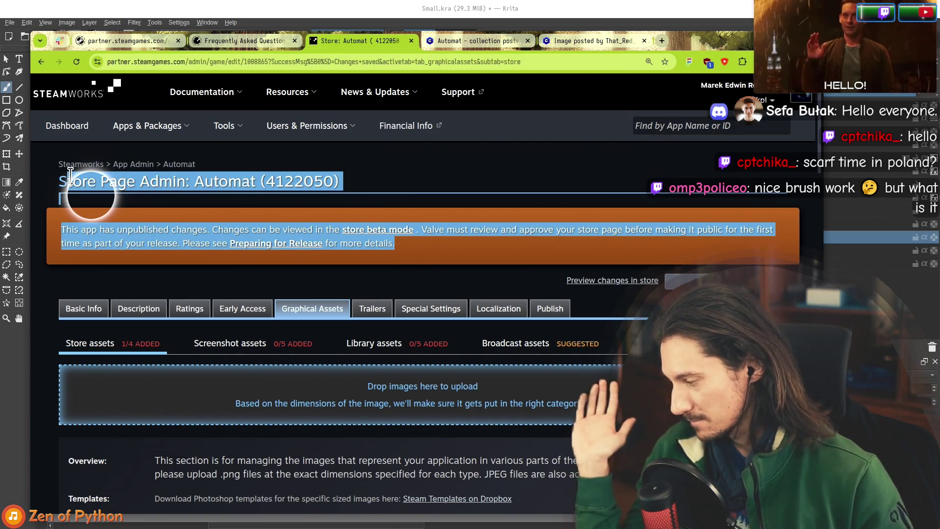
mouse_move(185, 182)
left_mouse_down()
mouse_move(60, 183)
mouse_move(185, 230)
mouse_move(157, 226)
mouse_move(156, 244)
left_mouse_up()
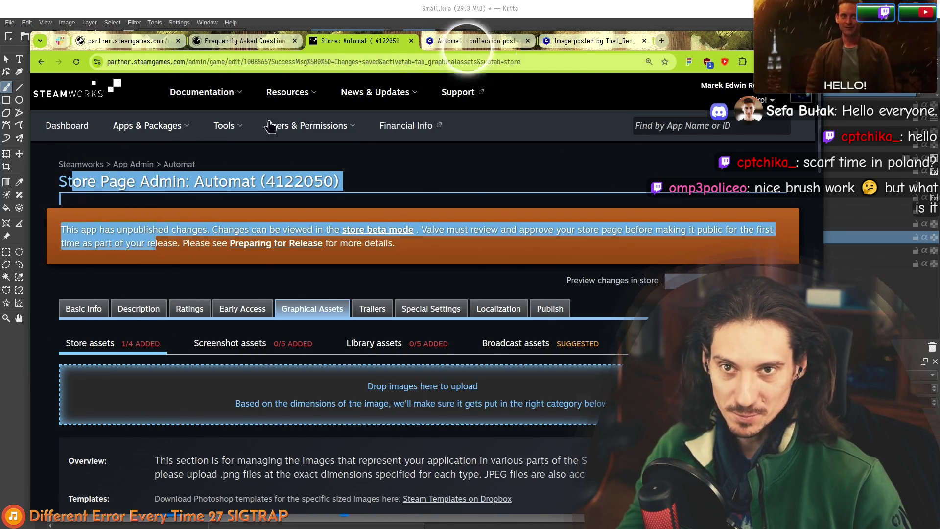
scroll(462, 265, "down", 3)
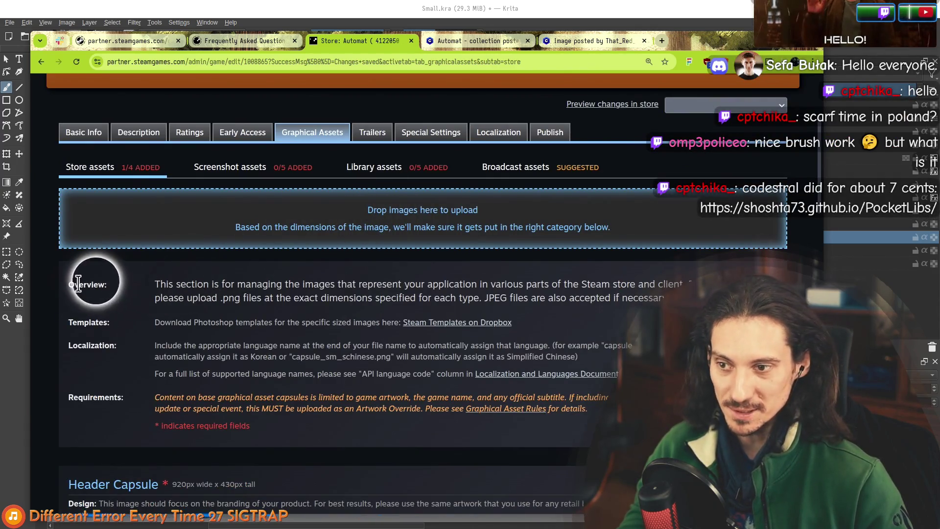
scroll(304, 245, "up", 2)
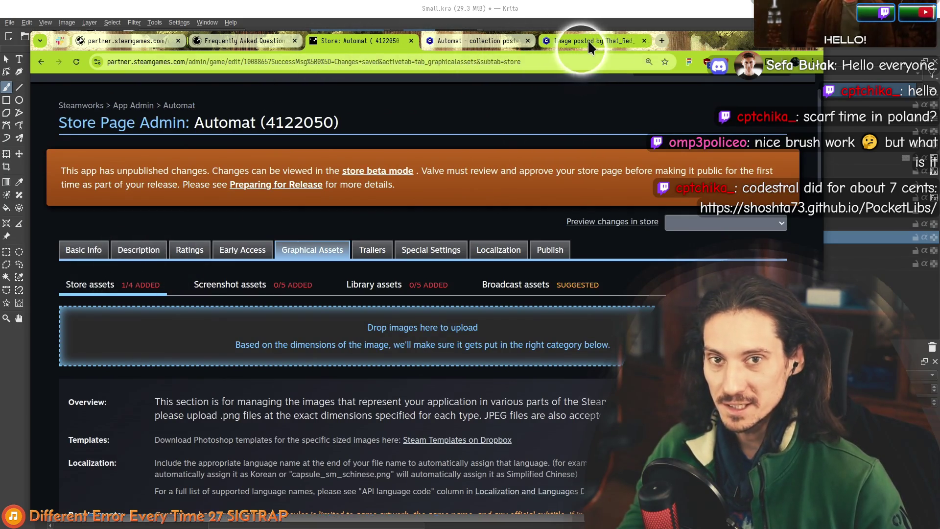
key("super+Page_Down")
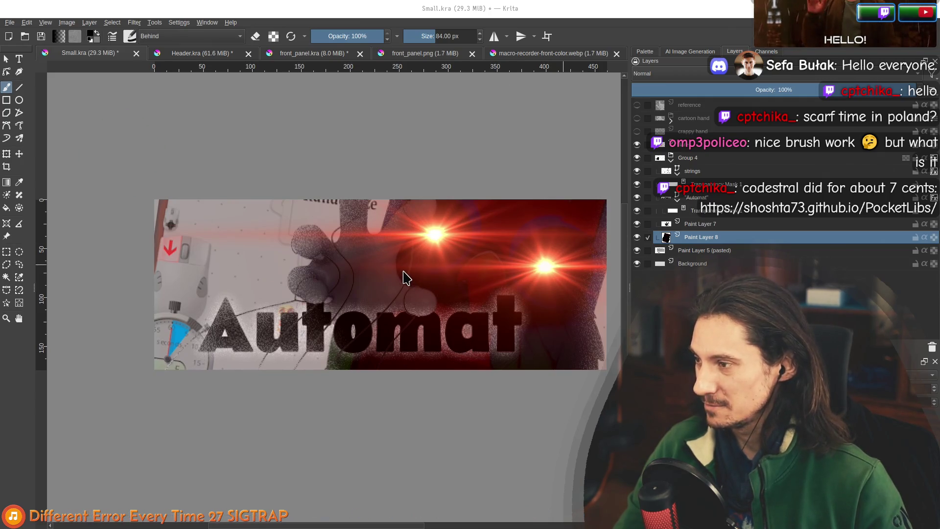
key("alt+Tab")
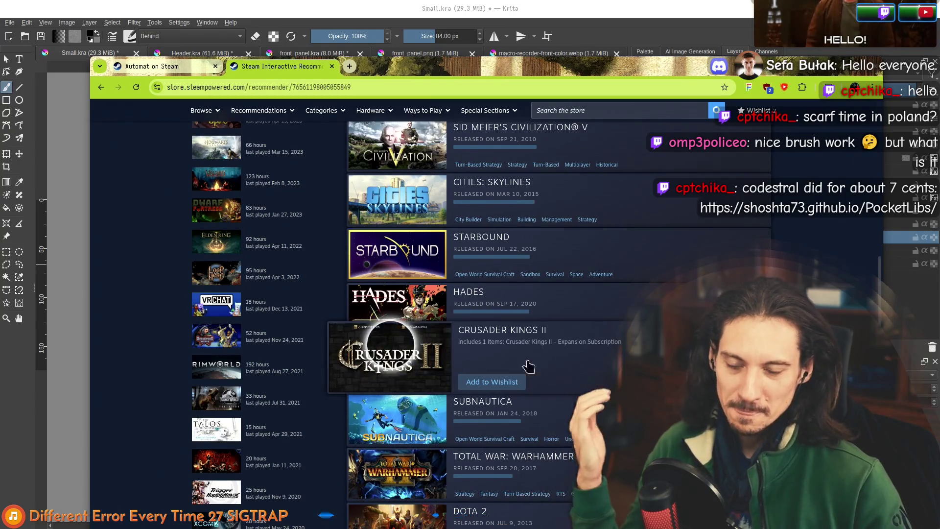
Scroll down through the recommender's game list, then open a blank new browser tab
mouse_move(395, 343)
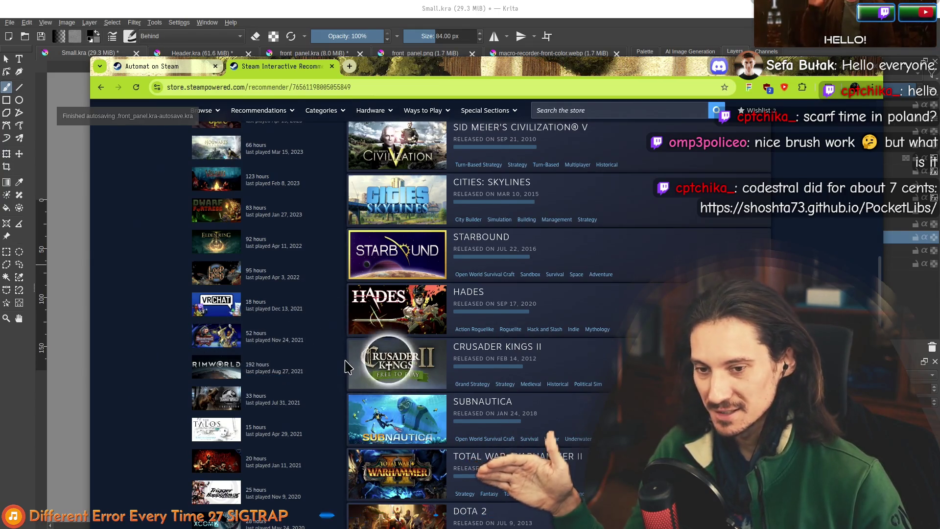
mouse_move(382, 381)
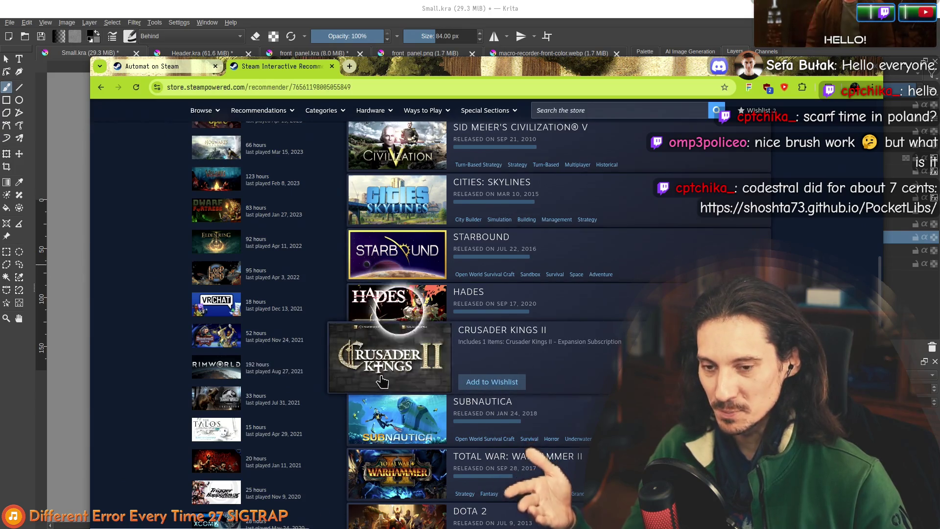
scroll(156, 350, "down", 5)
scroll(154, 348, "down", 8)
mouse_move(241, 323)
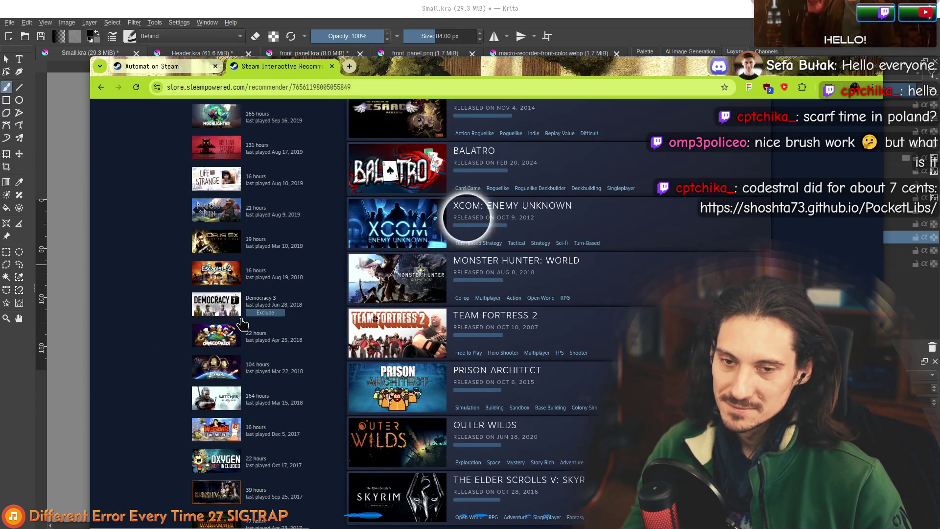
mouse_move(365, 365)
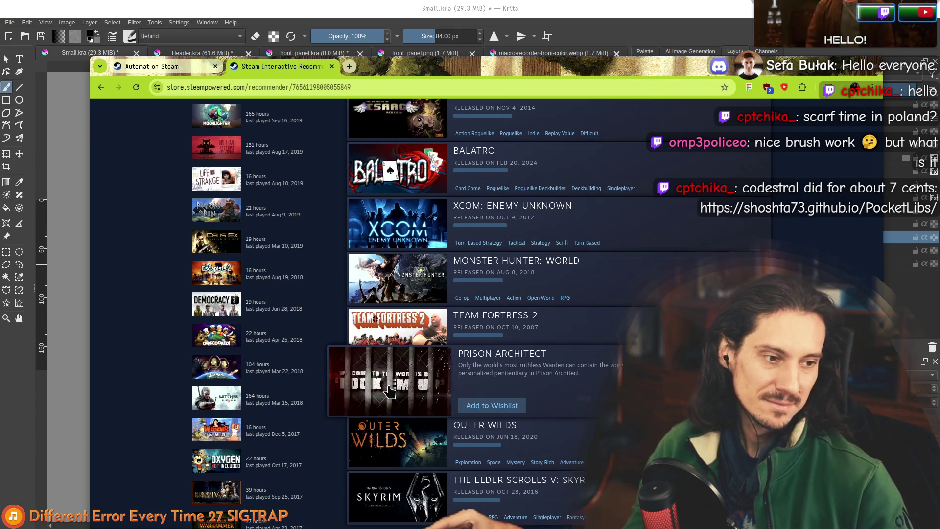
scroll(389, 392, "down", 2)
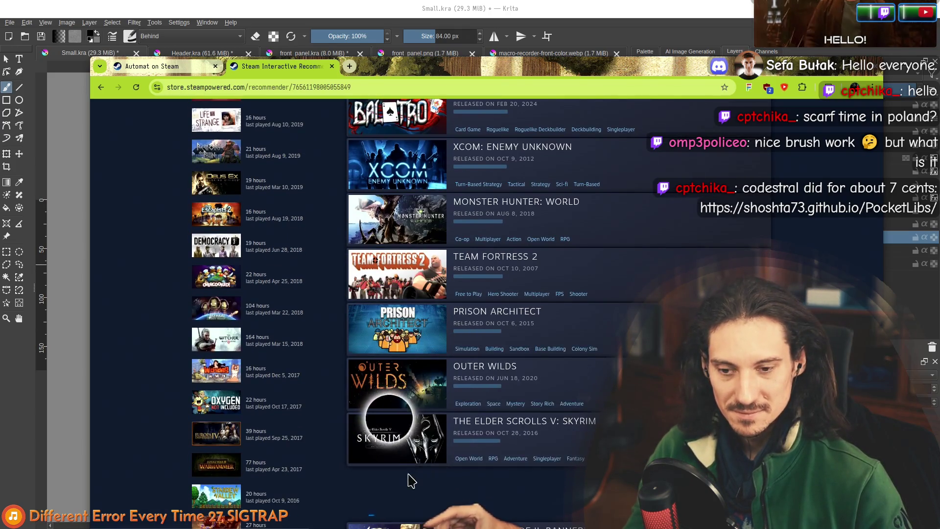
scroll(377, 485, "down", 5)
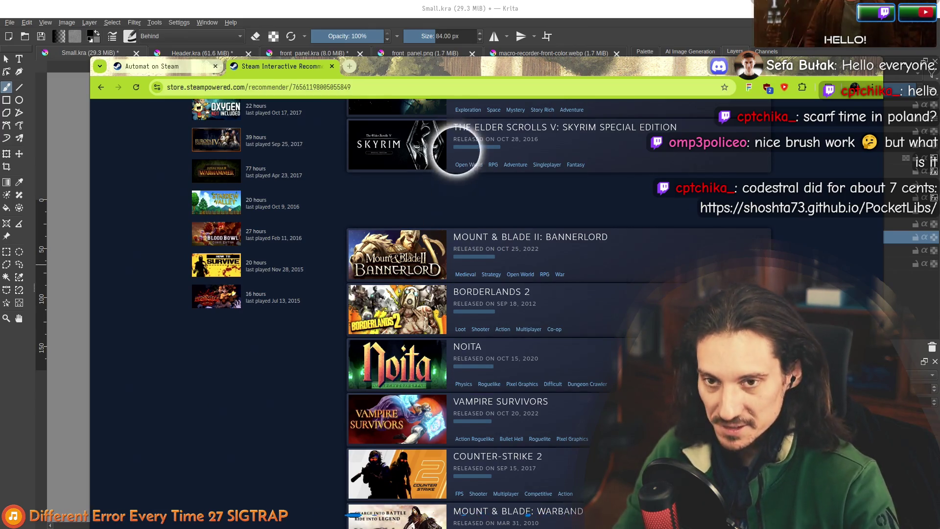
left_click(349, 66)
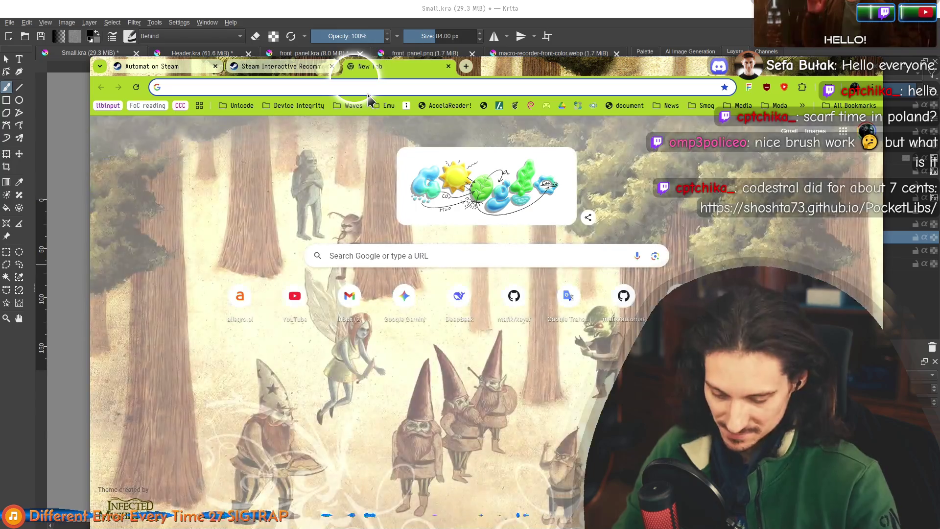
Load the PocketLibs documentation and read the Casting Library overview and requirements
type("https://shoshta73.github.io/PocketLibs")
key("Return")
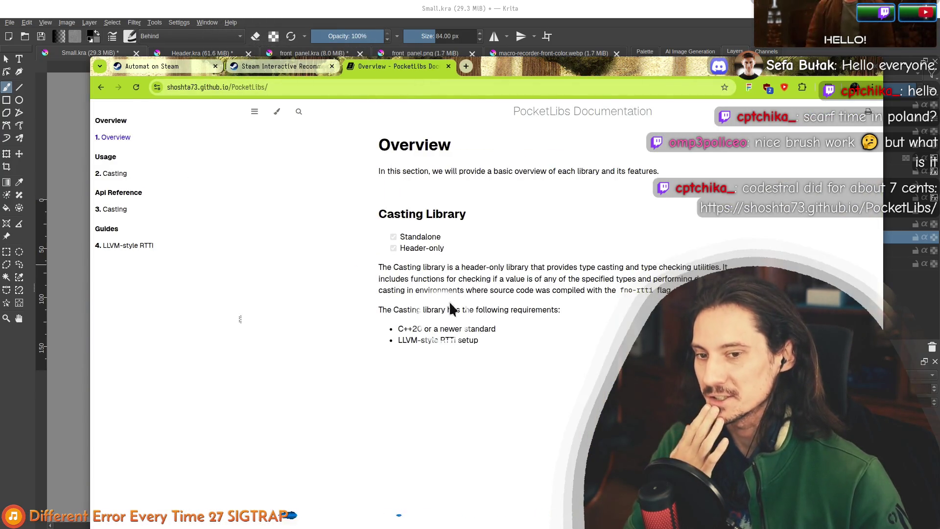
left_click_drag(456, 341, 416, 215)
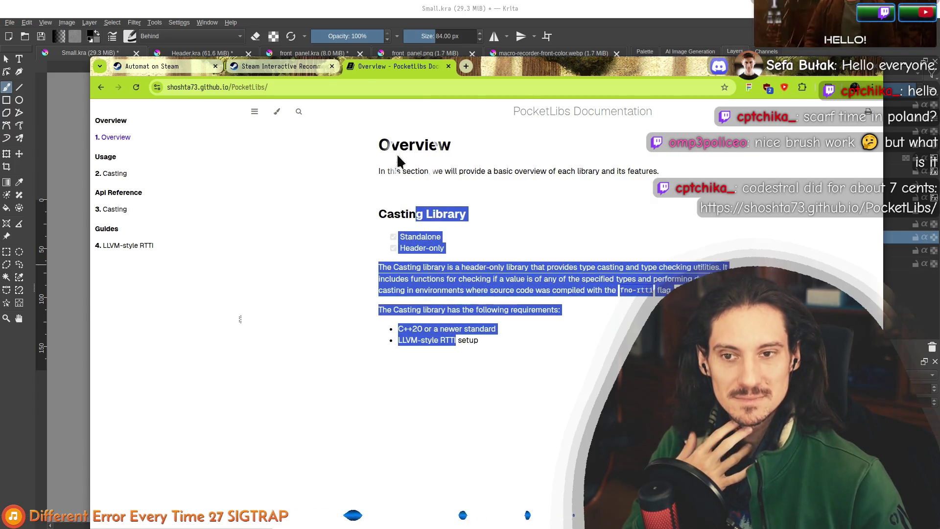
left_click_drag(386, 170, 459, 314)
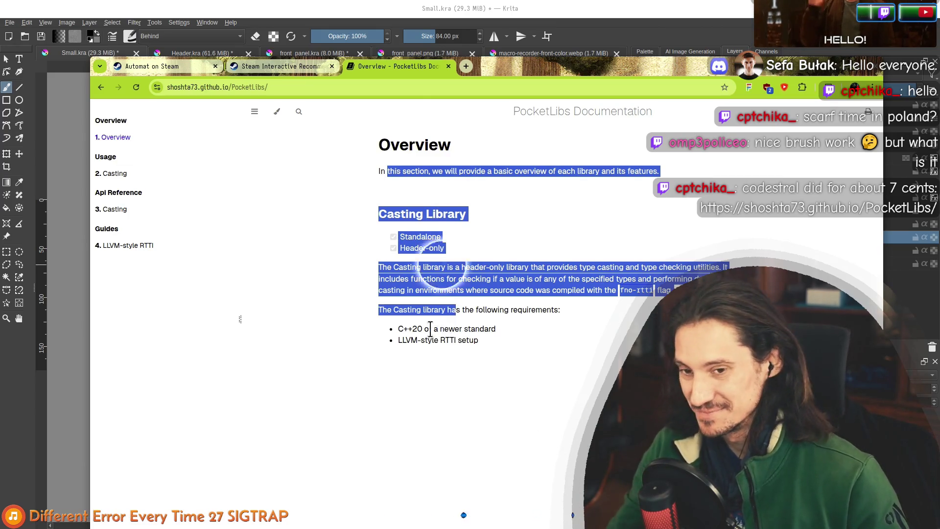
left_click_drag(446, 340, 413, 240)
left_click(412, 240)
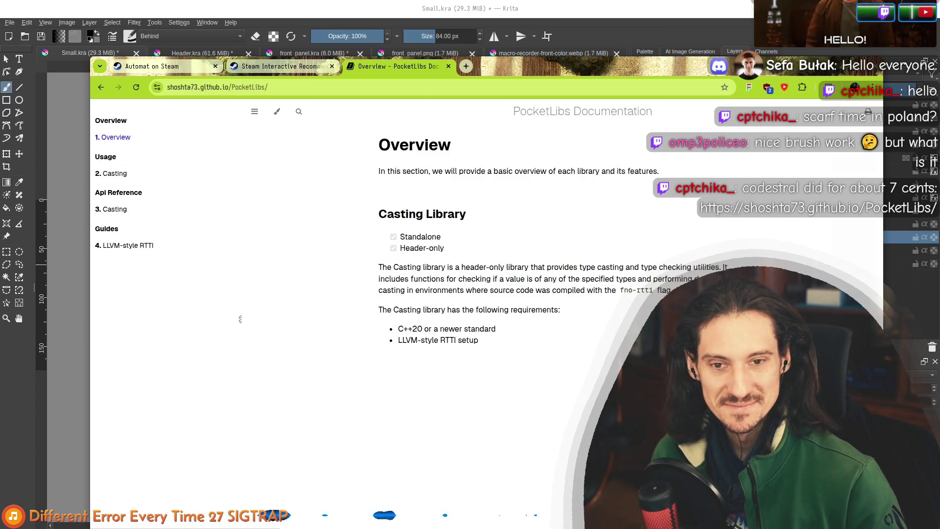
Go to the Casting usage guide and review its Requirements and the isa function
key("Right")
mouse_move(377, 158)
left_mouse_down()
mouse_move(490, 301)
mouse_move(565, 454)
mouse_move(356, 249)
left_mouse_up()
mouse_move(376, 170)
left_mouse_down()
mouse_move(382, 147)
mouse_move(554, 454)
mouse_move(387, 255)
mouse_move(564, 436)
left_mouse_up()
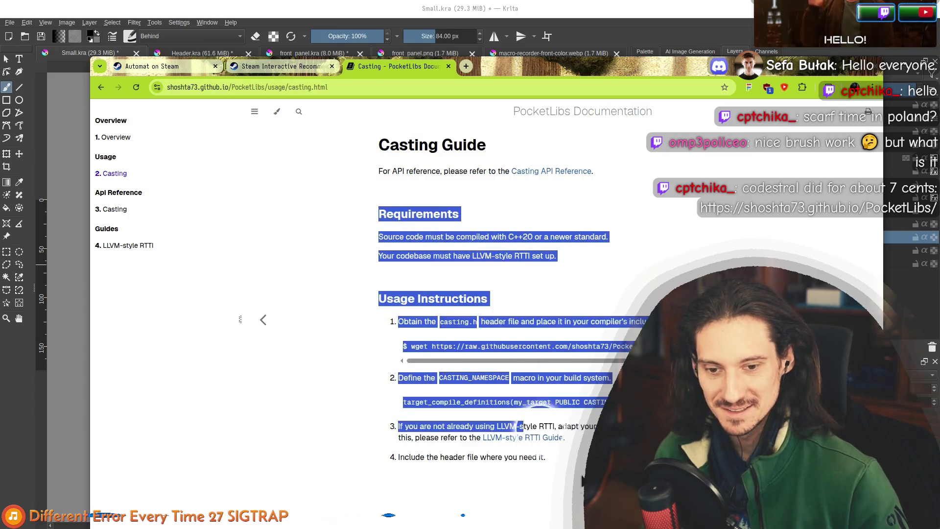
left_click(563, 436)
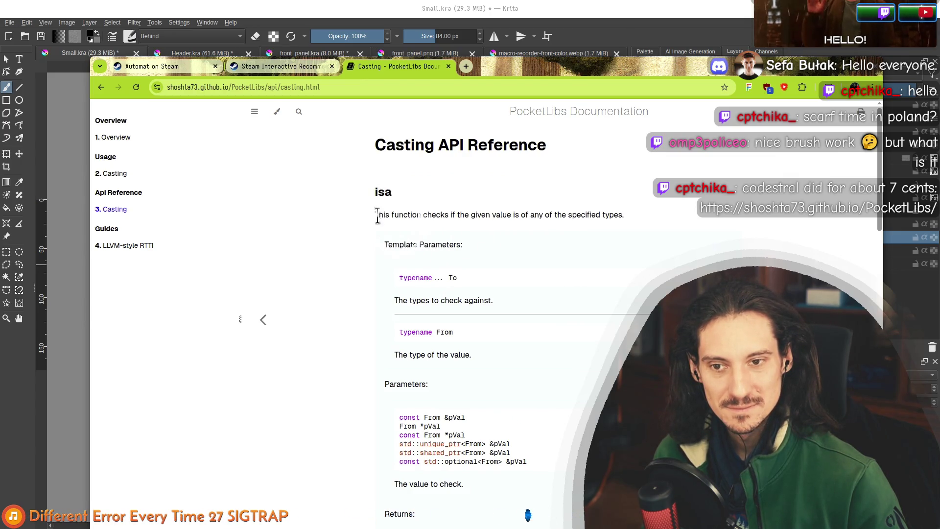
left_click_drag(389, 215, 441, 305)
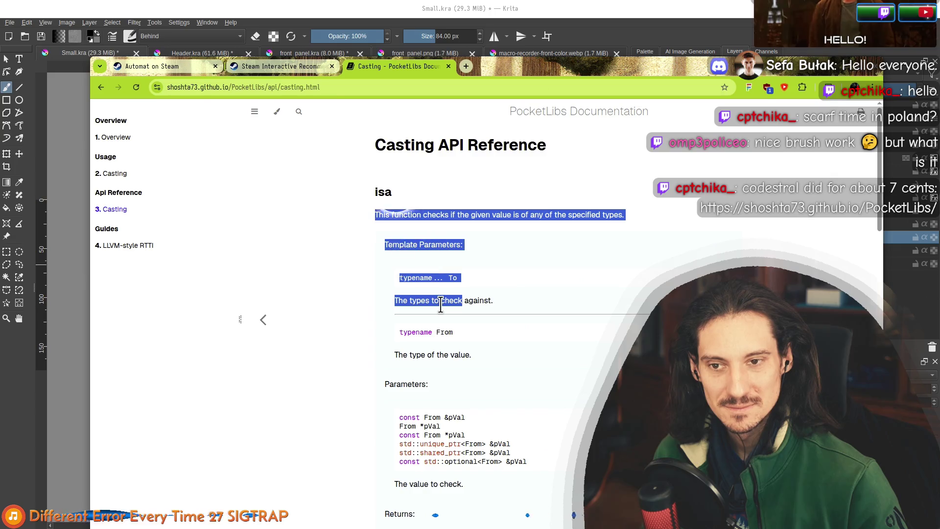
Copy the casting.html page address and paste it into a new tab
left_click(268, 87)
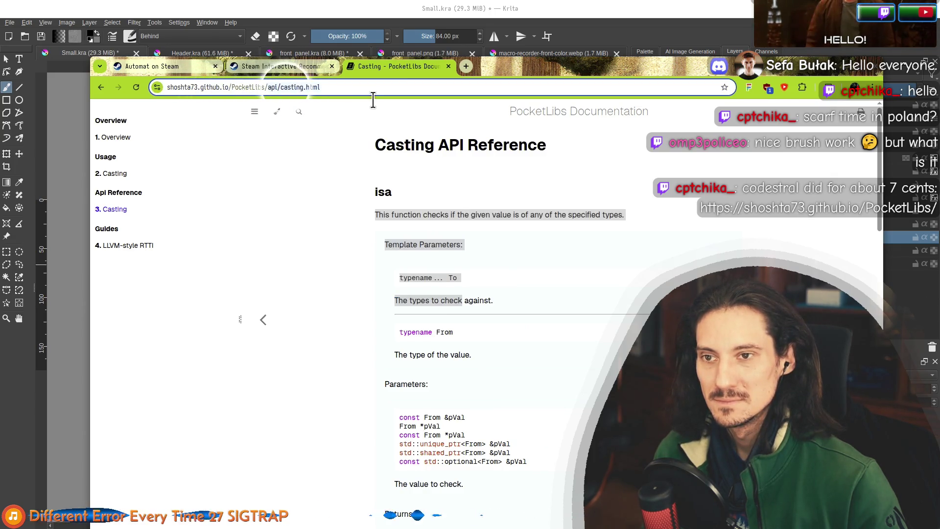
left_click(421, 414)
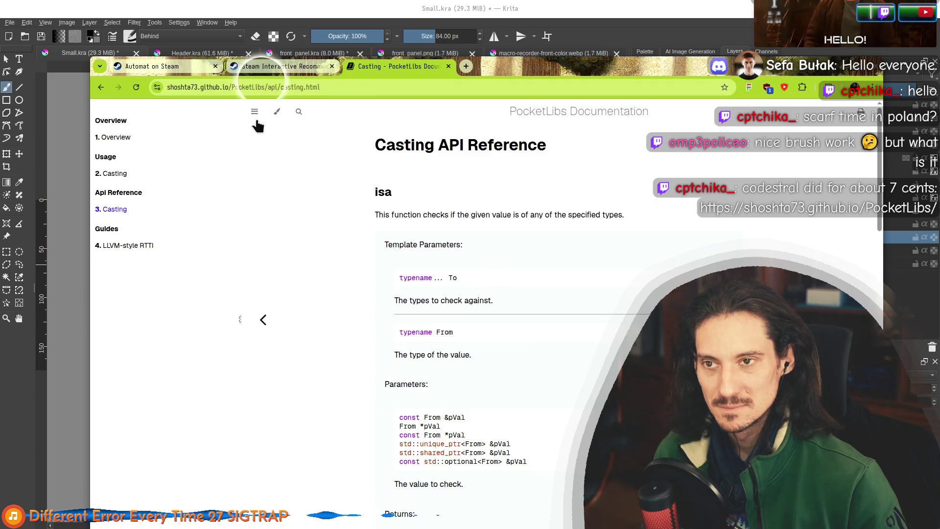
left_click(257, 88)
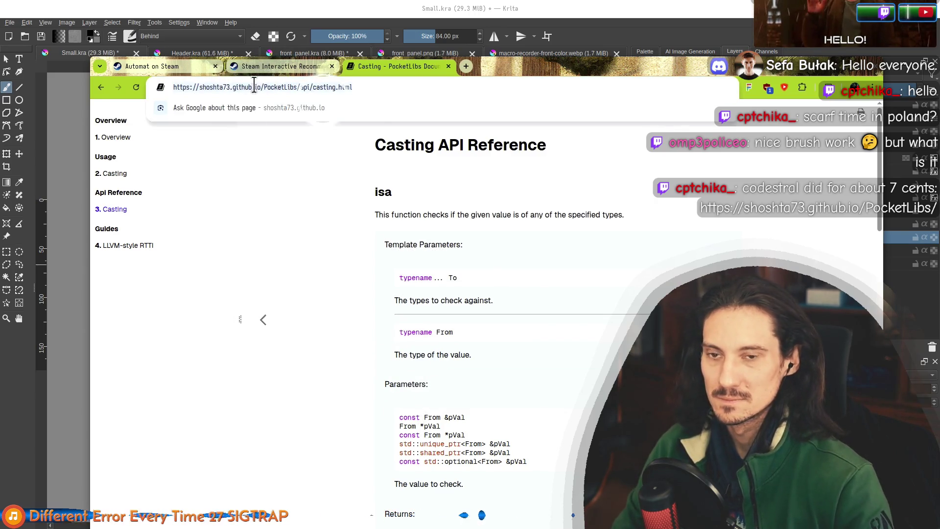
key("ctrl+t")
type("https://shoshta73.github.io/PocketLibs/api/casting.html")
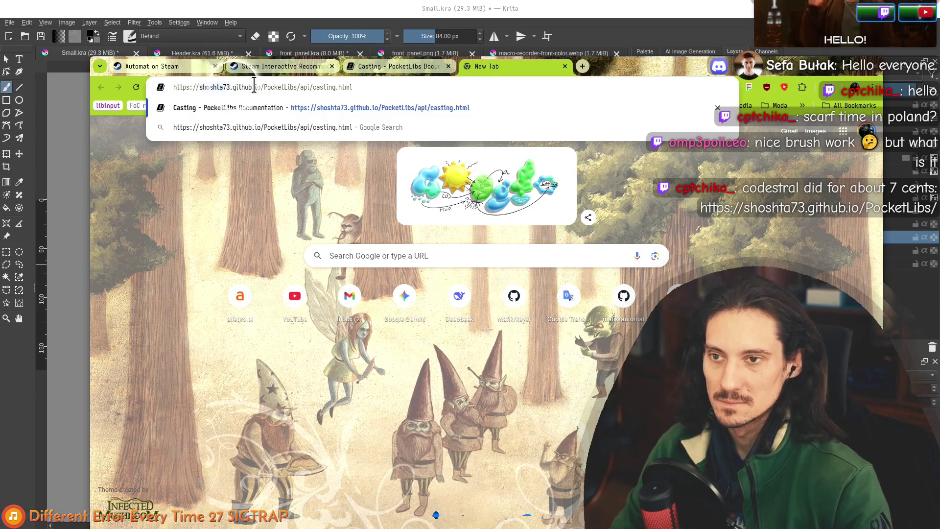
Rewrite the address to github.com/shoshta73/PocketLibs and load the repository
key("BackSpace")
key("BackSpace")
key("BackSpace")
type("www")
key("BackSpace")
key("BackSpace")
key("BackSpace")
type("com/shoshta73/")
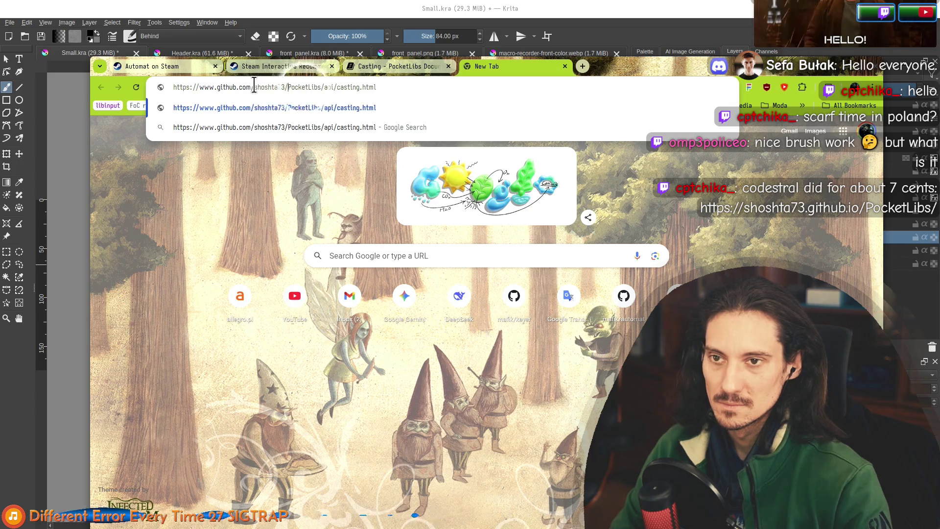
key("BackSpace")
key("BackSpace")
key("BackSpace")
key("Return")
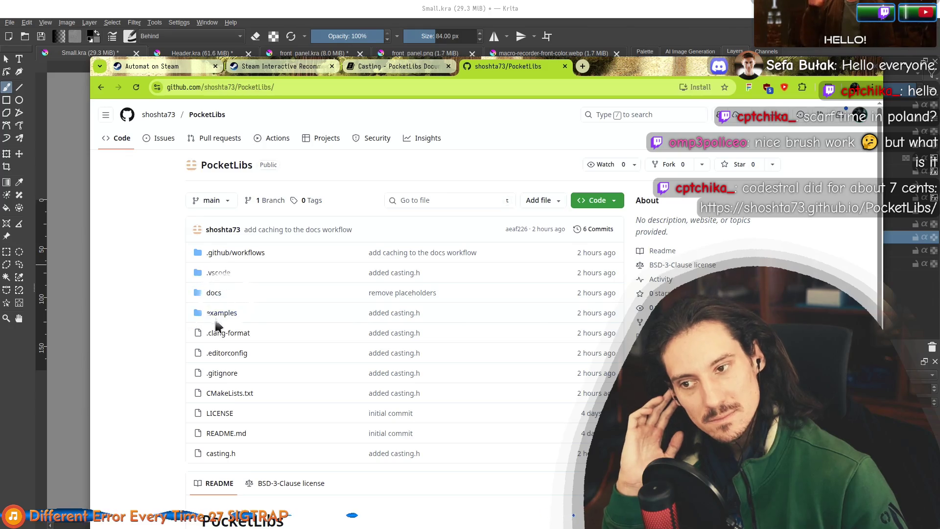
Open the casting.h source file and scroll down through it
left_click(214, 455)
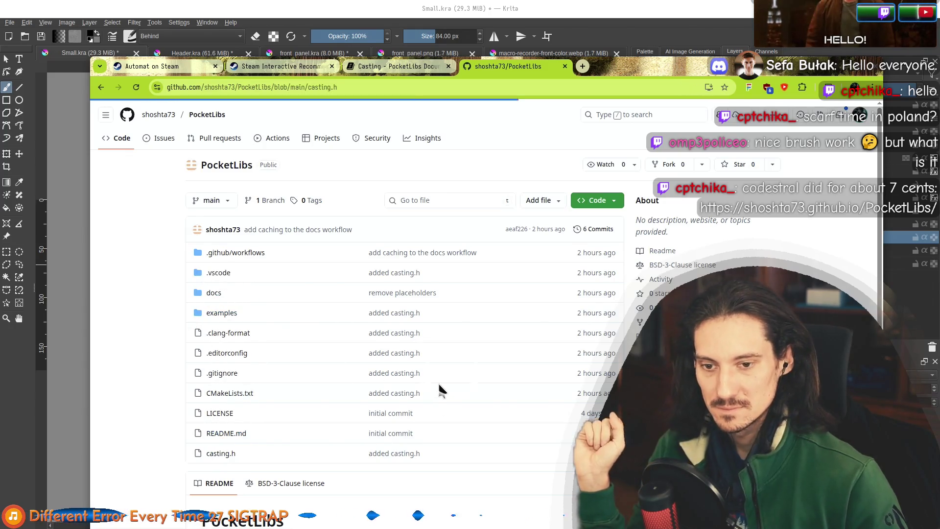
scroll(264, 303, "down", 5)
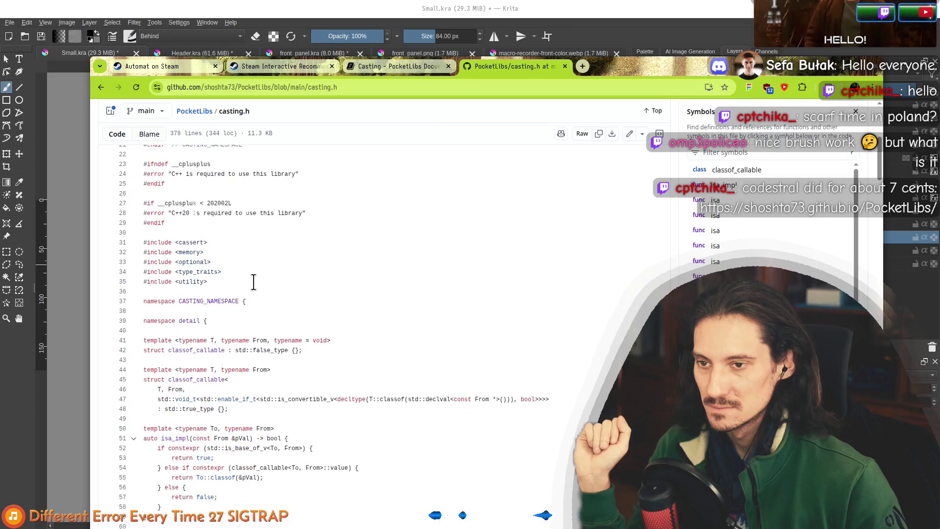
scroll(370, 324, "down", 2)
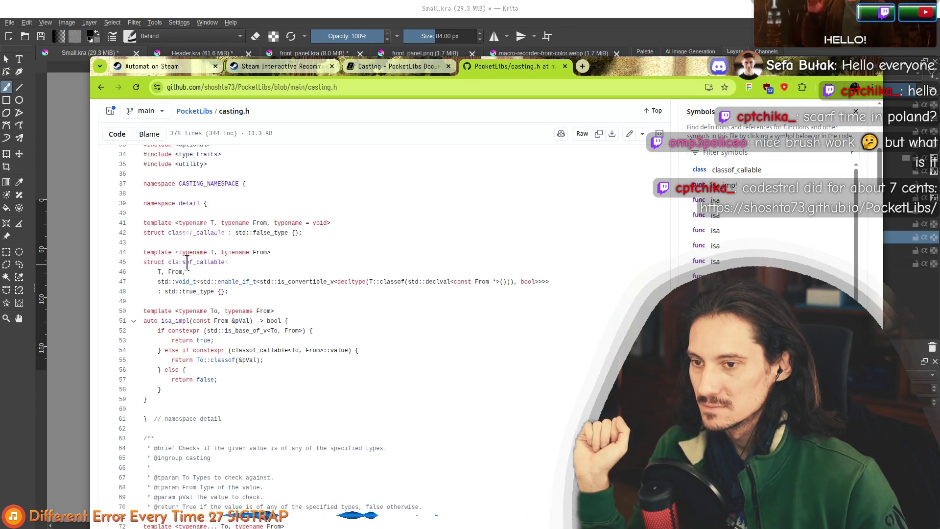
scroll(377, 370, "down", 1)
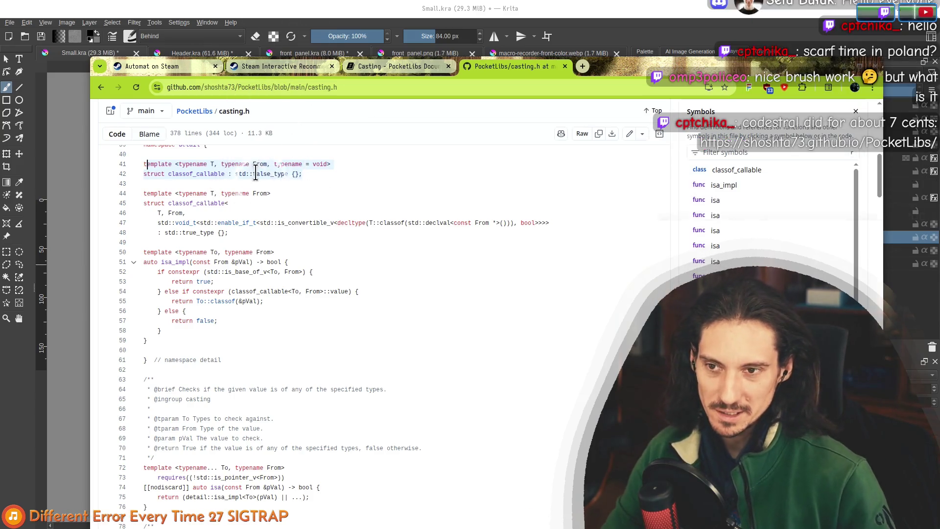
left_click(247, 174)
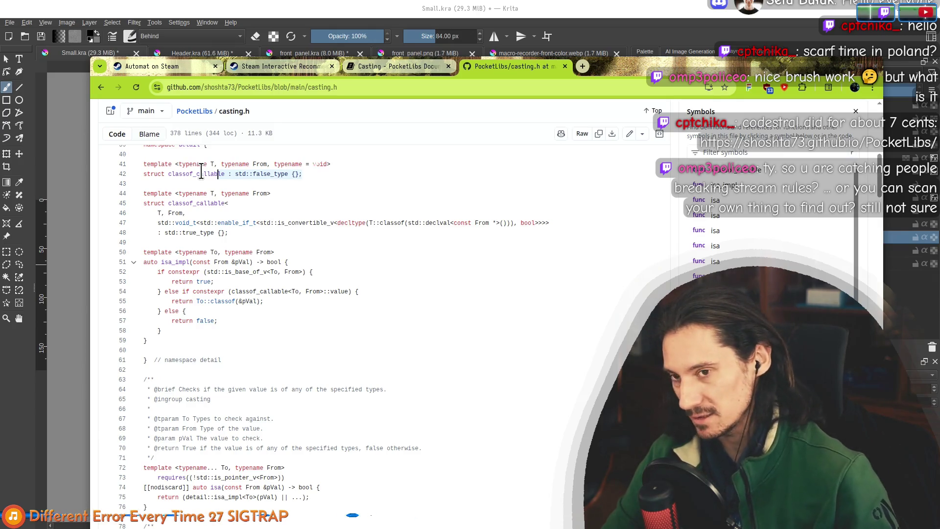
Review the classof_callable templates on lines 41–48, then return to the Automat store tab
left_click_drag(145, 165, 127, 188)
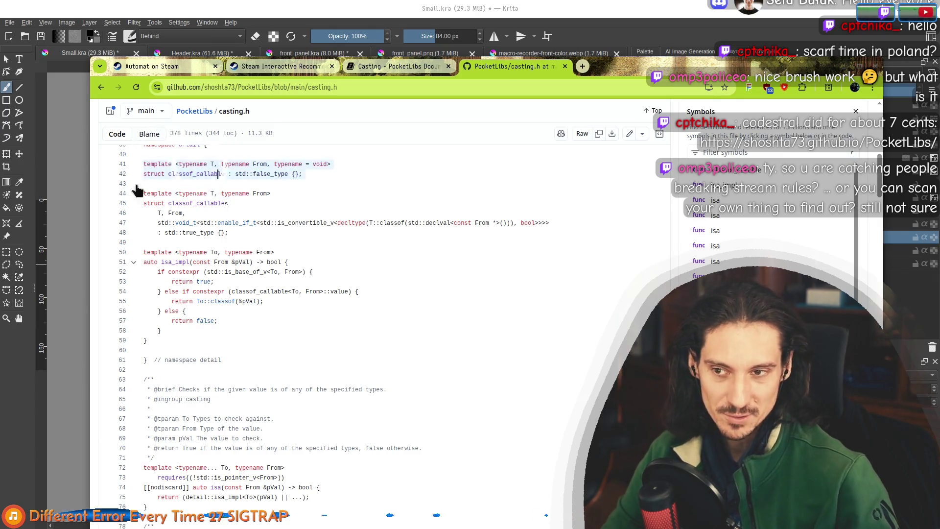
left_click(158, 185)
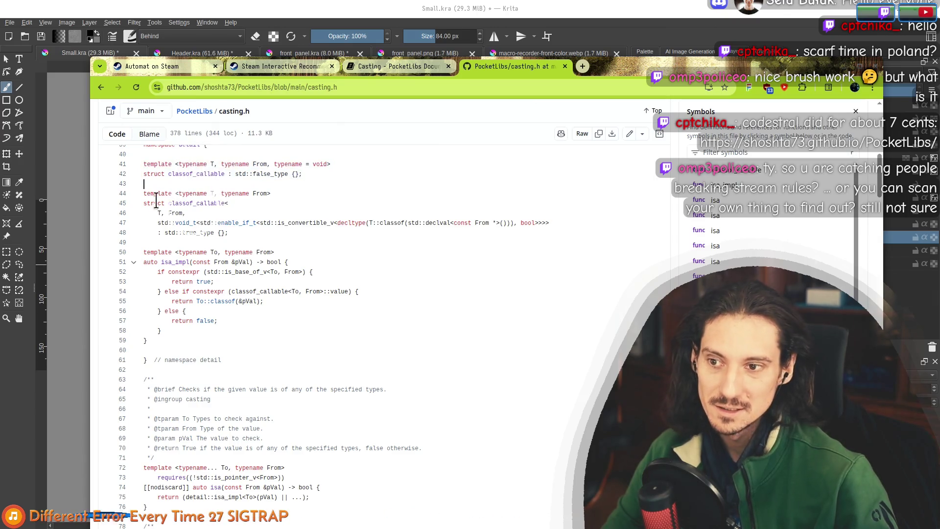
mouse_move(145, 194)
left_mouse_down()
mouse_move(147, 243)
mouse_move(196, 252)
left_mouse_up()
left_click(212, 232)
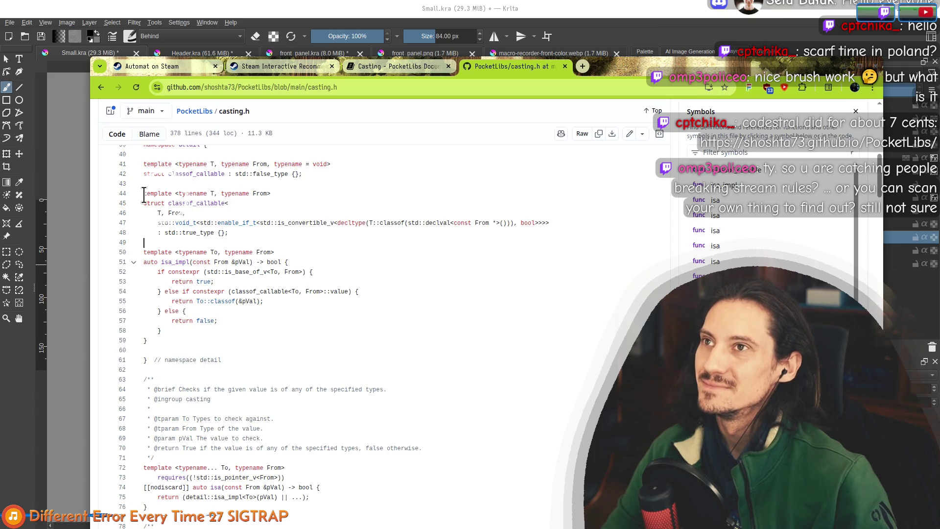
left_click_drag(145, 194, 264, 241)
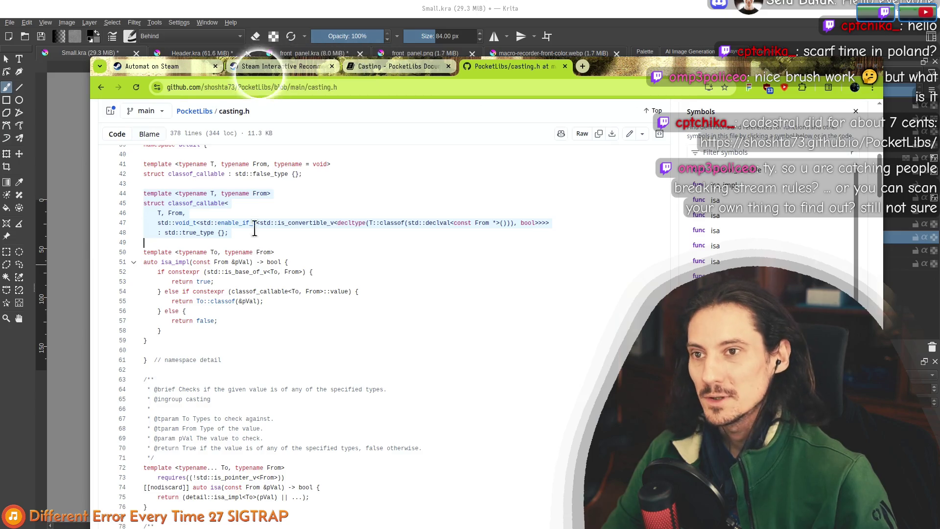
left_click(162, 66)
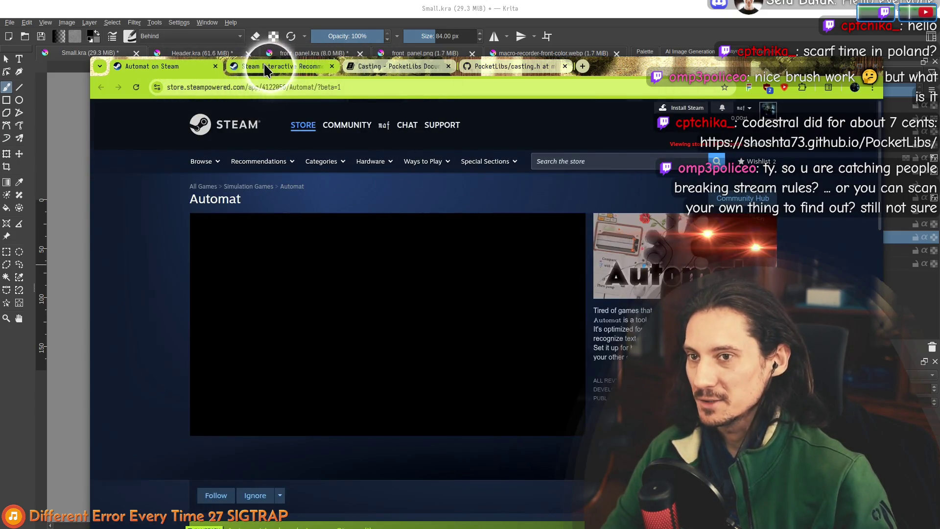
Drag Header.png from the Capsules folder into the Store Page Admin asset drop zone
left_click(248, 70)
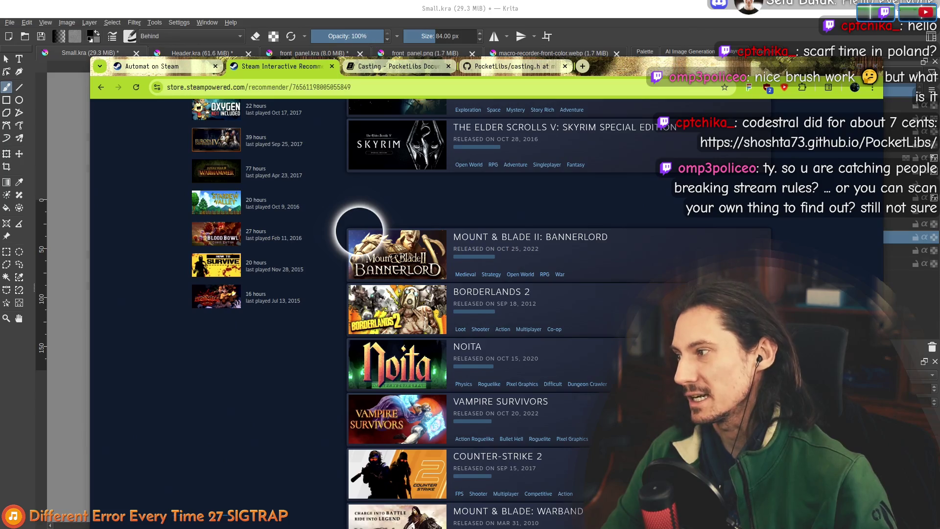
key("alt+Tab")
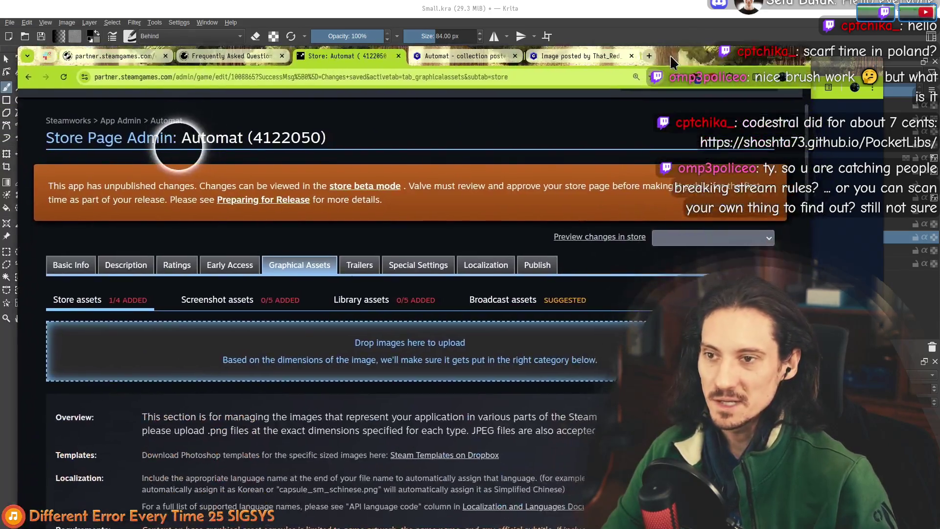
key("alt+Tab")
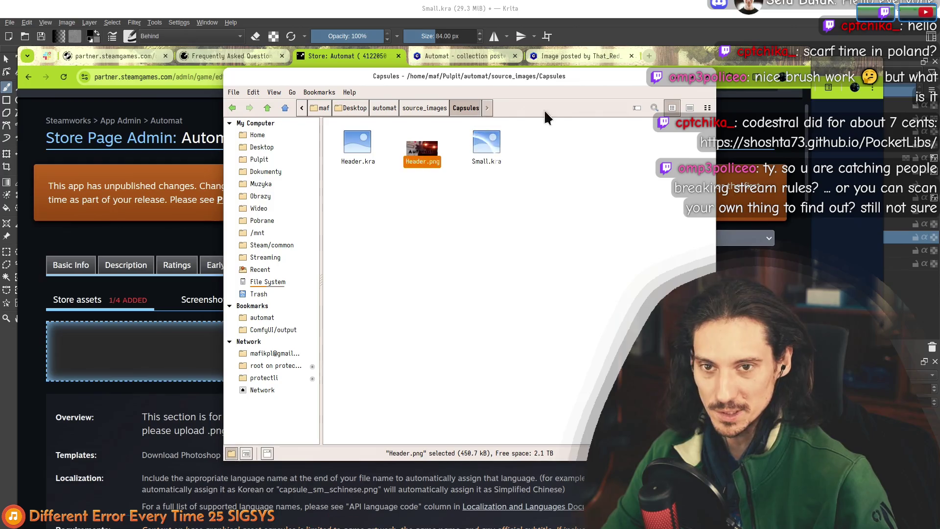
left_click_drag(422, 150, 174, 309)
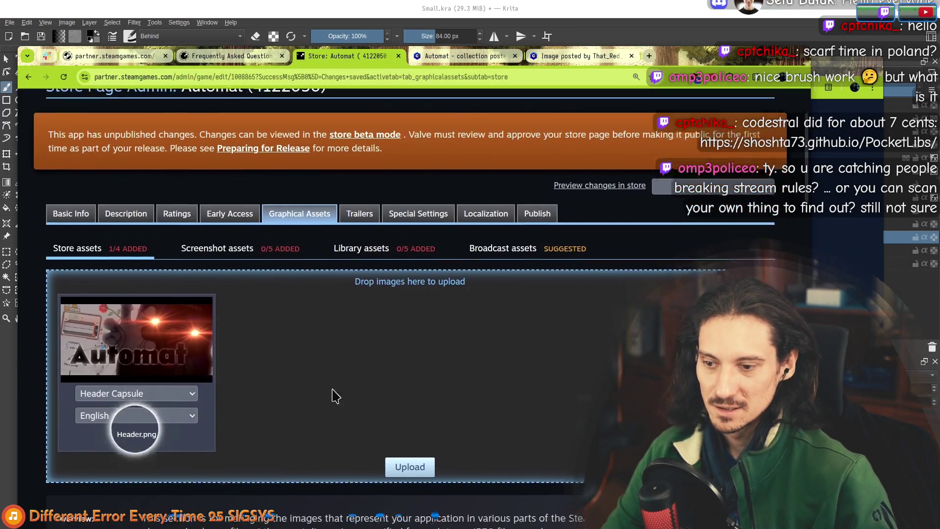
Start the Header Capsule upload, then cancel at the Graphical Asset Rules dialog
left_click(400, 457)
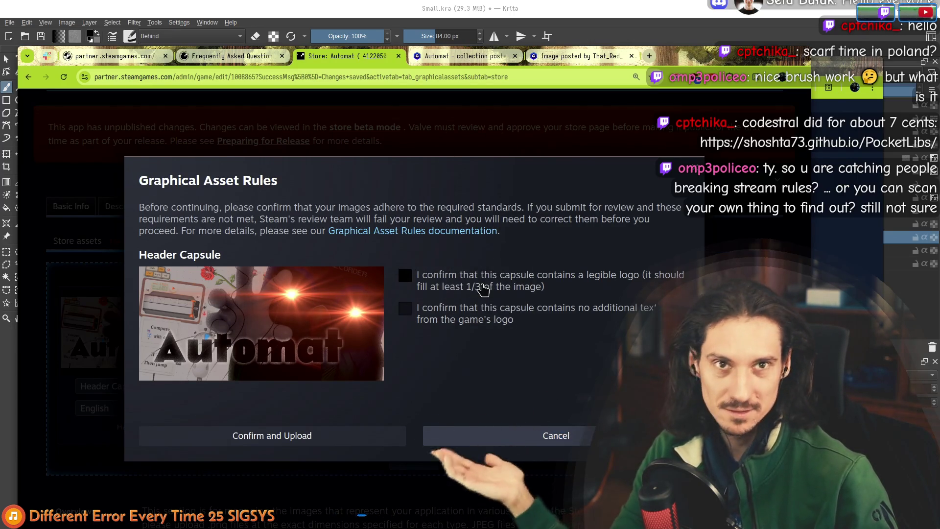
left_click(428, 277)
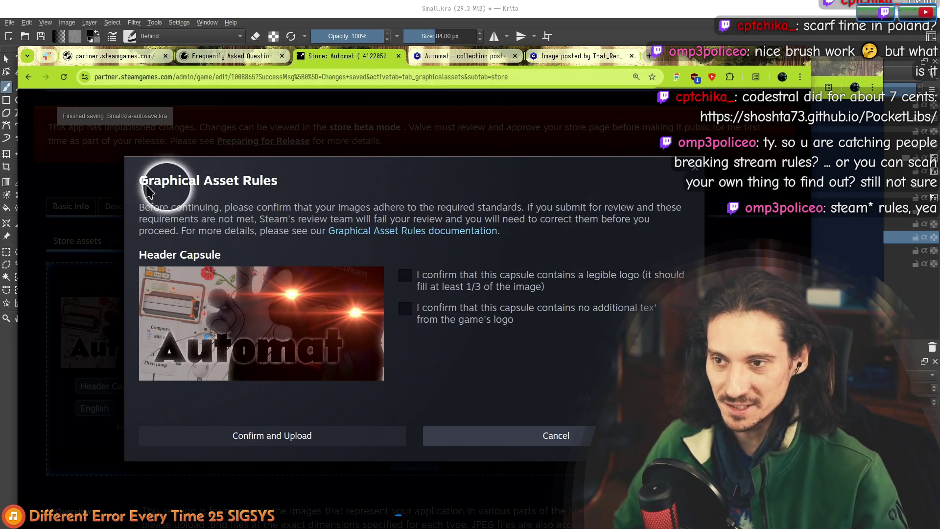
left_click(695, 167)
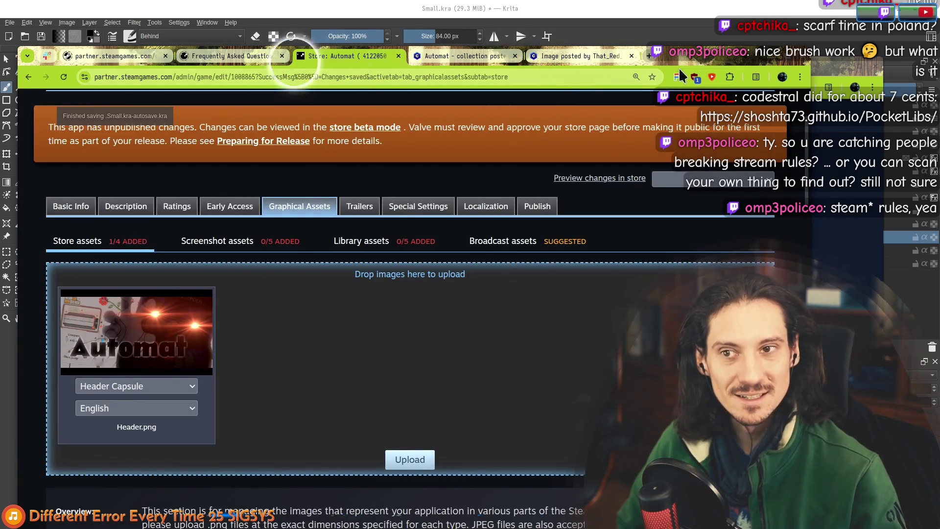
key("alt+Tab")
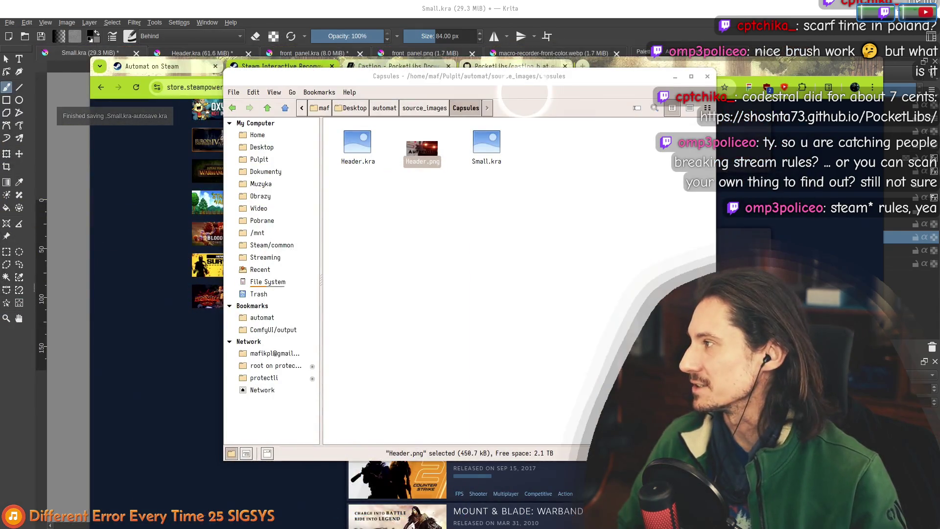
Move the file manager aside, review isa_impl on casting.h lines 50–58, then return to Krita
mouse_move(534, 76)
left_mouse_down()
mouse_move(463, 79)
mouse_move(356, 52)
mouse_move(0, 112)
left_mouse_up()
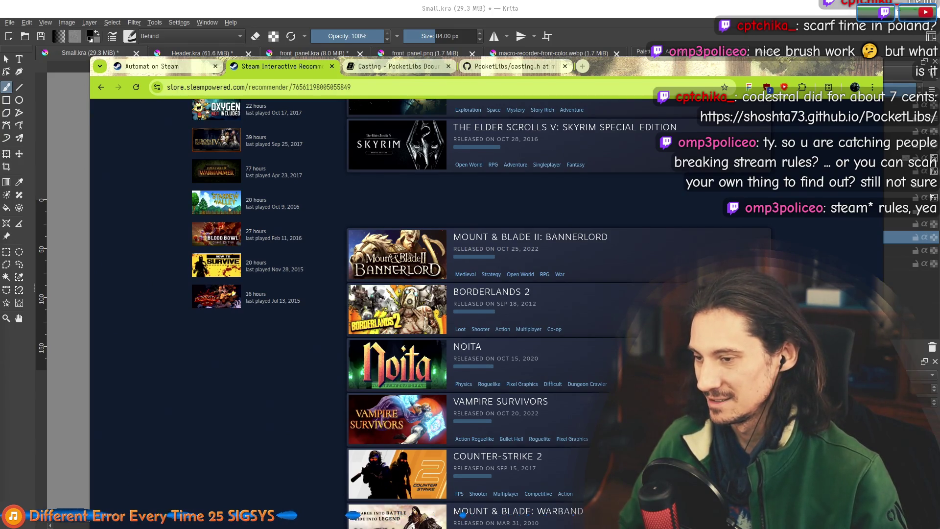
left_click(519, 69)
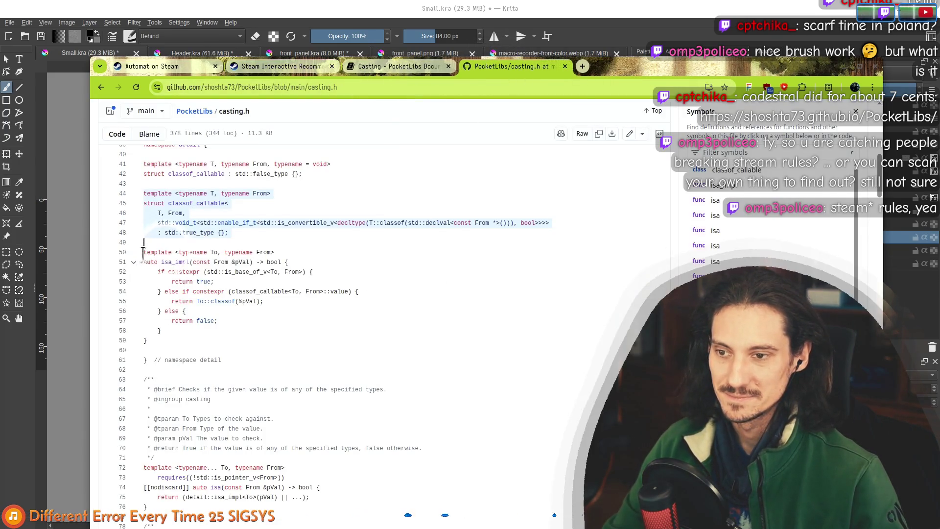
left_click_drag(143, 252, 162, 332)
left_click(174, 345)
left_click_drag(149, 295, 139, 253)
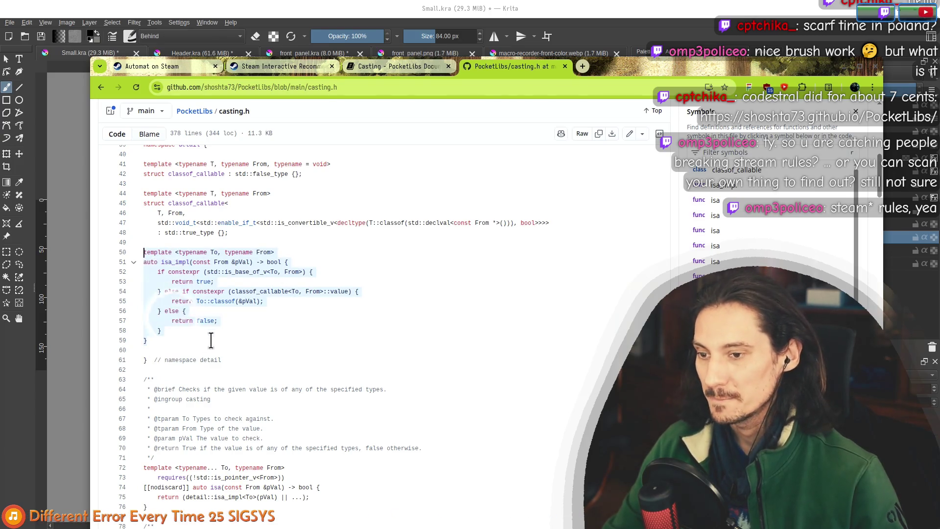
left_click(157, 347)
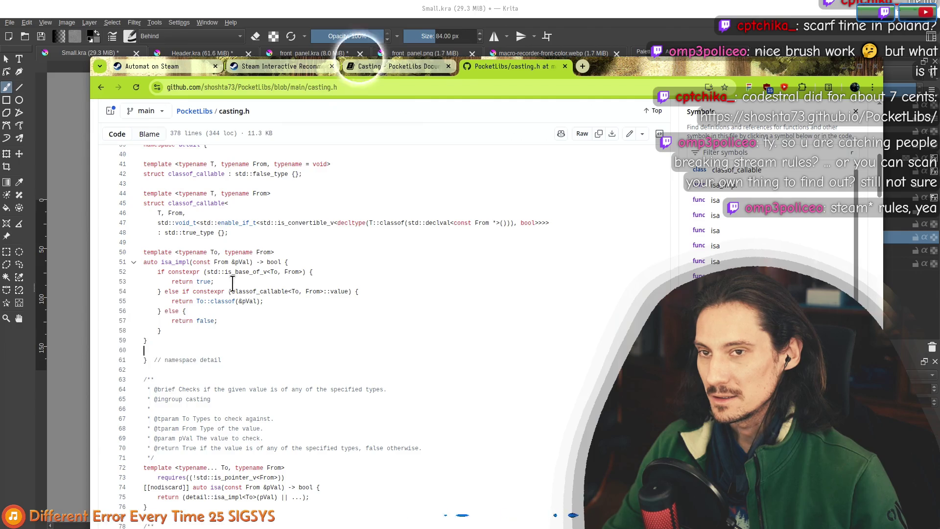
left_click(493, 17)
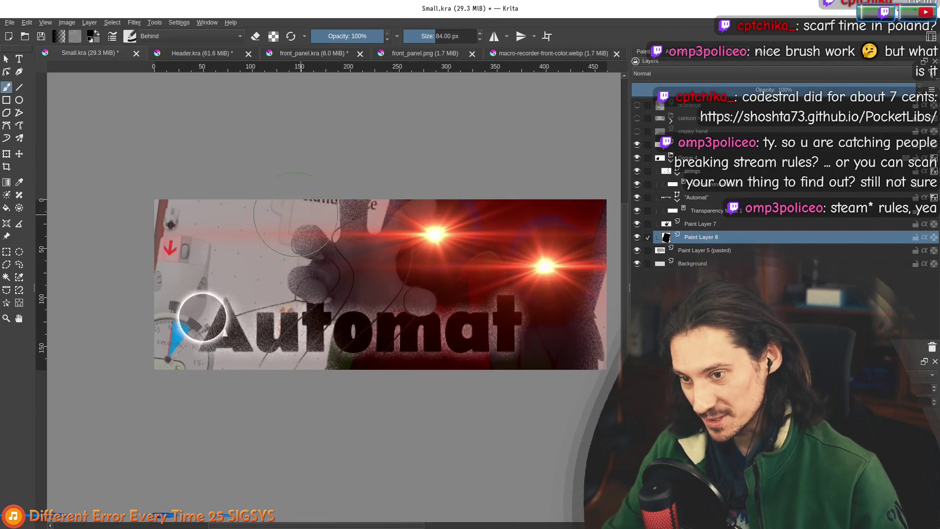
Reduce the Group 4 layer's Inner Glow size to 16 px in the Small document
left_click(201, 53)
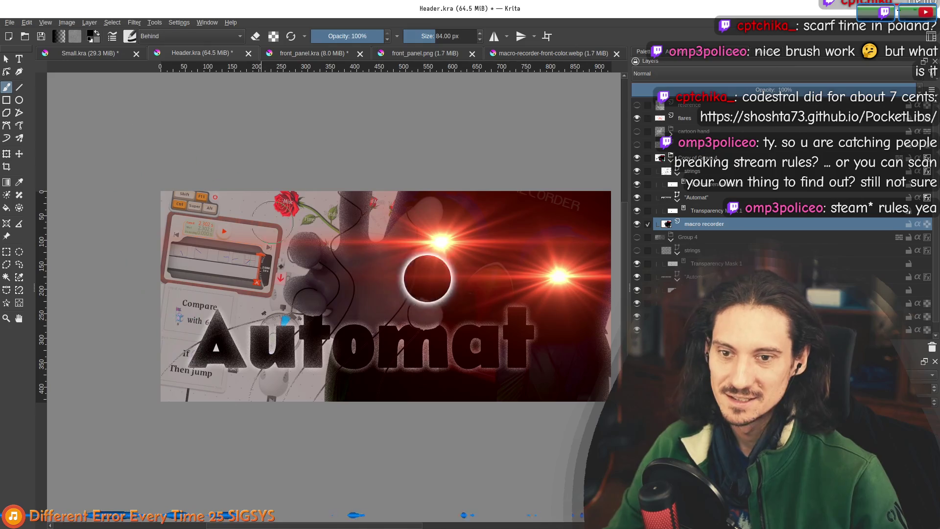
left_click(90, 53)
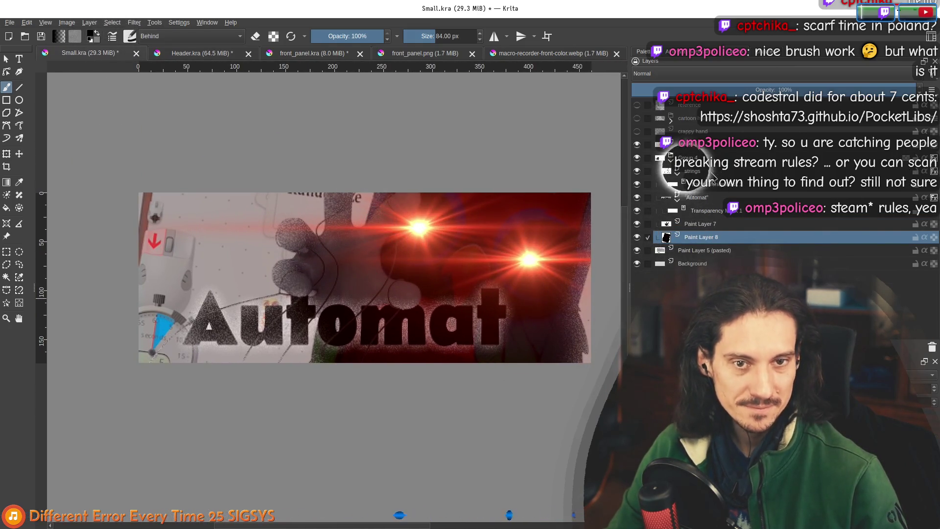
right_click(701, 159)
left_click(729, 175)
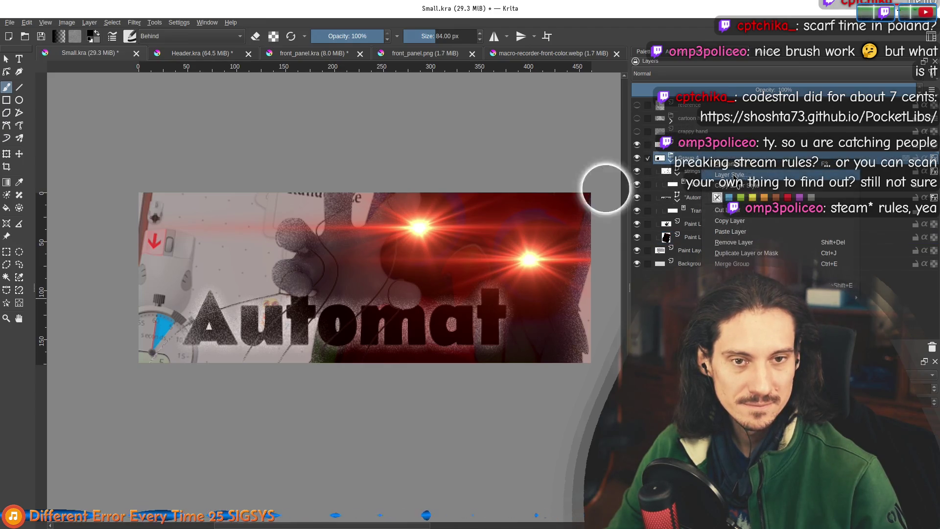
left_click(293, 153)
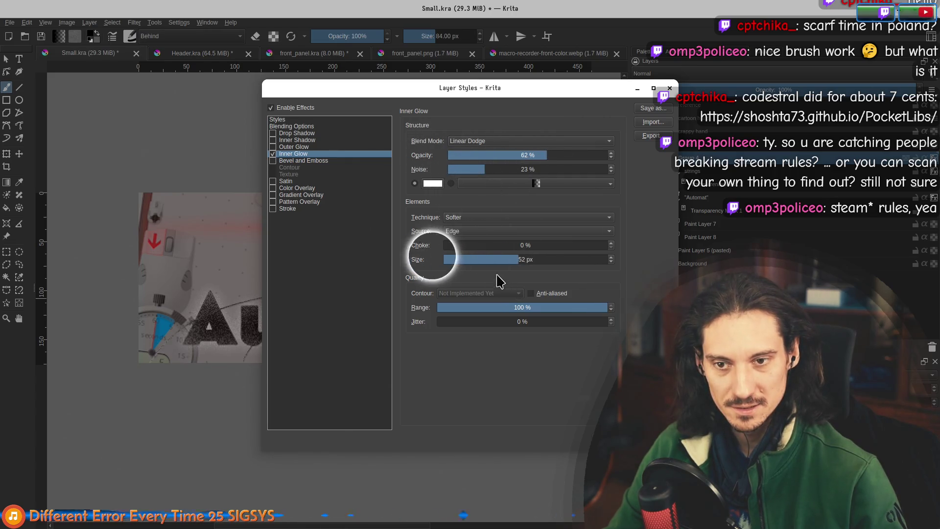
left_click(485, 259)
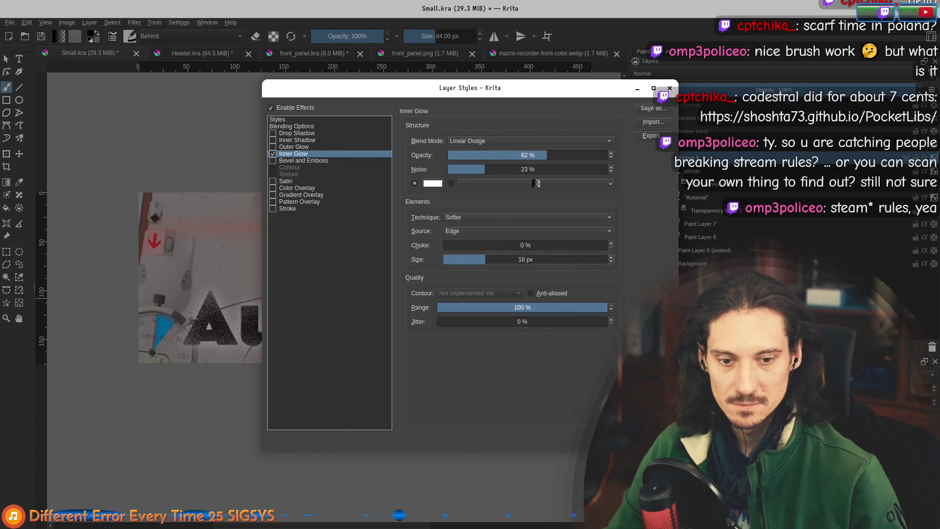
key("Return")
Shrink the Automat title layer's Outer Glow size to about 11 px
key("1")
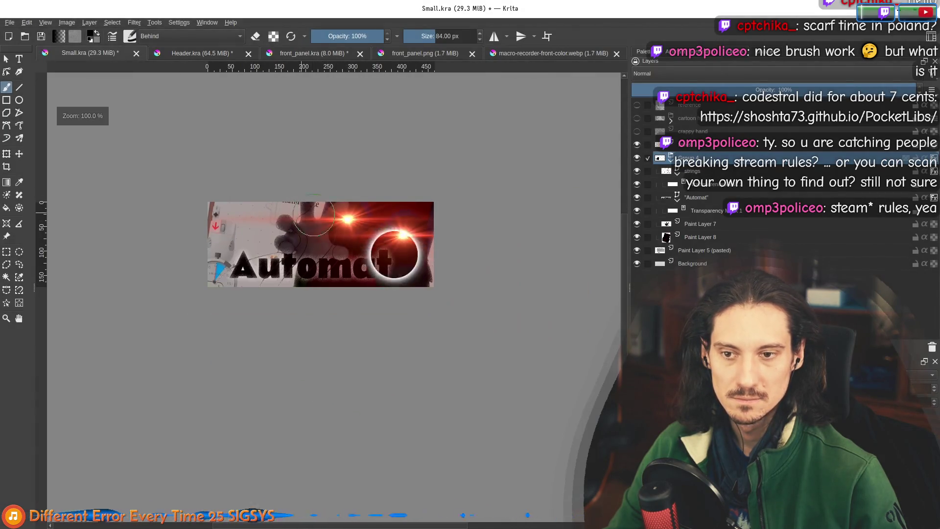
scroll(314, 225, "up", 2)
scroll(341, 240, "down", 1)
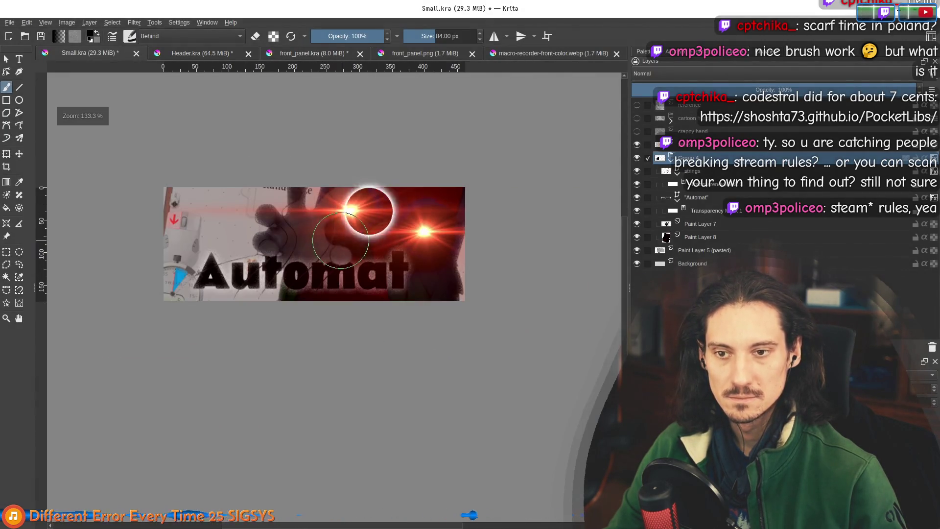
scroll(343, 238, "down", 1)
left_click_drag(340, 214, 297, 217)
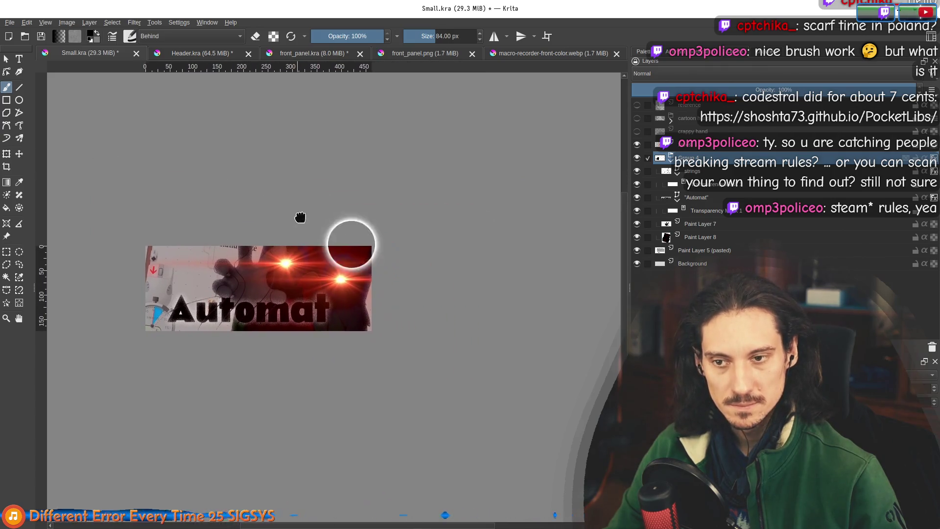
left_click(708, 198)
right_click(711, 205)
left_click(742, 216)
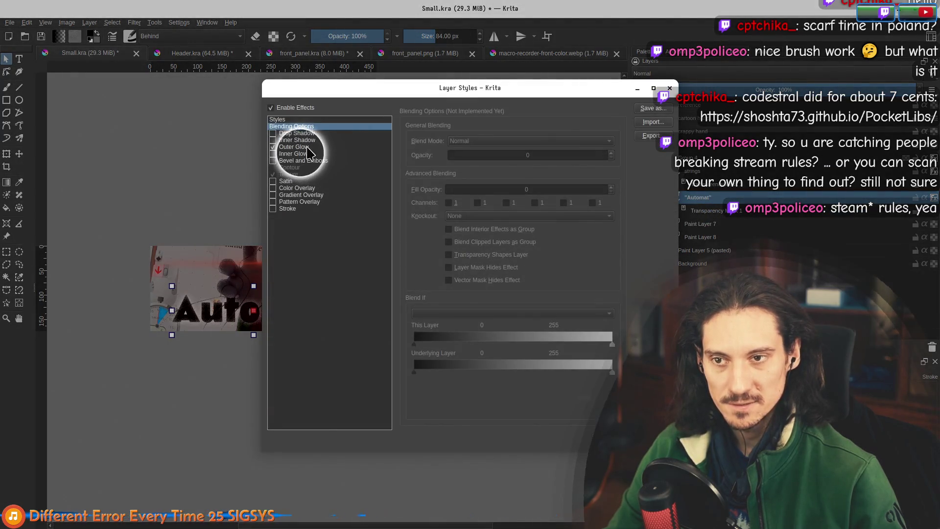
left_click(308, 147)
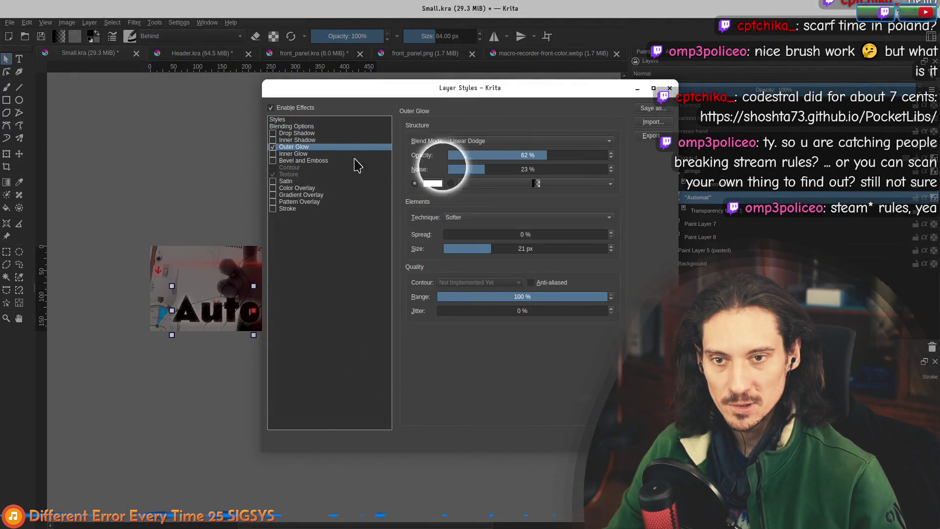
left_click(476, 249)
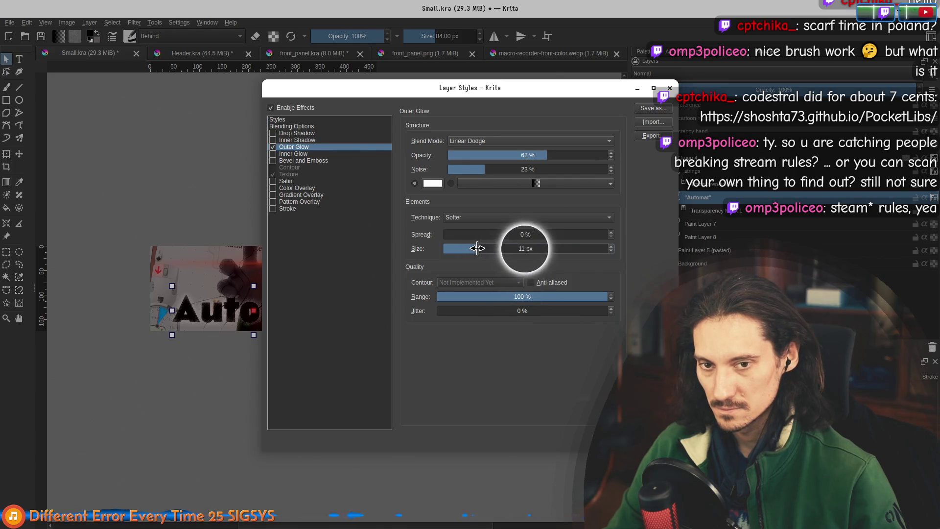
left_click(632, 443)
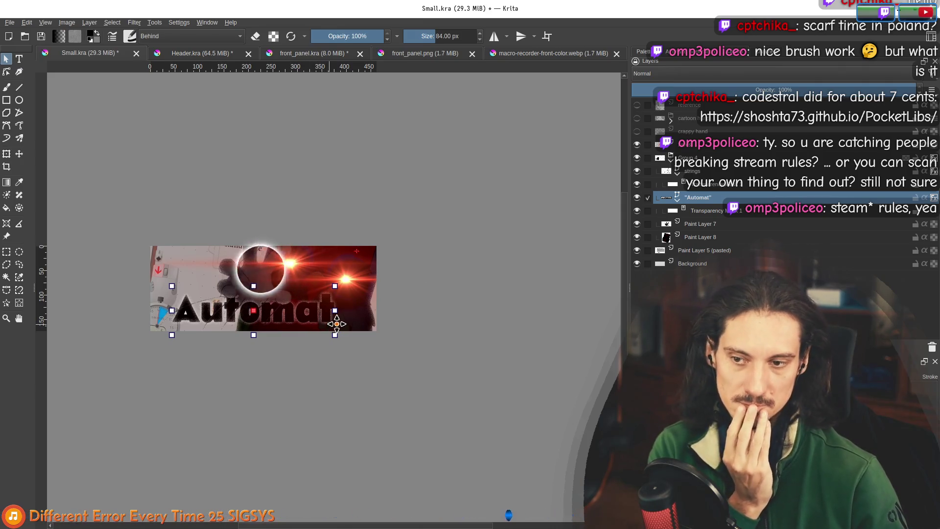
left_click(705, 250)
Transform the pasted artwork layer, moving it right and down and shrinking it from its top-left corner
key("b")
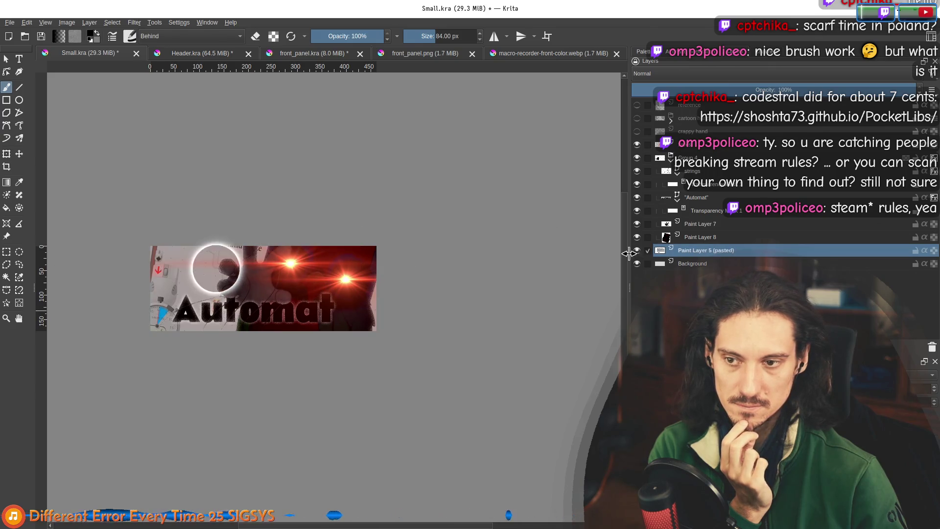
left_click(6, 155)
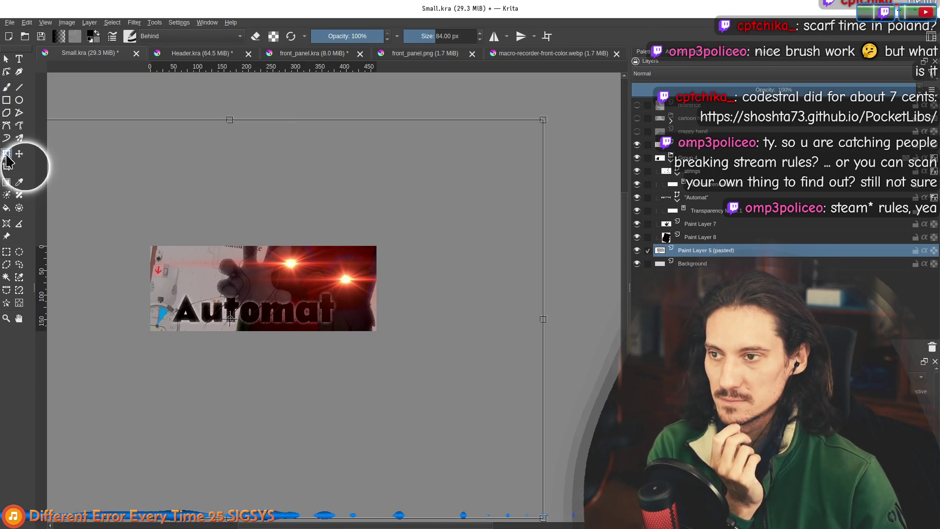
left_click_drag(182, 175, 310, 187)
left_click_drag(53, 134, 153, 209)
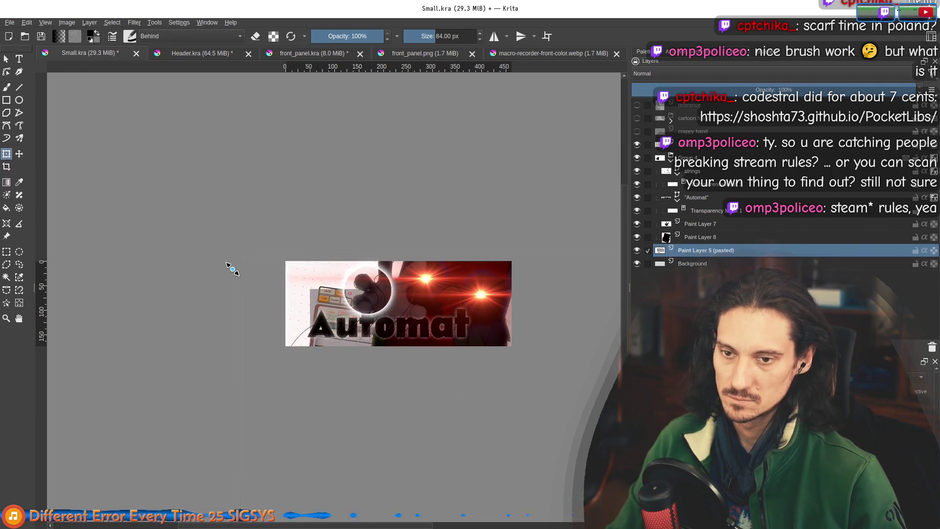
key("Return")
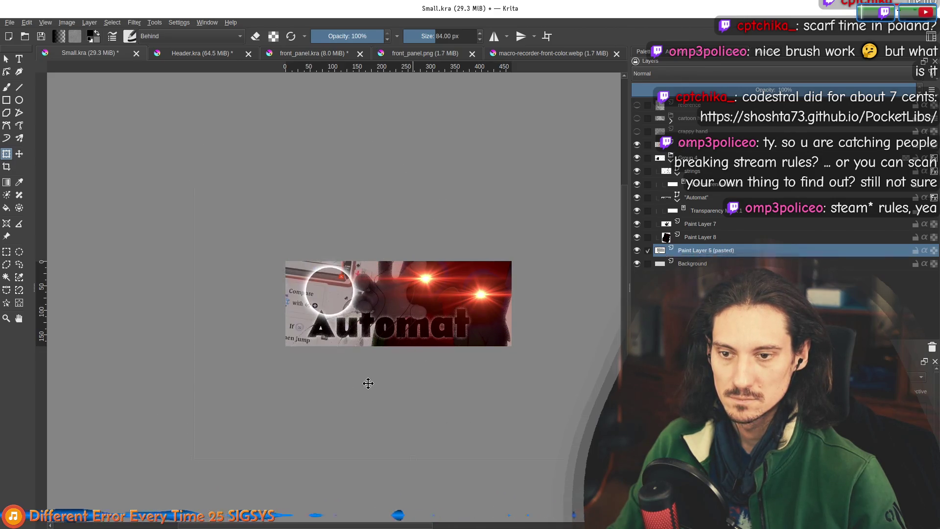
Scale the pasted artwork down further and shift it left behind the banner
mouse_move(371, 389)
left_mouse_down()
mouse_move(262, 399)
mouse_move(297, 381)
left_mouse_up()
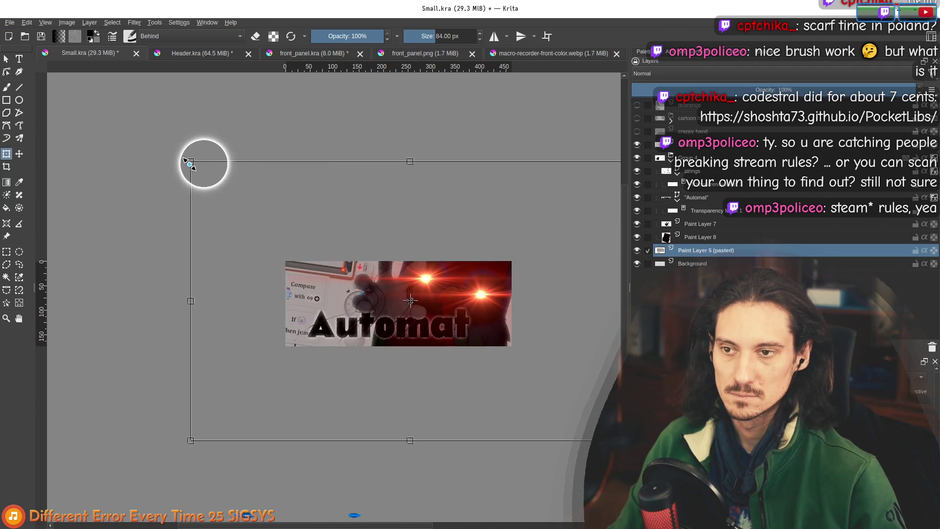
left_click_drag(190, 163, 203, 182)
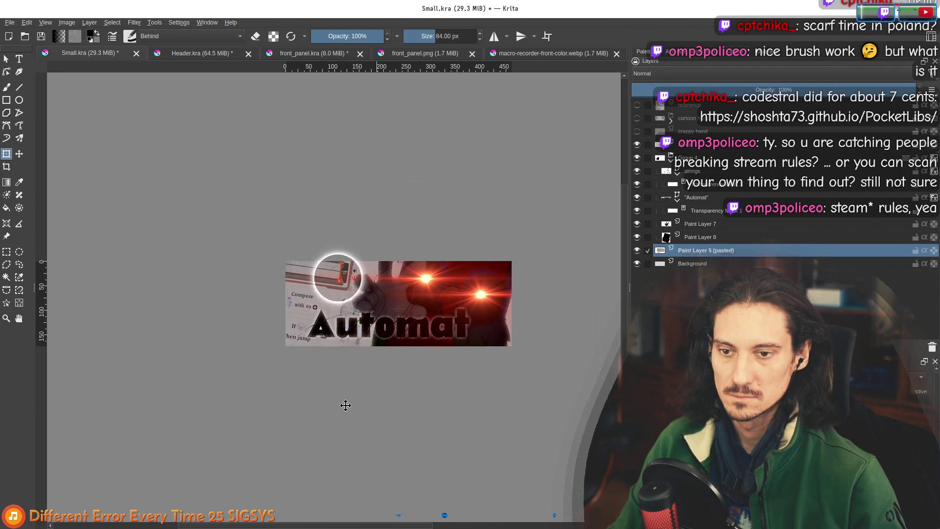
left_click_drag(336, 406, 328, 407)
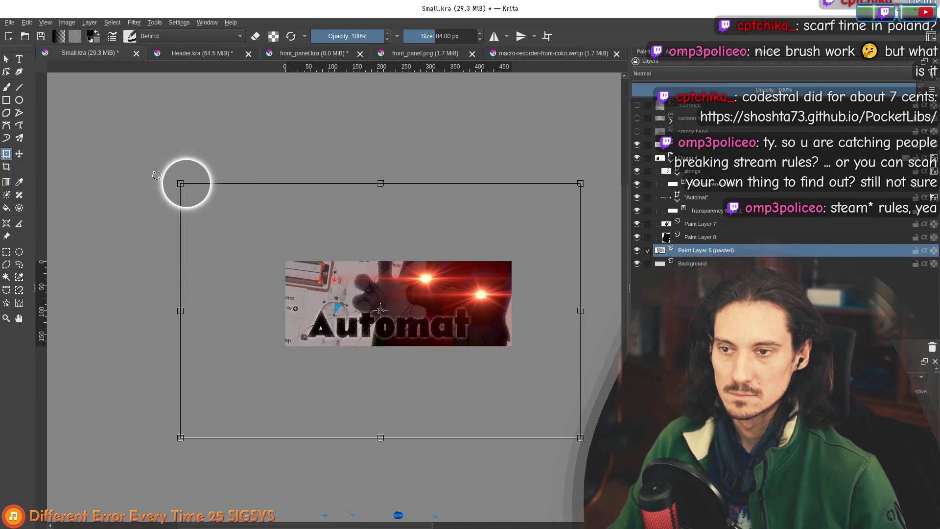
left_click_drag(179, 184, 208, 222)
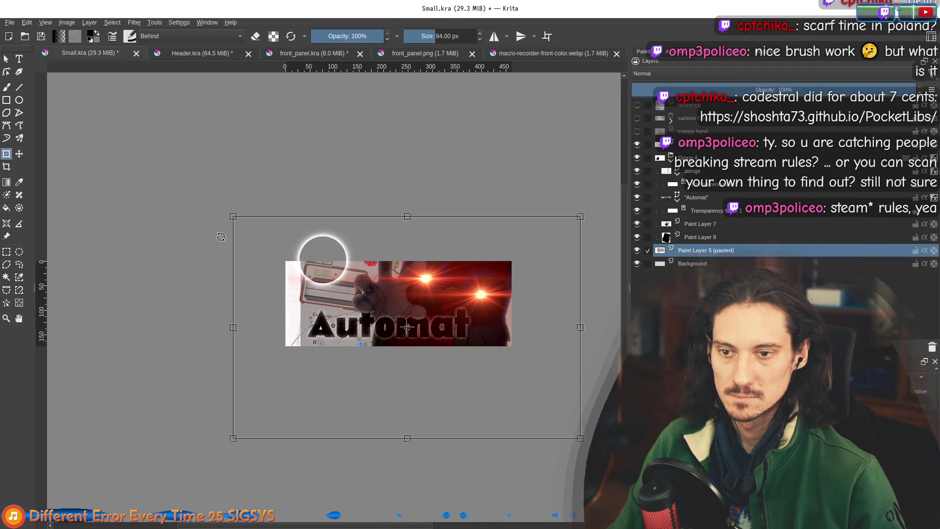
left_click_drag(368, 415, 342, 427)
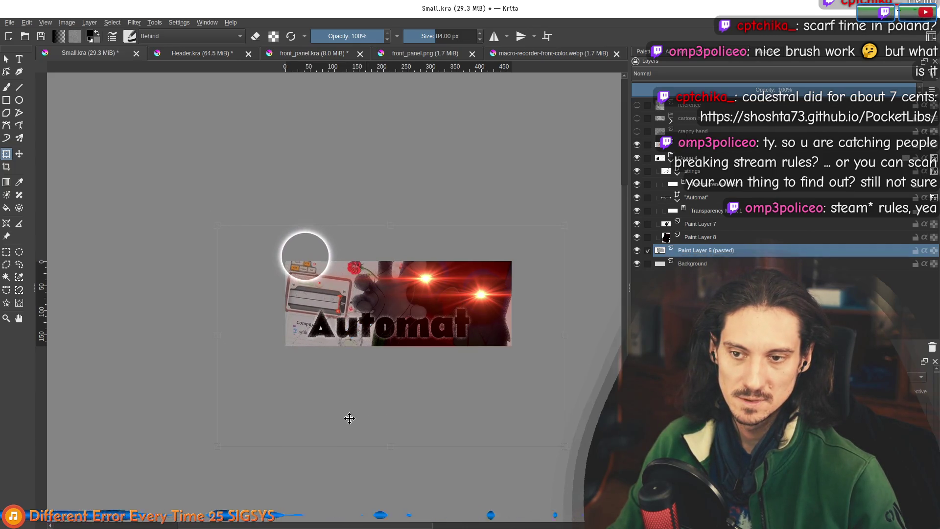
left_click_drag(565, 445, 539, 418)
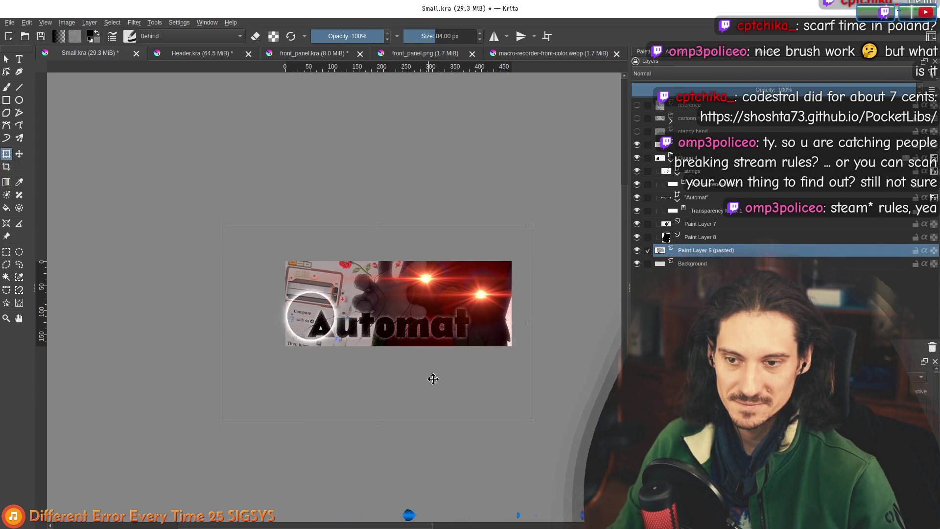
left_click_drag(434, 380, 435, 382)
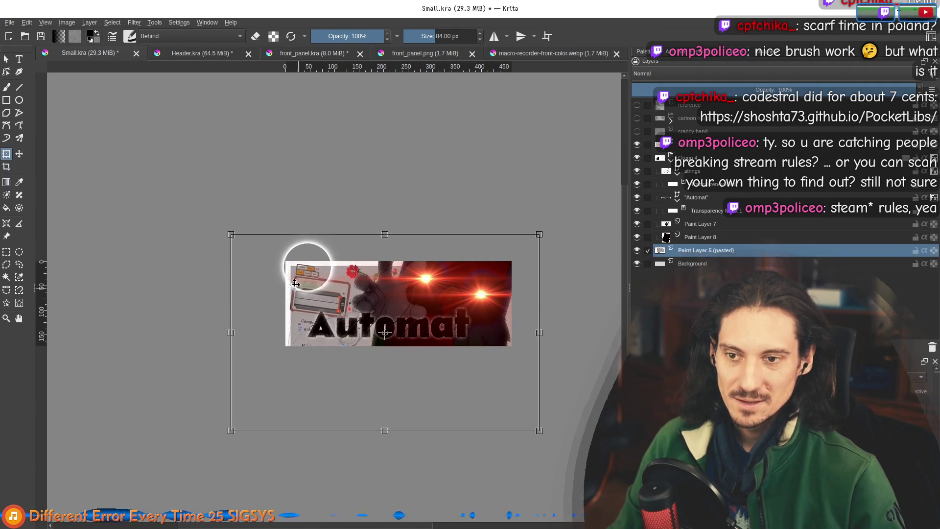
Nudge the artwork up-left to align its edge and apply the transform
scroll(294, 266, "up", 5)
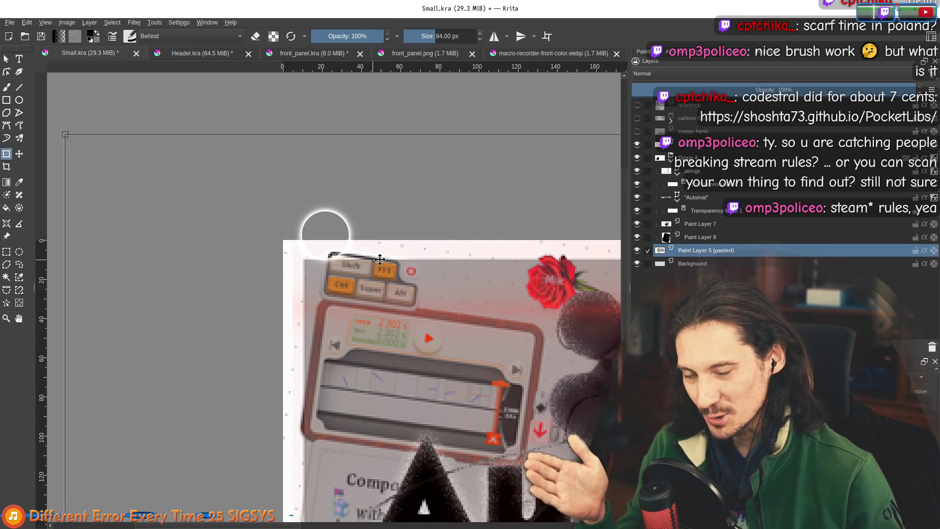
left_click_drag(357, 196, 344, 178)
scroll(330, 195, "down", 5)
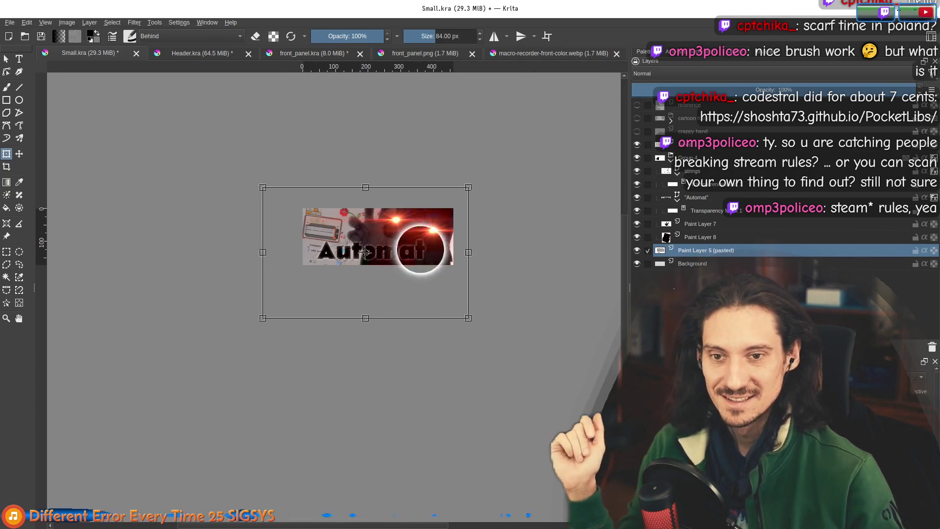
left_click(694, 263)
scroll(465, 251, "up", 1)
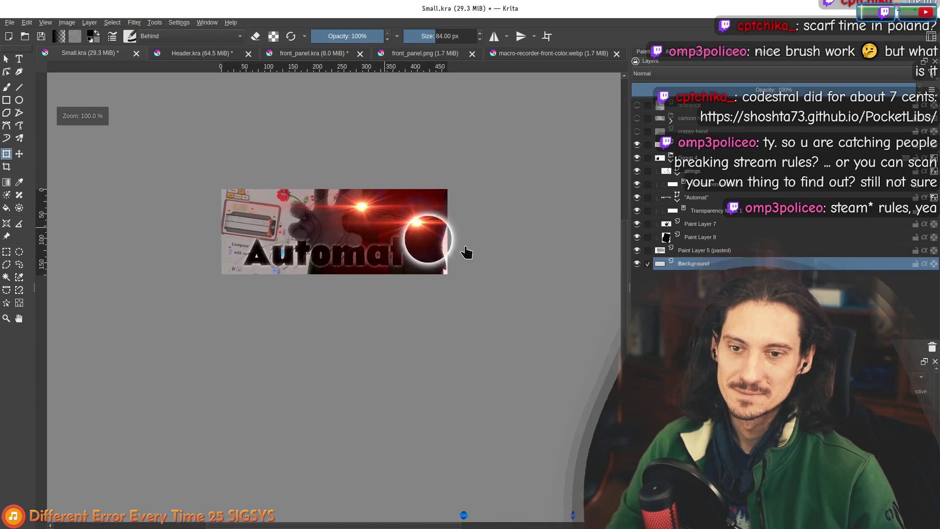
scroll(465, 252, "up", 1)
scroll(472, 272, "up", 3)
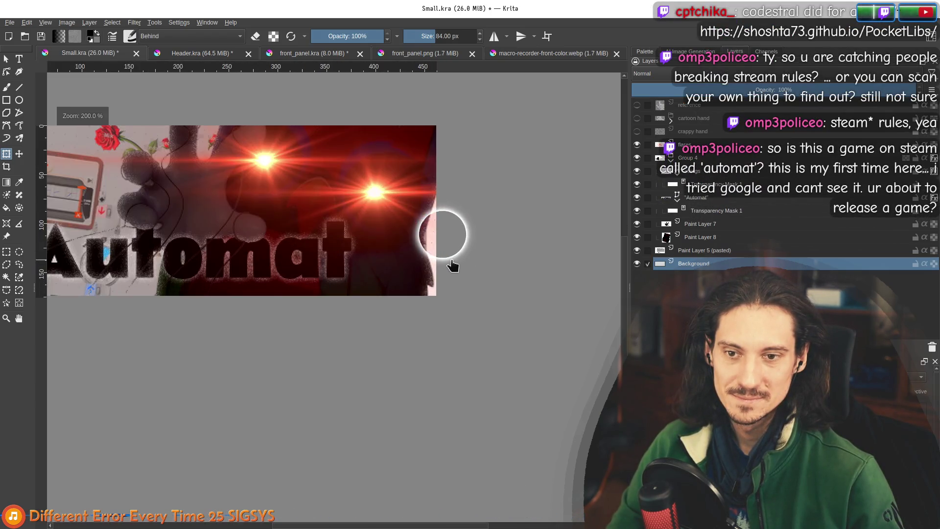
scroll(439, 251, "down", 4)
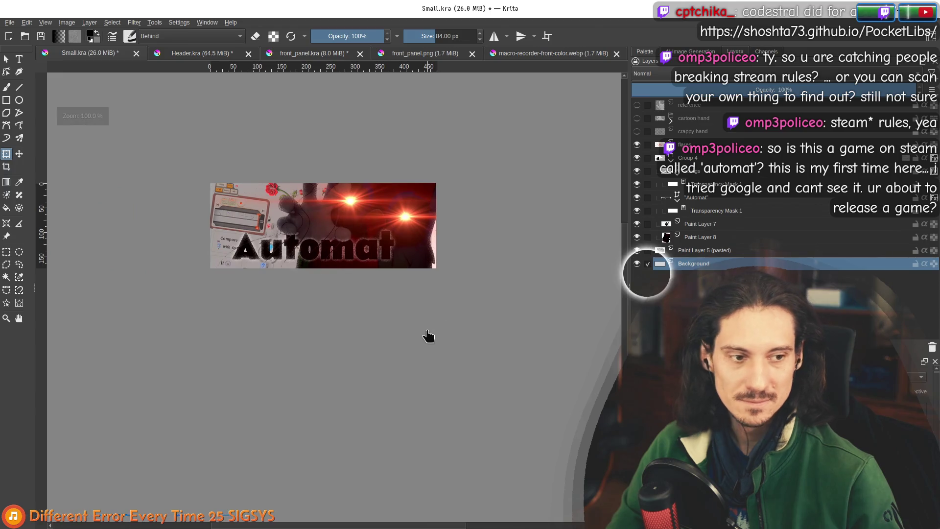
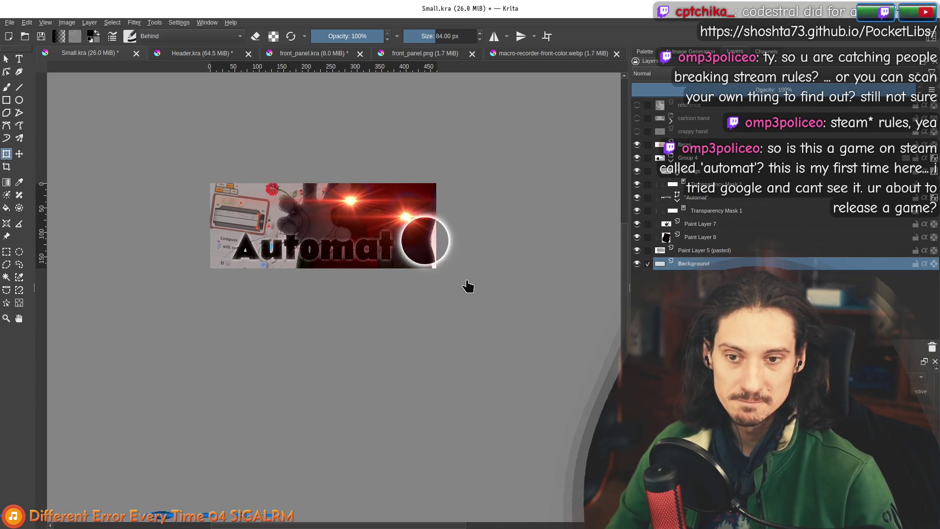
Select Paint Layer 5 (pasted) and mark a tall rectangular selection over the image's right edge
scroll(445, 245, "up", 2)
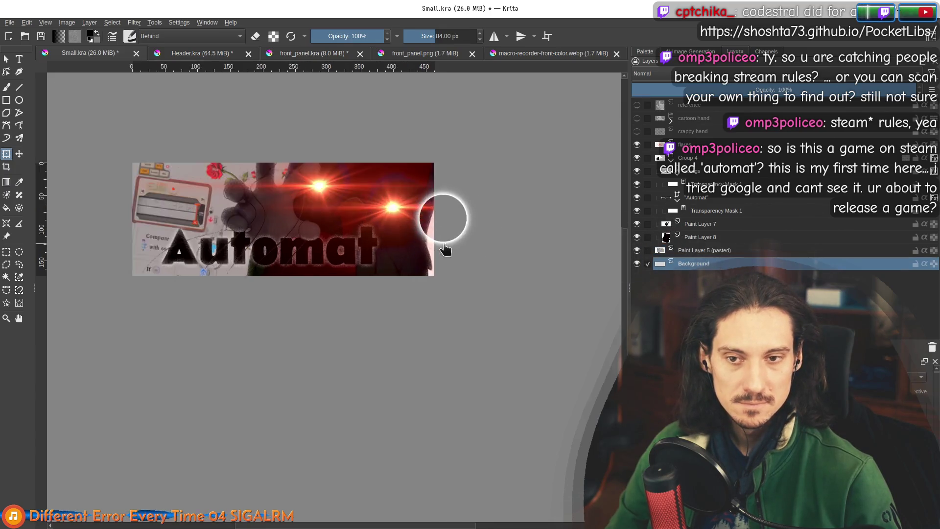
left_click(693, 251)
left_click(7, 251)
left_click_drag(489, 364, 388, 168)
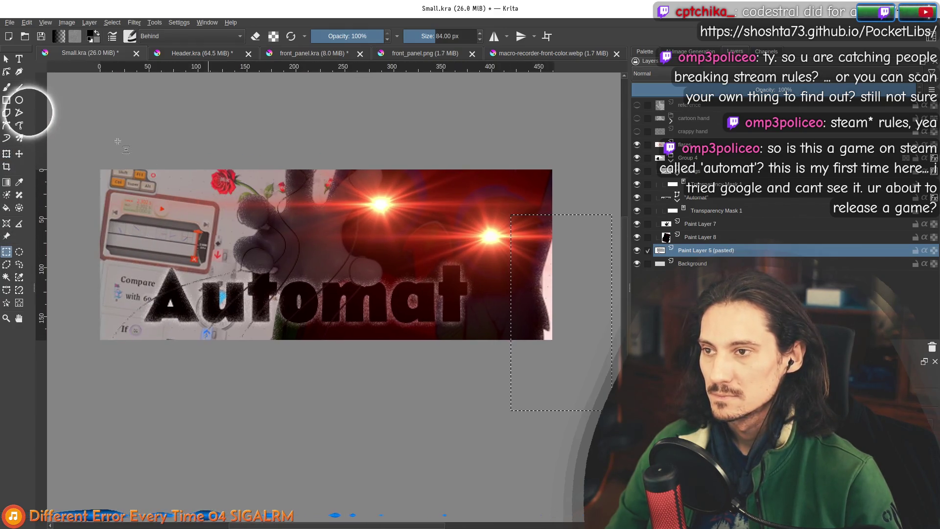
Hide Group 4 with the Automat title and the lens-flare layer, leaving Paint Layer 8 visible
left_click(6, 208)
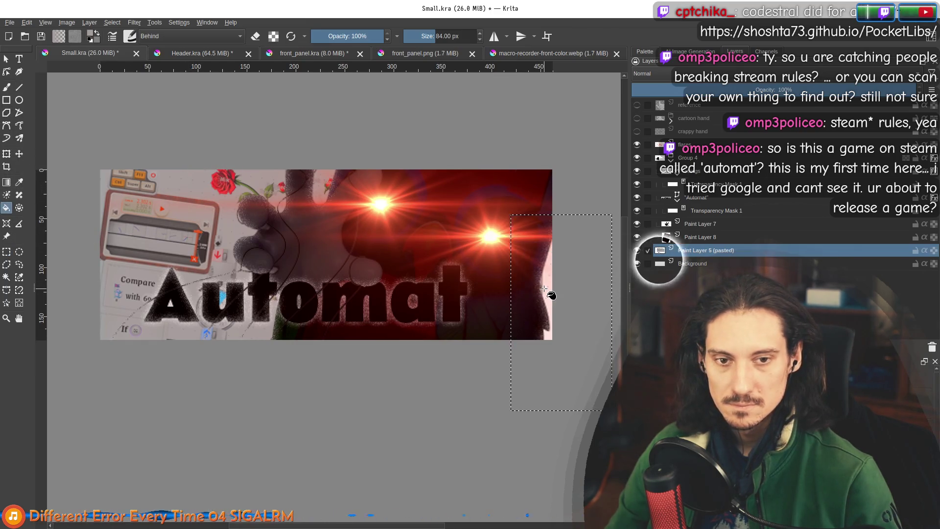
left_click(637, 237)
left_click(637, 238)
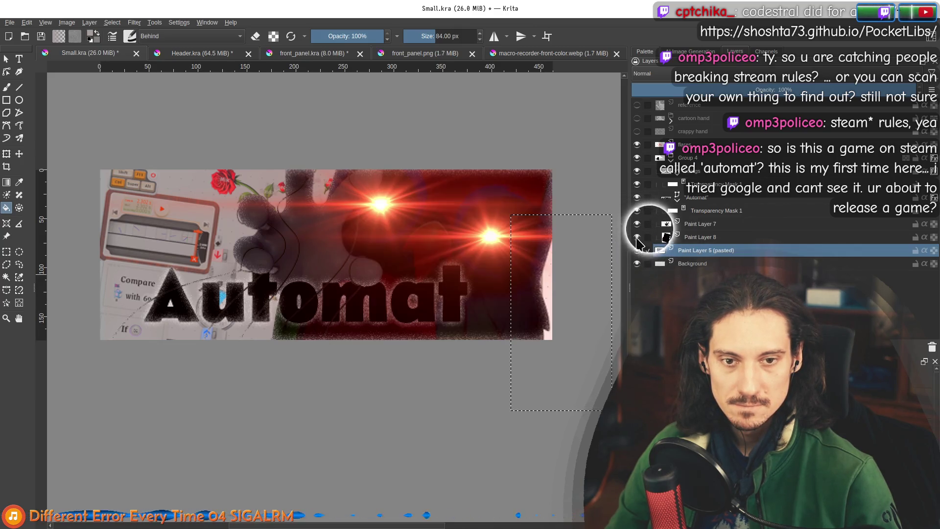
left_click(637, 158)
left_click(636, 145)
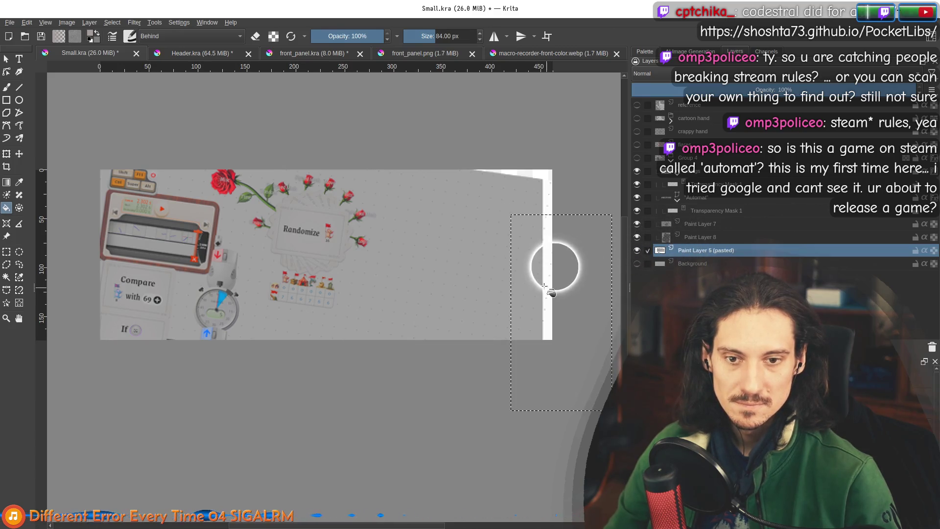
Set fill blending to Normal and make Group 4 and the lens-flare layer visible again
left_click(172, 36)
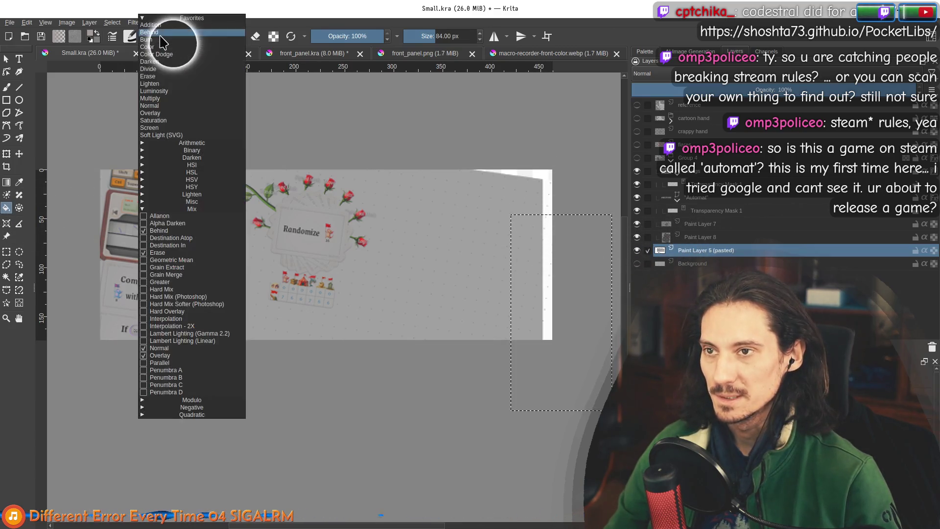
left_click(158, 105)
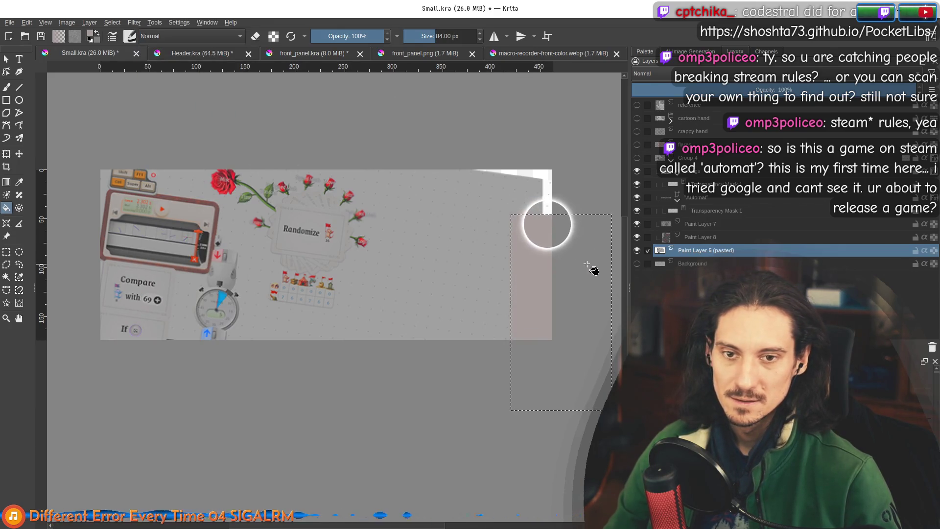
left_click(637, 158)
left_click(637, 145)
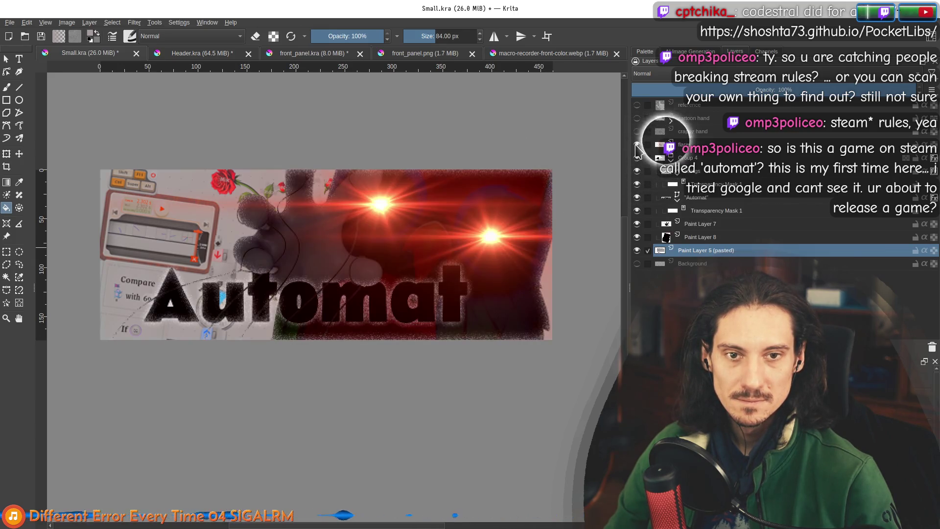
left_click(637, 131)
left_click(637, 132)
left_click(637, 118)
left_click(637, 118)
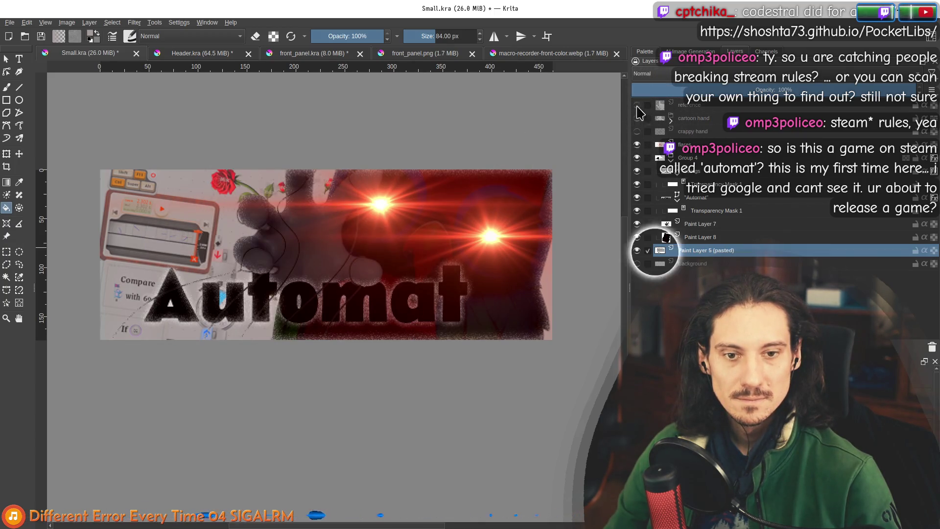
Add a new layer beneath Paint Layer 8 and merge Paint Layer 8 down into it
scroll(406, 278, "down", 3)
scroll(406, 278, "up", 2)
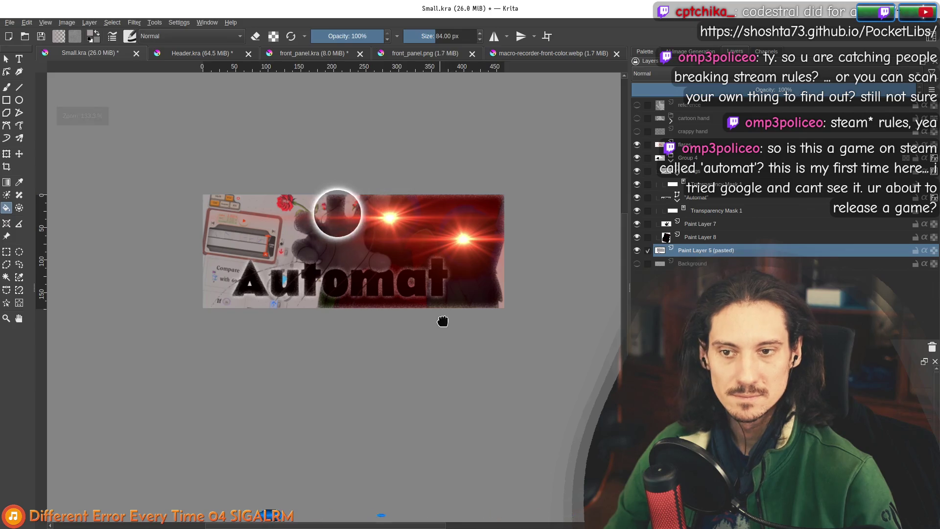
left_click(706, 237)
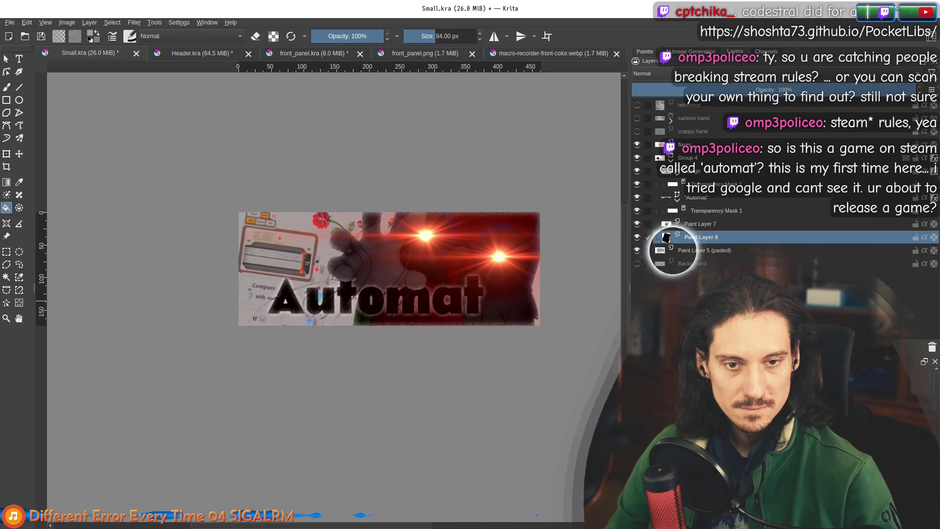
left_click(713, 249)
key("Insert")
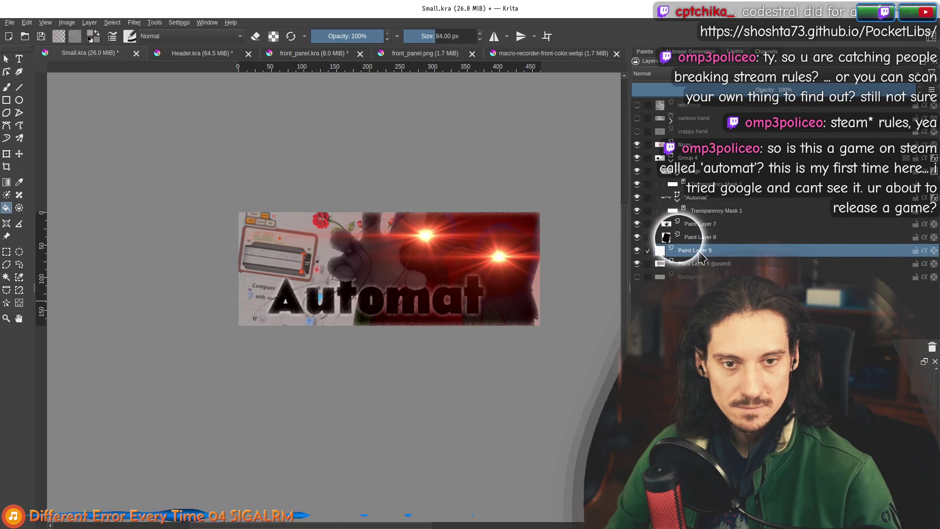
left_click(700, 237)
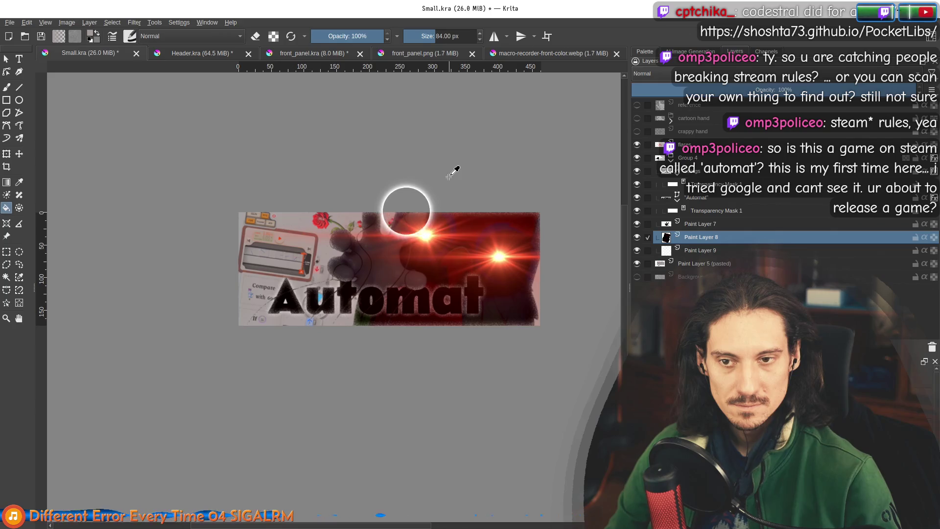
key("ctrl+e")
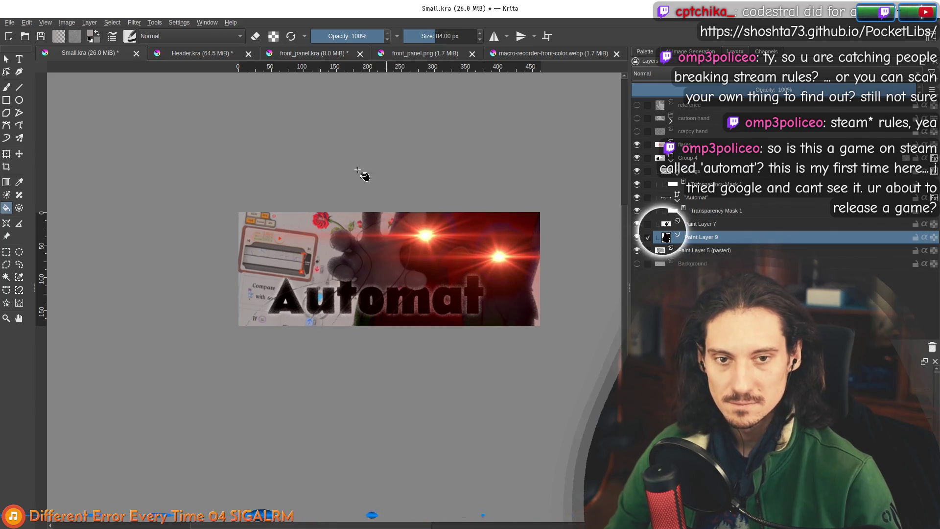
left_click(9, 23)
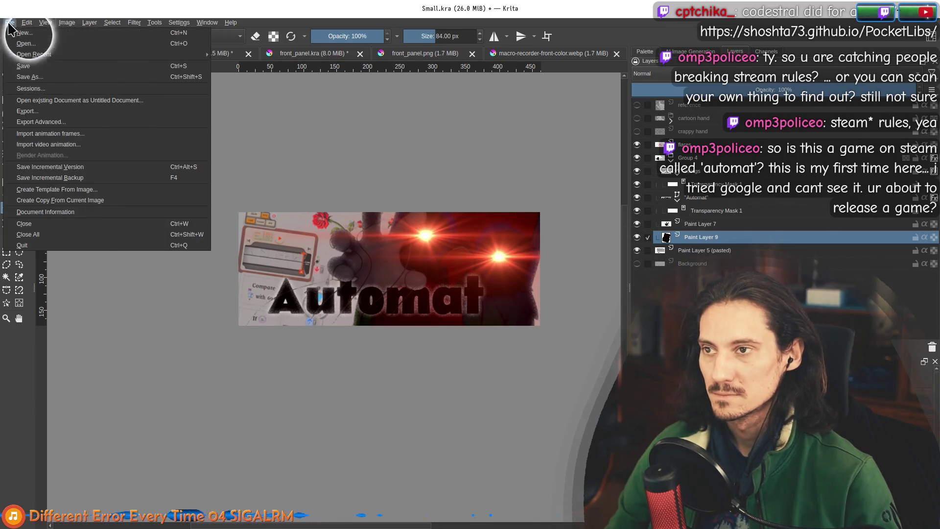
Save the document over the existing Small.kra, confirming the replacement
left_click(33, 78)
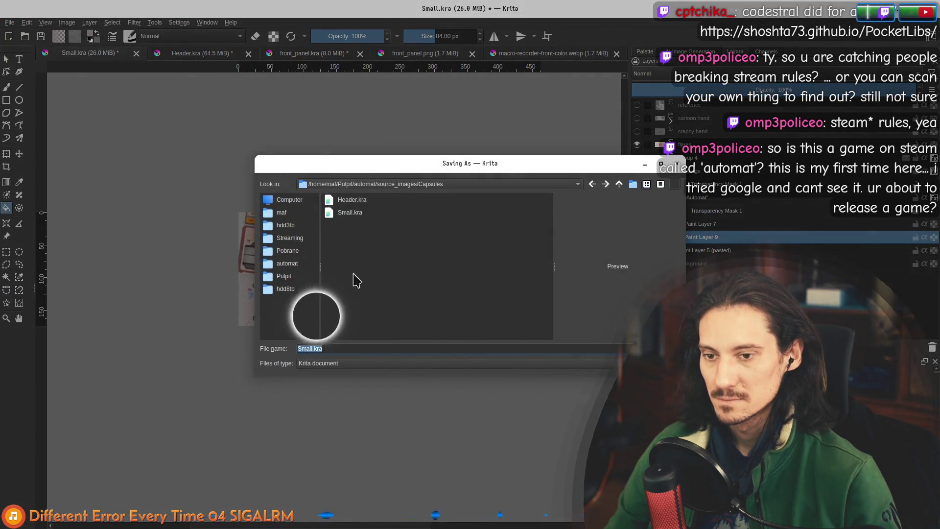
left_click(350, 214)
key("Return")
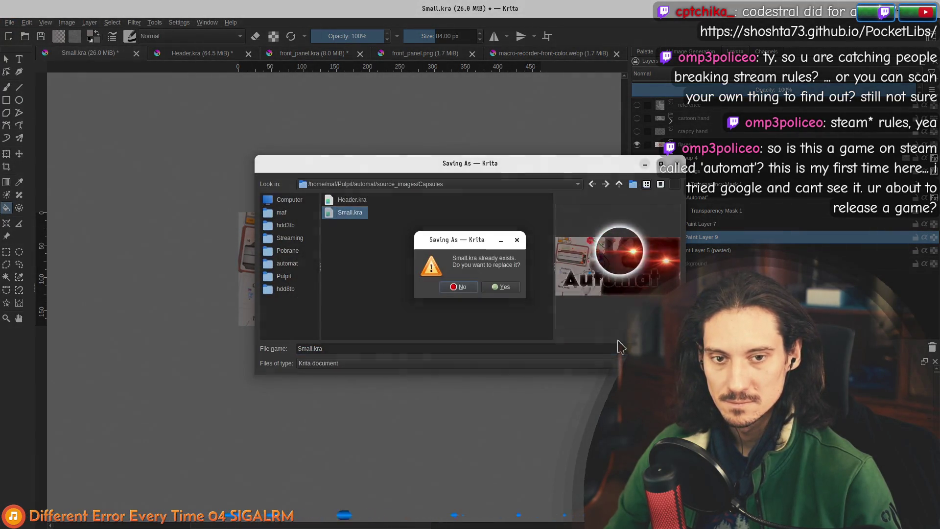
left_click(454, 287)
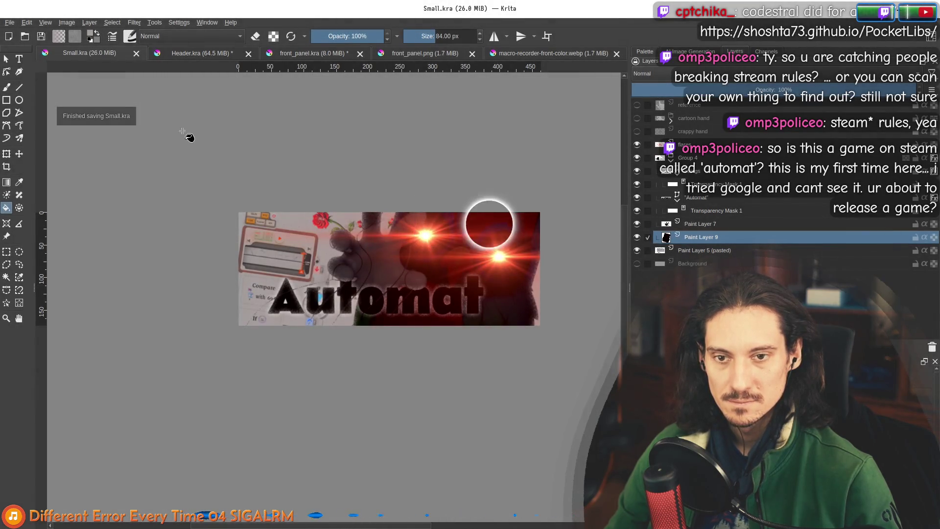
Export the image as Small.png with default PNG settings and open the Capsules folder
left_click(9, 23)
left_click(30, 99)
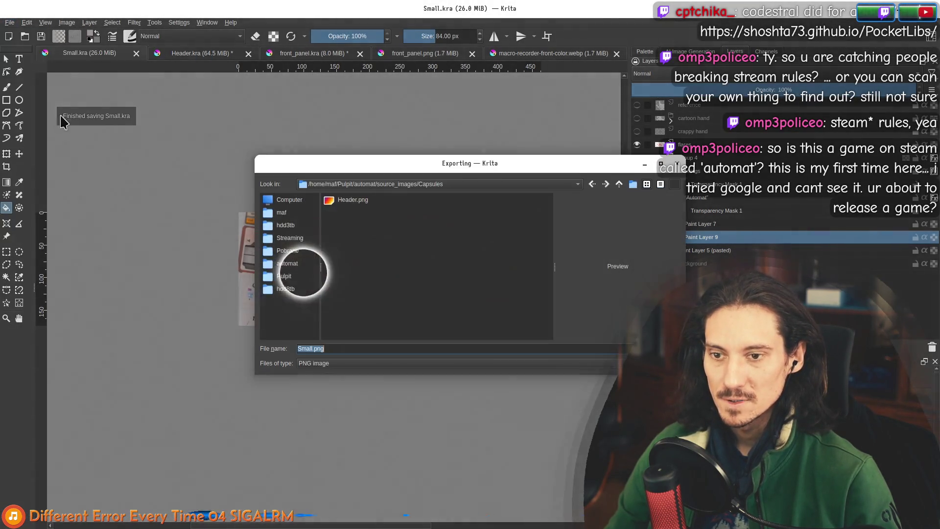
key("Return")
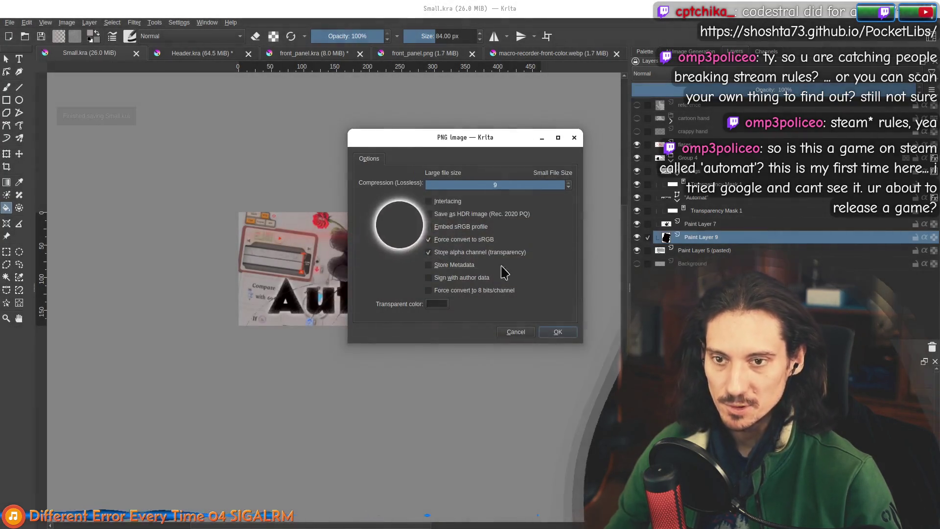
left_click(562, 332)
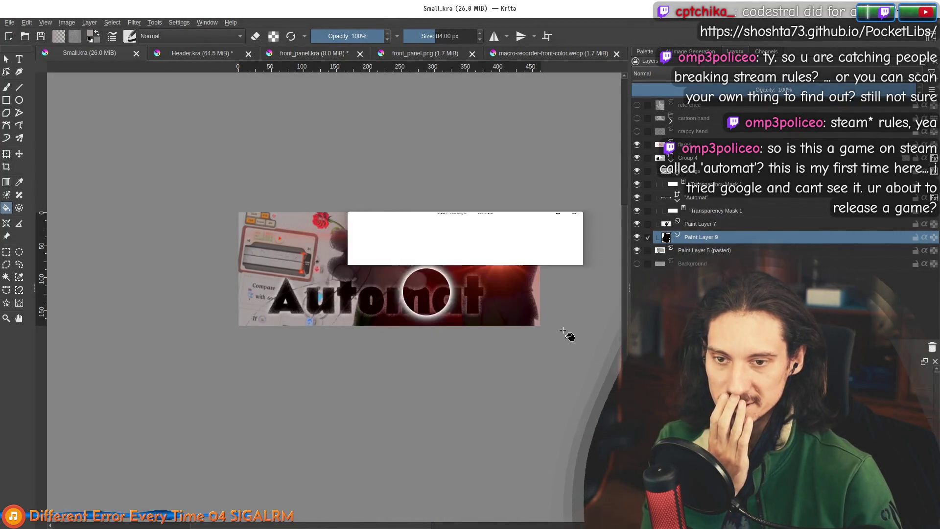
scroll(417, 240, "down", 2)
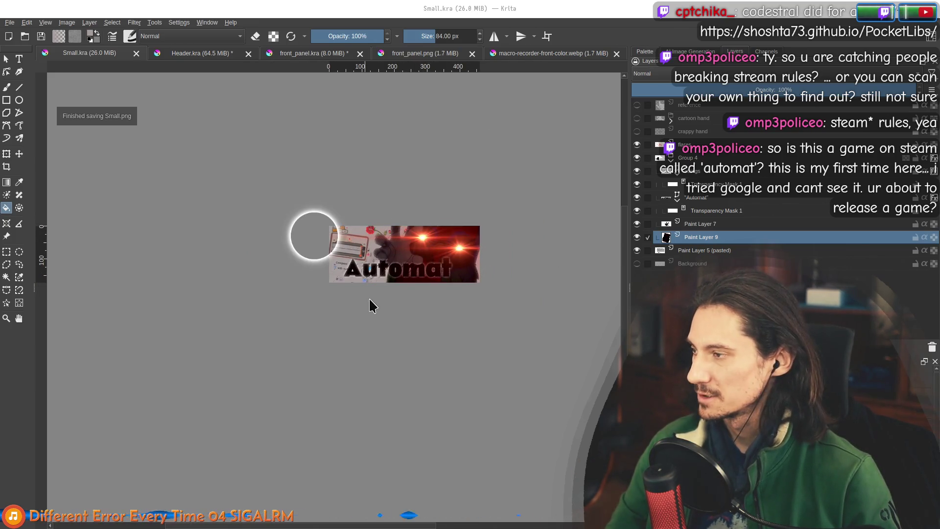
key("super+e")
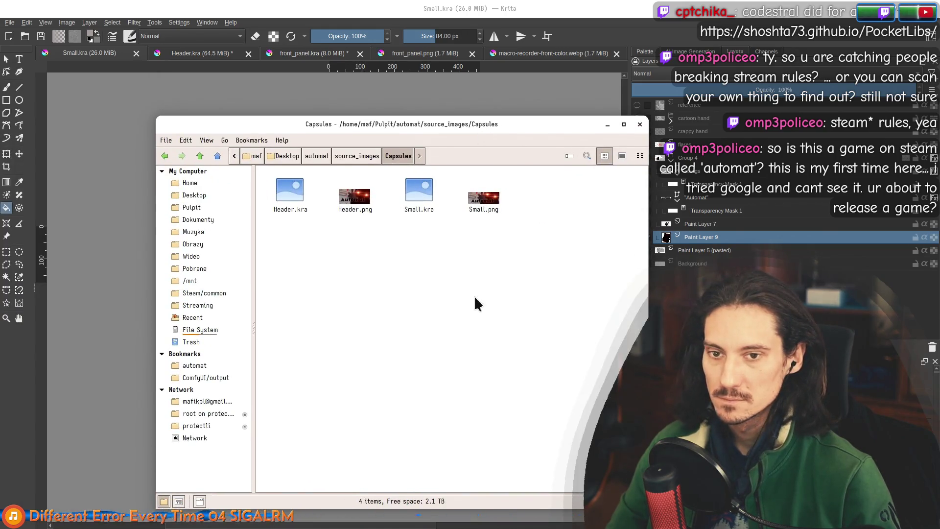
Preview the 462x174 Small.png export, close the viewer, and minimize the file manager back to Krita
double_click(489, 204)
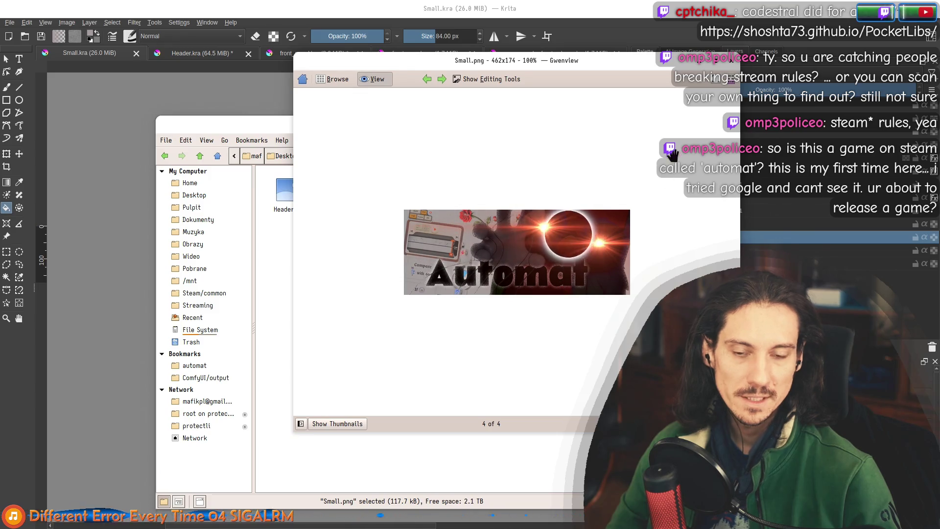
left_click(731, 62)
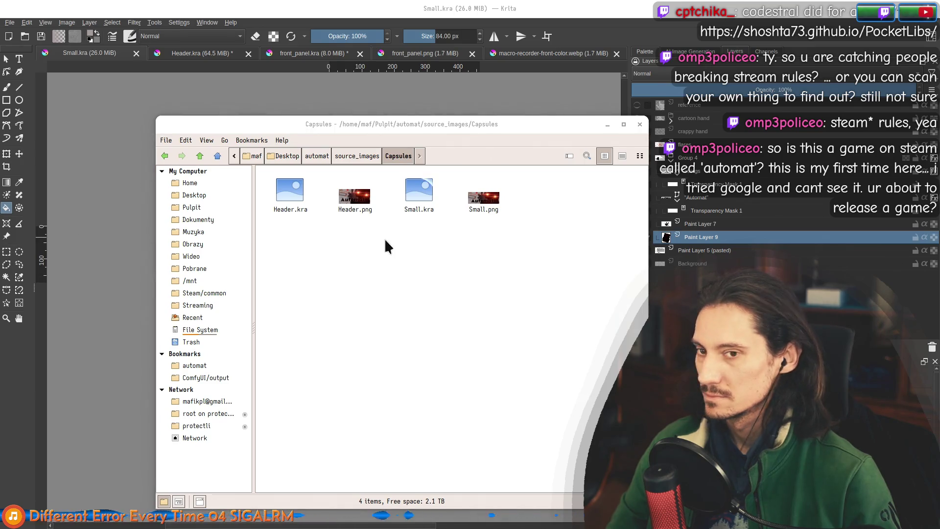
left_click(470, 202)
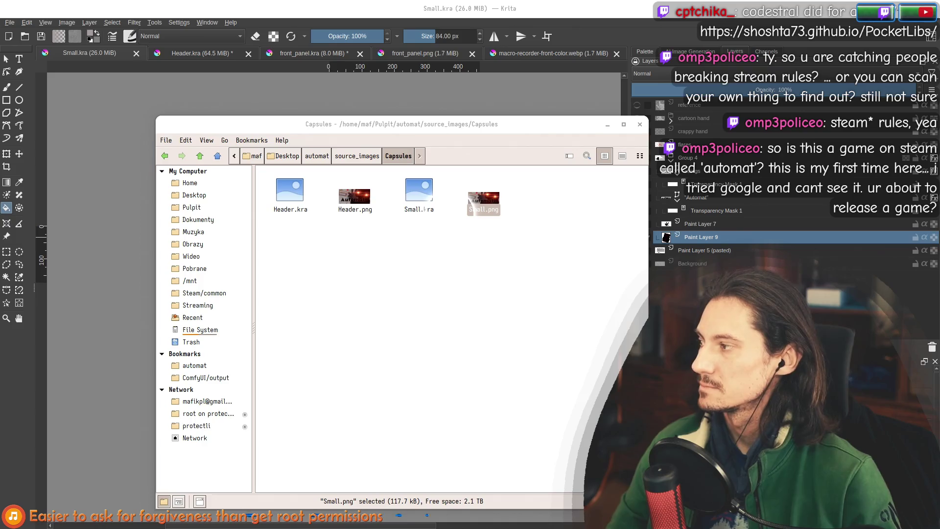
mouse_move(551, 265)
left_mouse_down()
mouse_move(367, 185)
mouse_move(393, 280)
left_mouse_up()
left_click(259, 61)
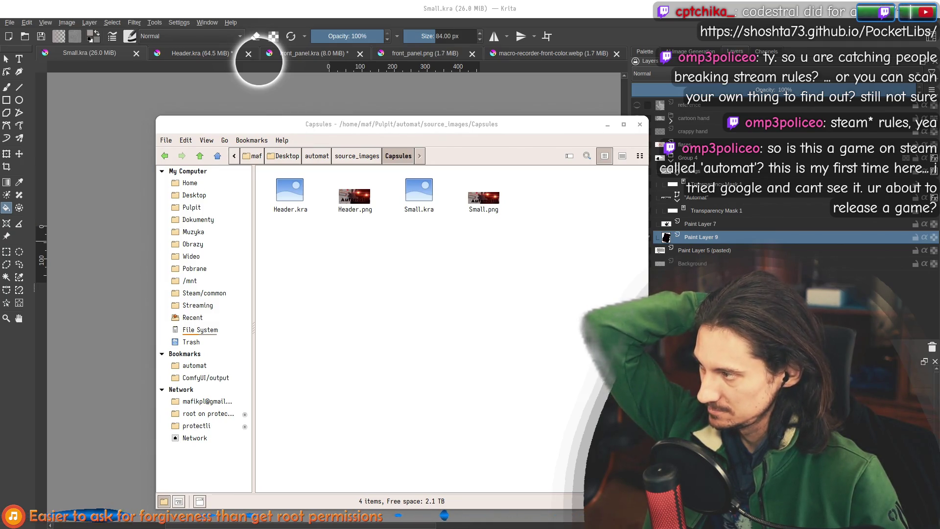
left_click(431, 20)
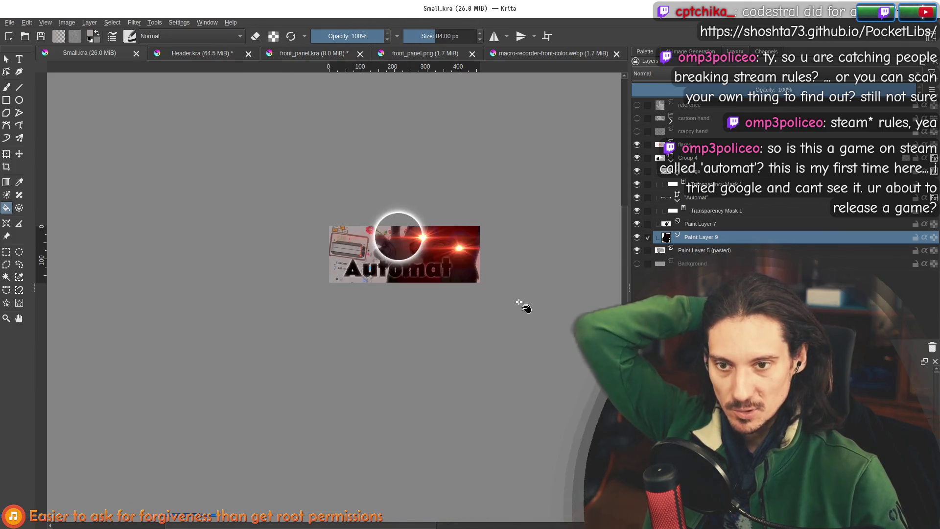
Apply a Levels adjustment to Paint Layer 7 with a lowered white input level
left_click(703, 225)
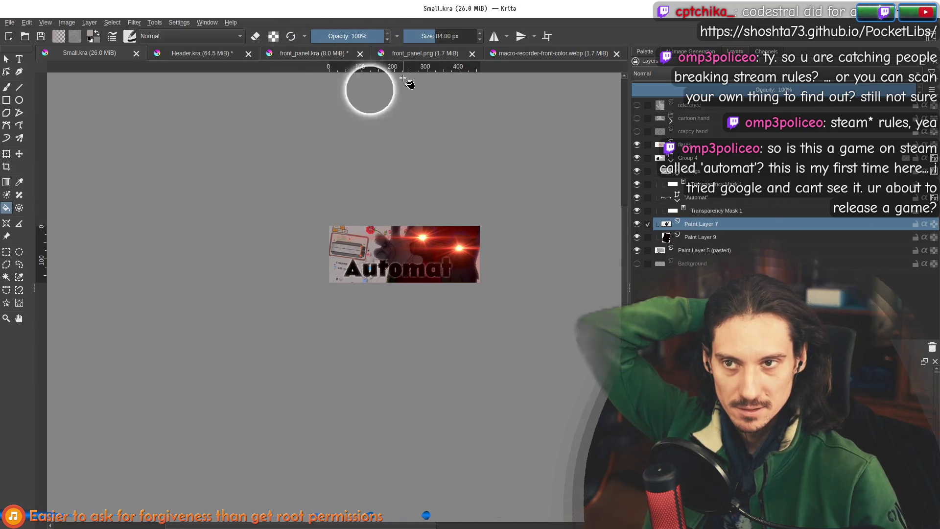
scroll(431, 246, "up", 3)
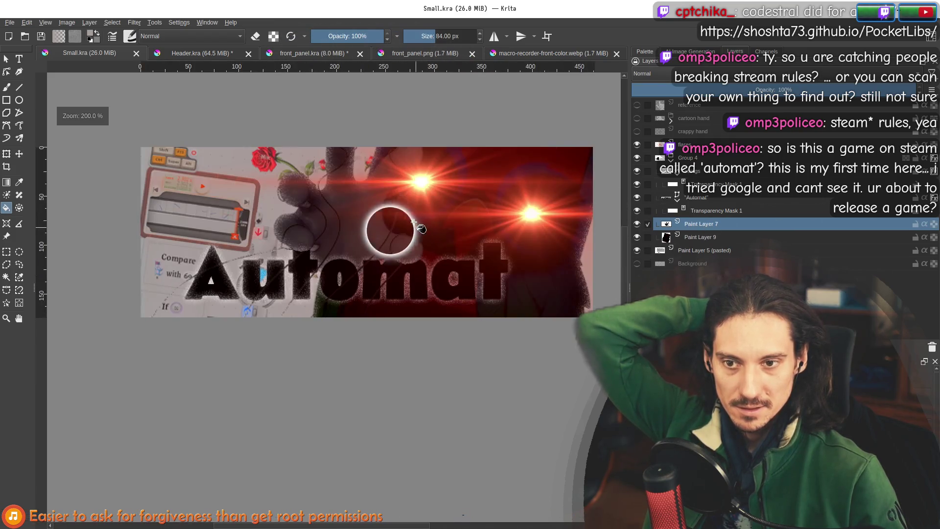
left_click(141, 22)
mouse_move(193, 55)
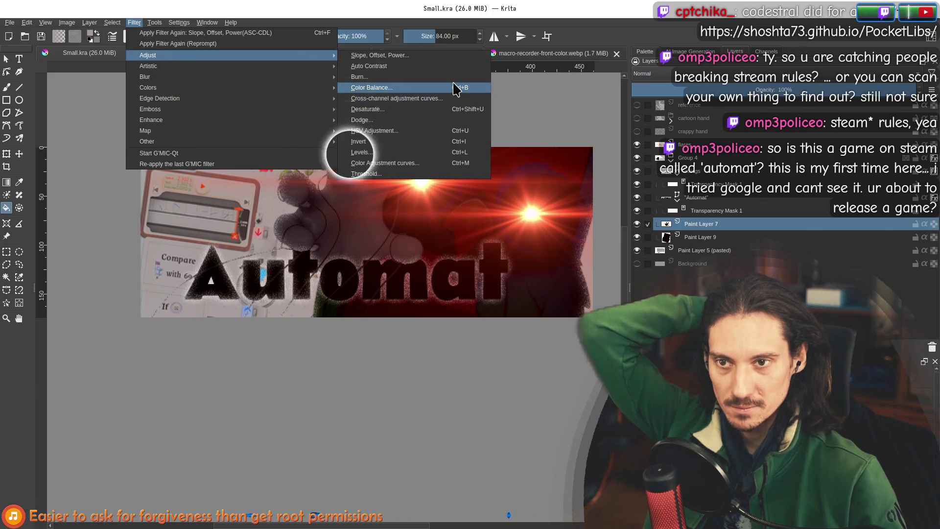
mouse_move(316, 56)
left_click(366, 158)
left_click_drag(866, 229, 804, 238)
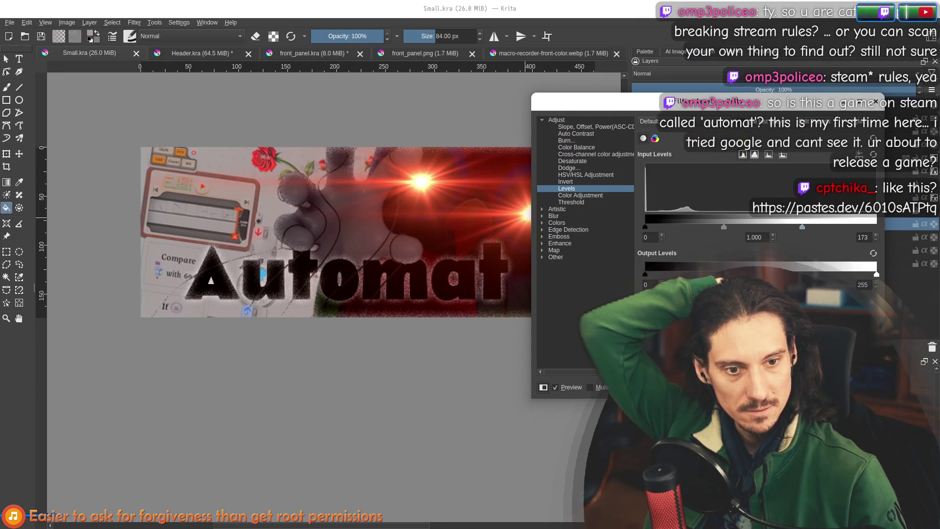
key("Return")
Add a new Paint Layer 10 and move it down to sit just above Paint Layer 5 (pasted)
key("Insert")
mouse_move(667, 237)
left_mouse_down()
mouse_move(704, 260)
mouse_move(667, 245)
mouse_move(705, 245)
left_mouse_up()
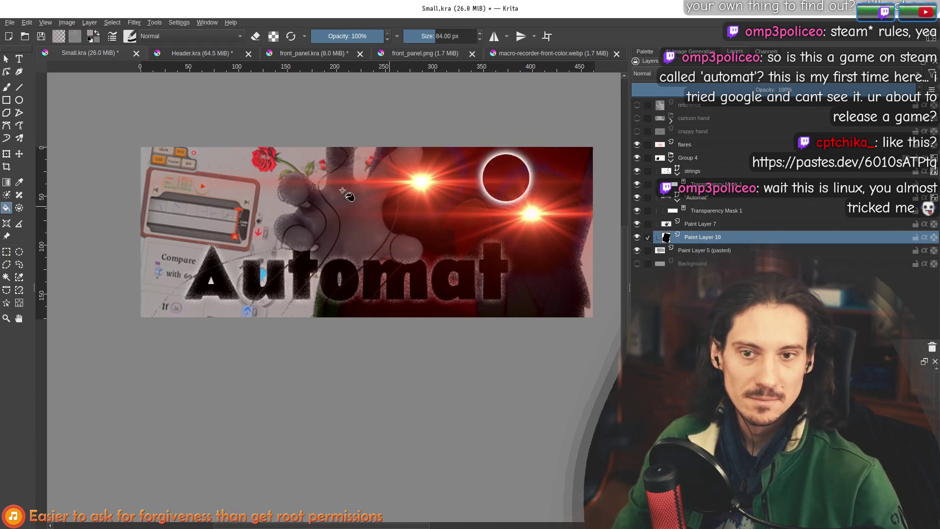
left_click(10, 22)
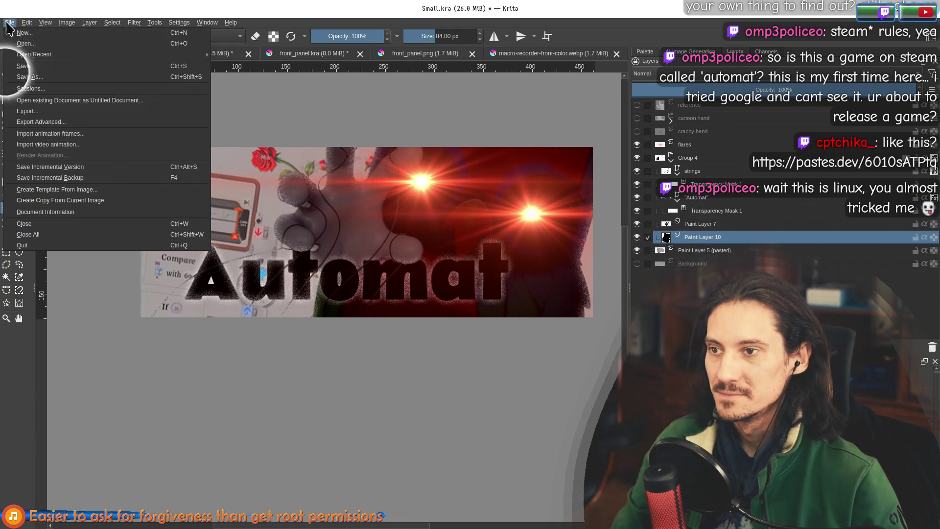
Save Small.kra, re-export it over Small.png, and open the Capsules folder
left_click(20, 68)
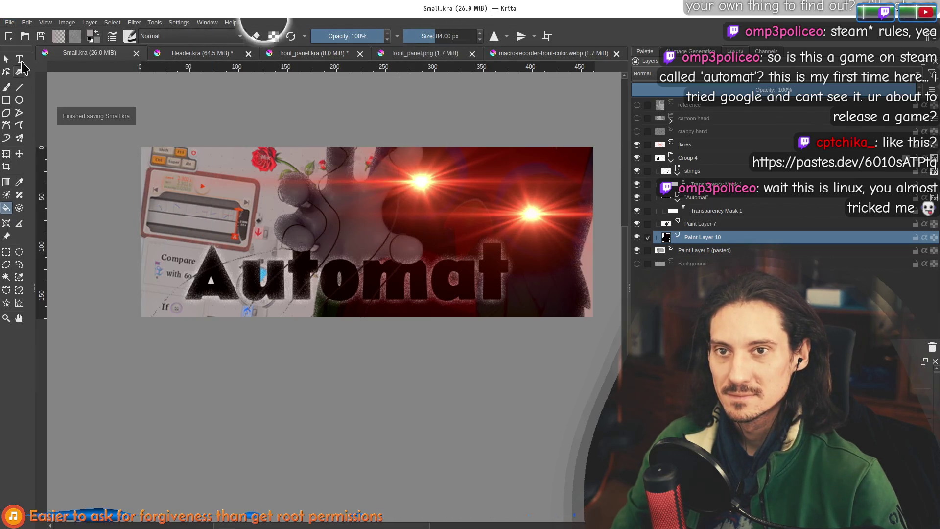
left_click(9, 22)
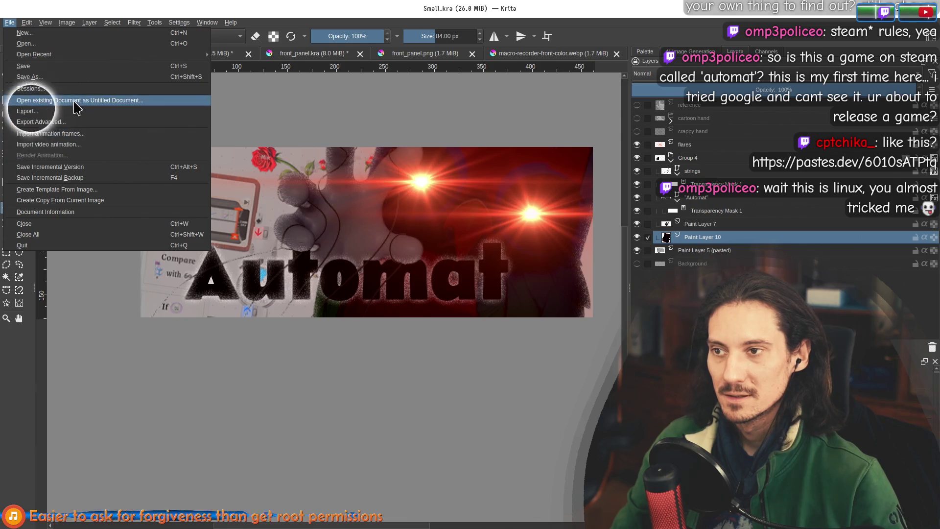
left_click(30, 112)
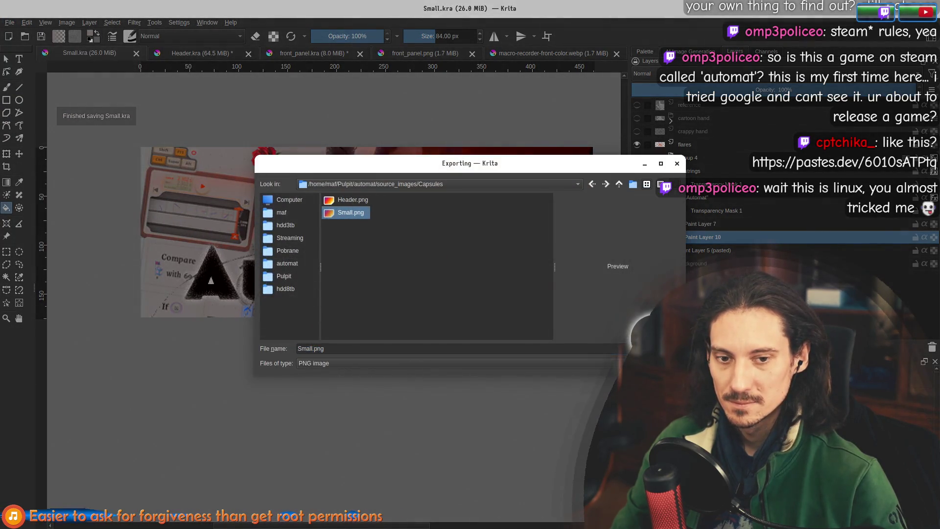
key("Return")
key("Return")
left_click(578, 365)
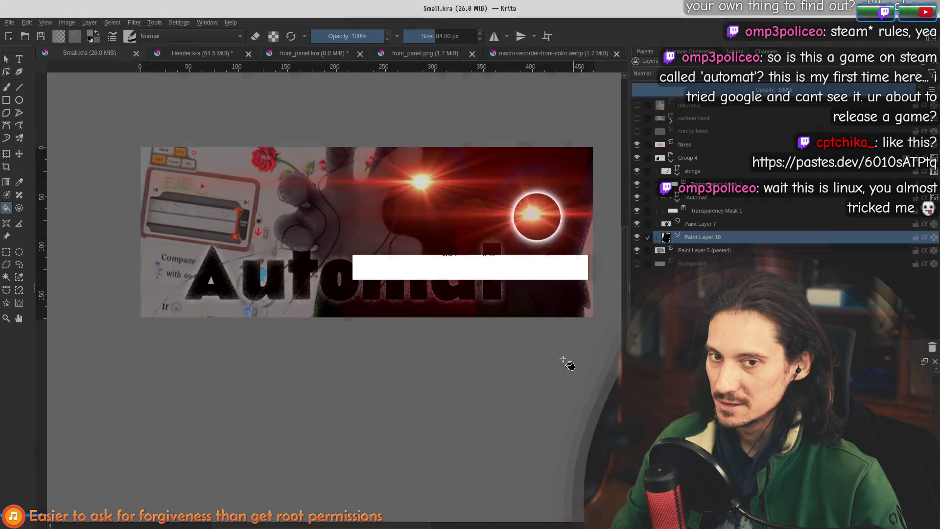
key("super+e")
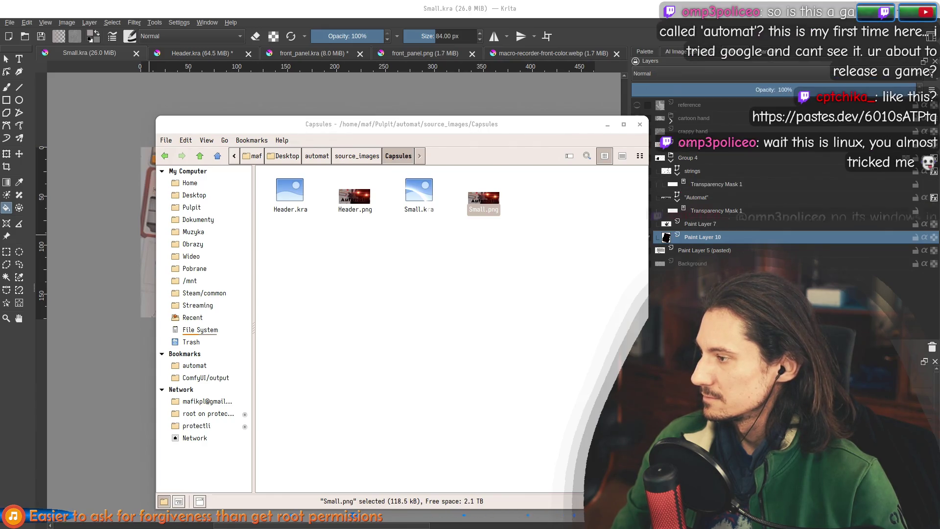
Switch to the browser showing Automat's Steamworks Graphical Assets page
key("alt+Tab")
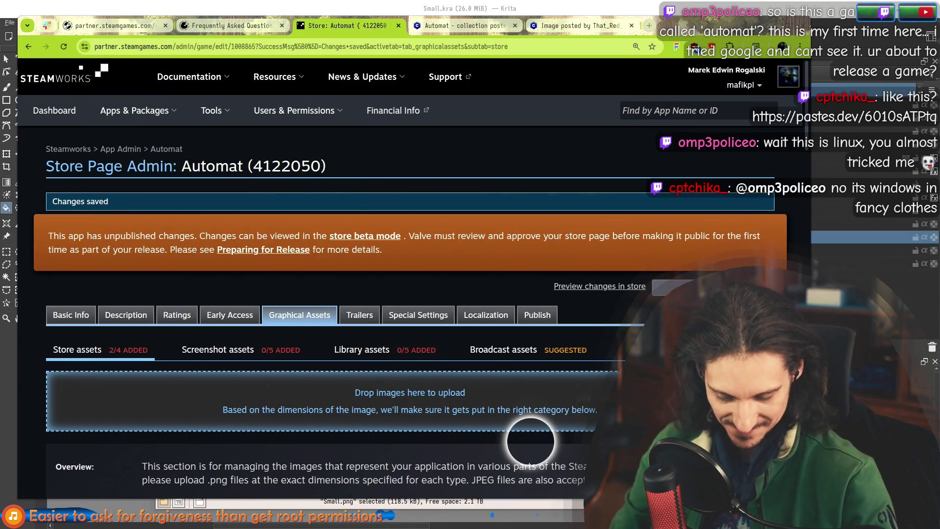
Load pastes.dev/6010sATPtq in a new browser tab
left_click(650, 28)
type("pastes.dev/6010sATPtq")
key("Return")
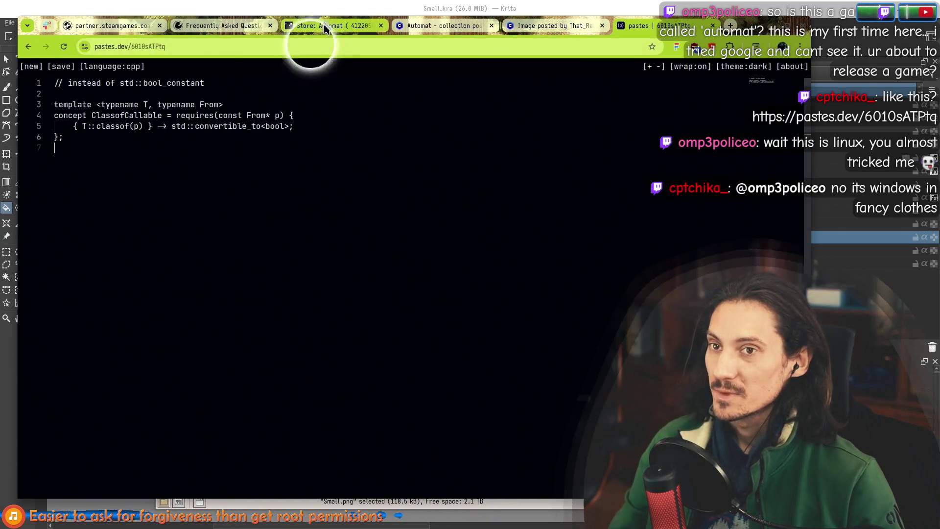
Back on the Store: Automat tab, review the uploaded 920x430 Header and 462x174 Small Capsule, then return to Krita
left_click(320, 27)
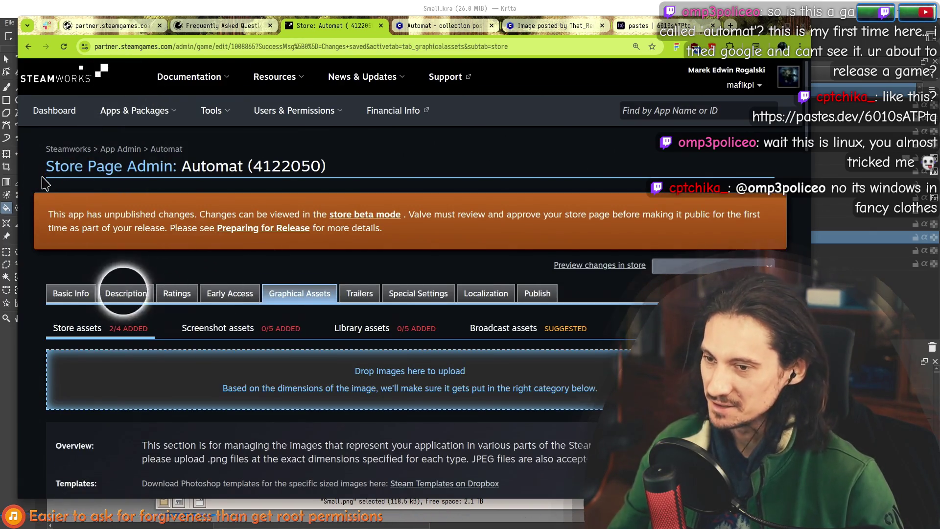
scroll(42, 183, "down", 5)
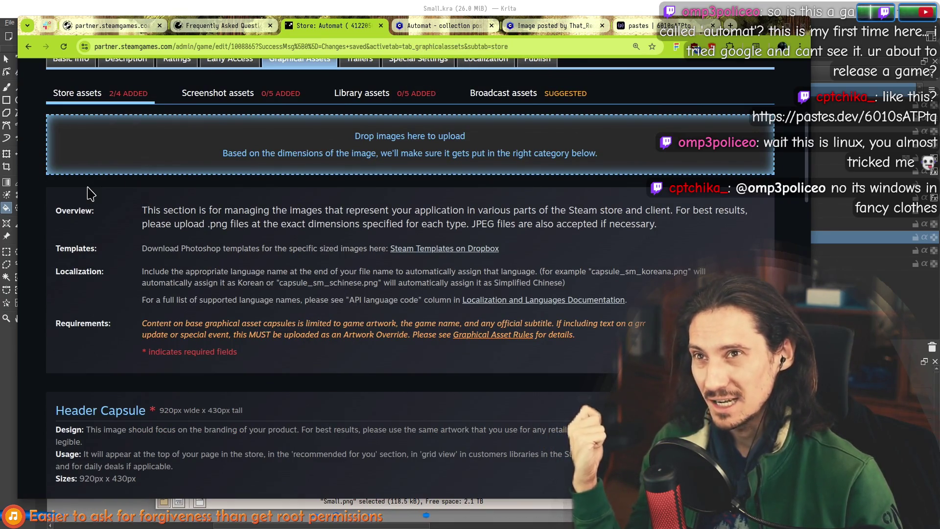
mouse_move(89, 191)
left_mouse_down()
mouse_move(96, 174)
mouse_move(127, 215)
left_mouse_up()
scroll(127, 216, "down", 5)
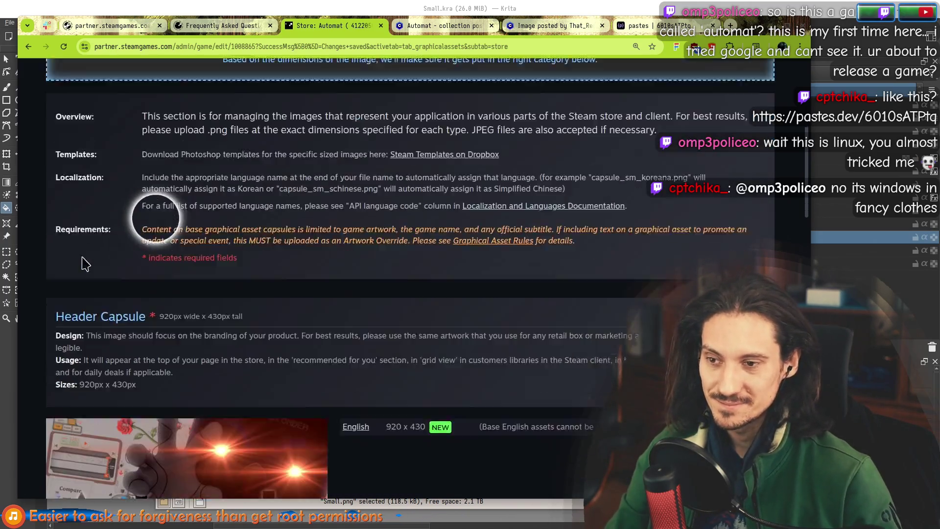
scroll(40, 296, "down", 6)
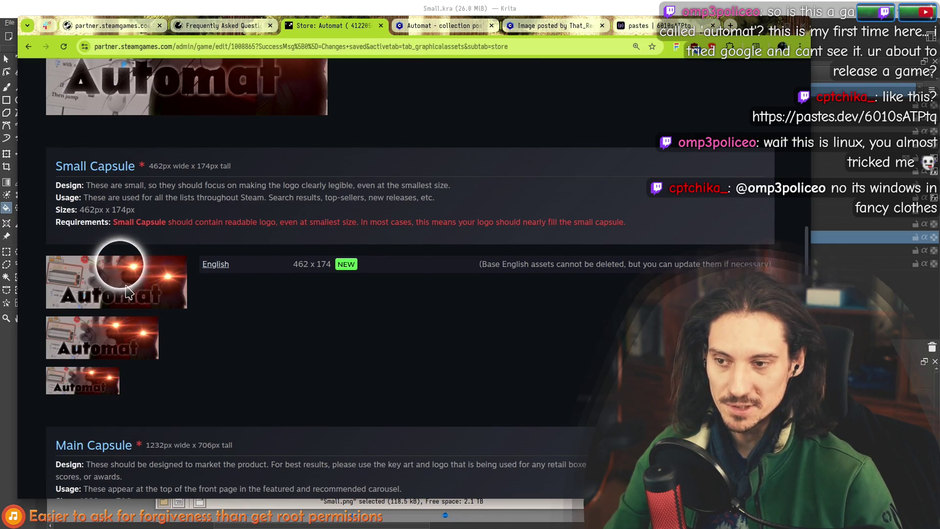
key("alt+Tab")
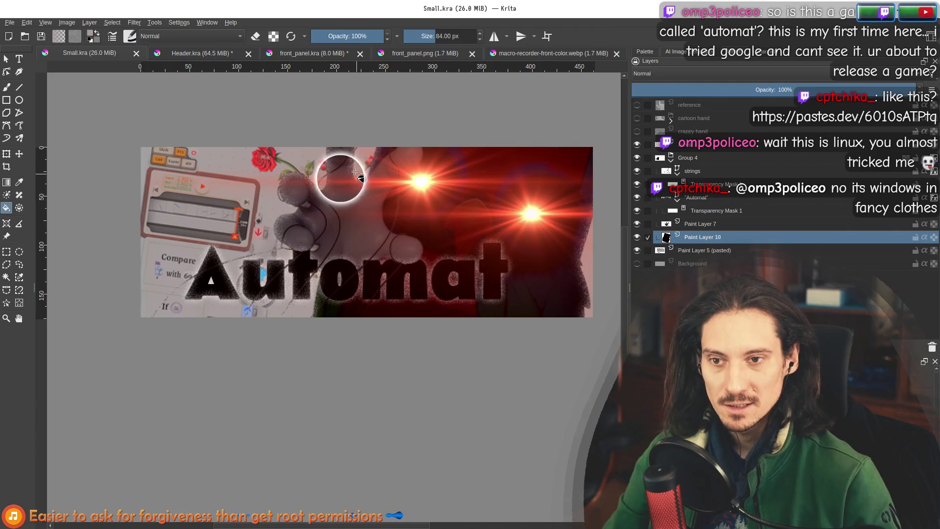
Select the string shapes, then merge Paint Layer 10 down into a new Paint Layer 11
left_click(715, 172)
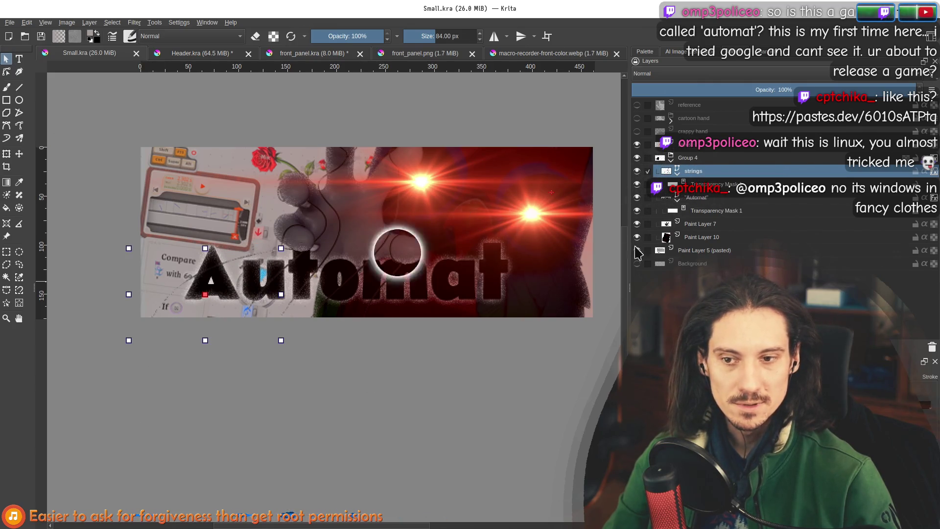
mouse_move(520, 456)
left_mouse_down()
mouse_move(101, 83)
mouse_move(79, 84)
left_mouse_up()
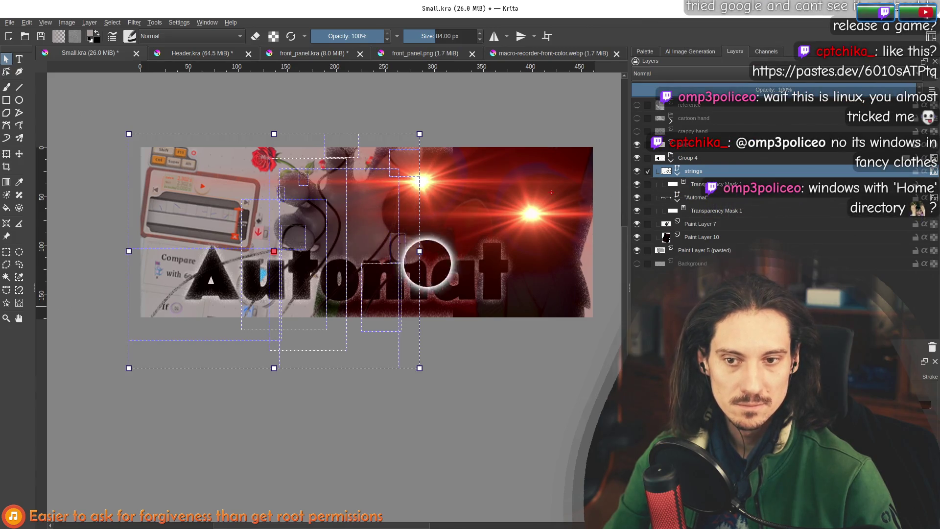
left_click(733, 241)
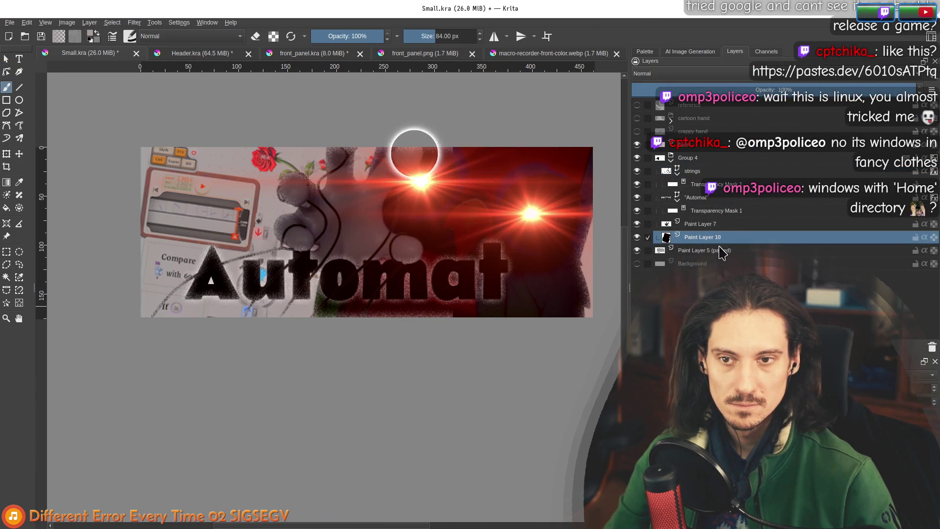
key("Insert")
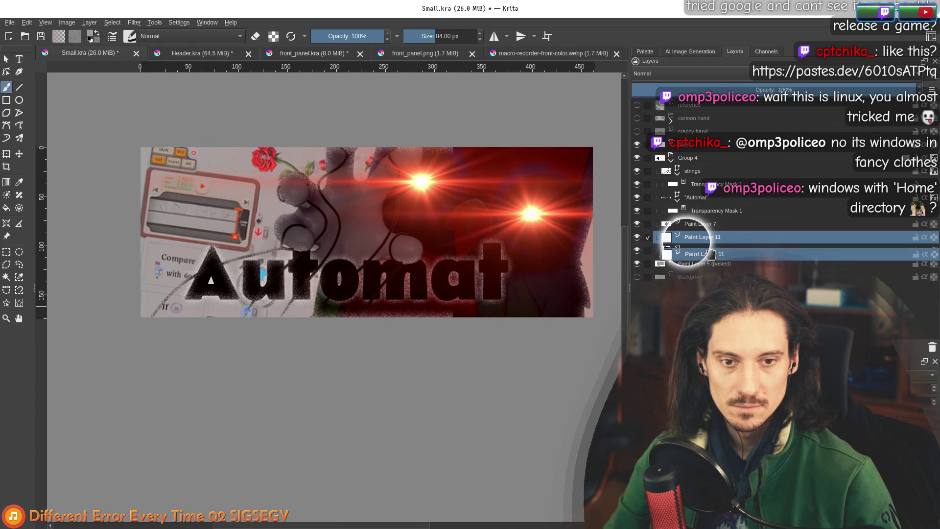
key("ctrl+e")
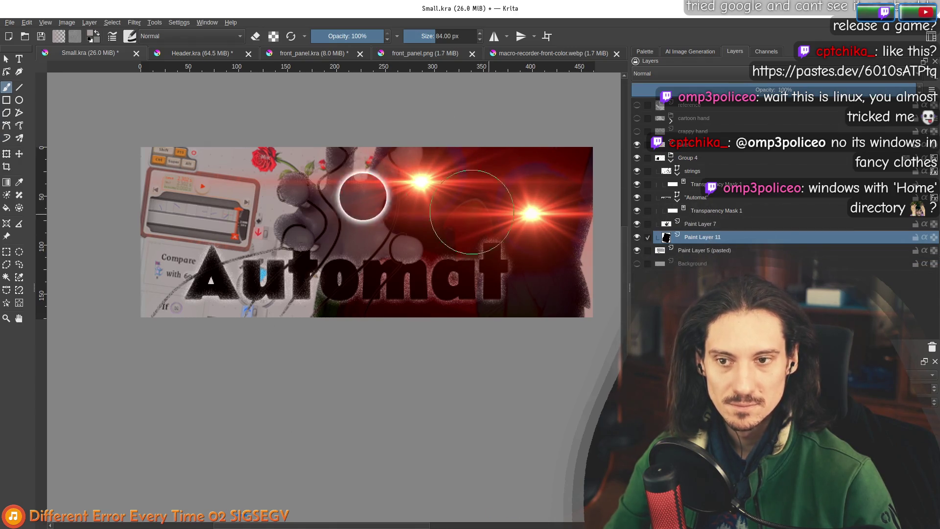
scroll(384, 266, "down", 3)
scroll(260, 178, "up", 2)
left_click_drag(260, 178, 257, 179)
Save Small.kra and re-export it over Small.png with default PNG options
left_click(8, 22)
left_click(33, 68)
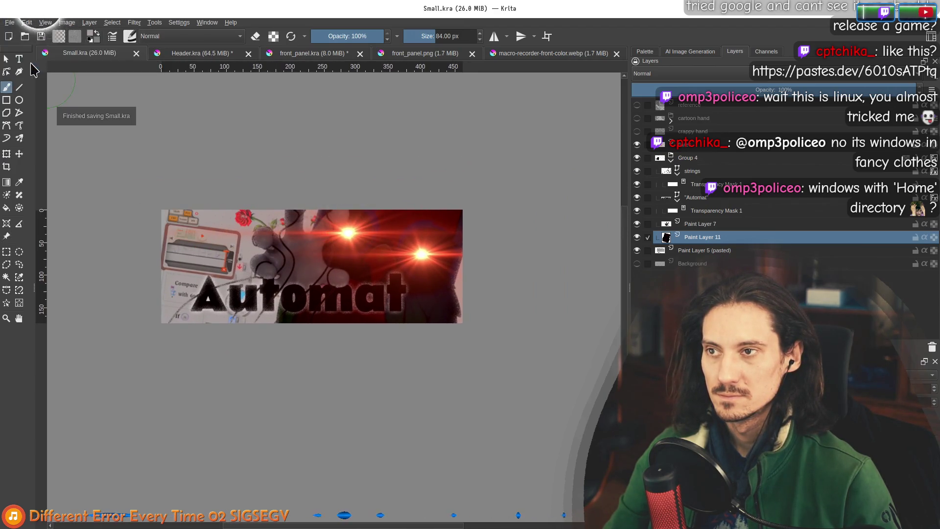
left_click(10, 22)
left_click(29, 111)
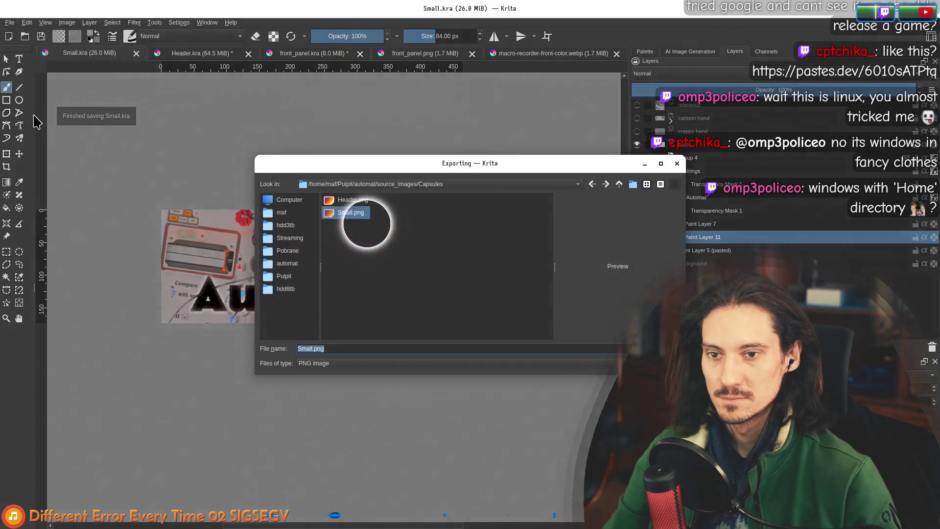
key("Return")
left_click(514, 289)
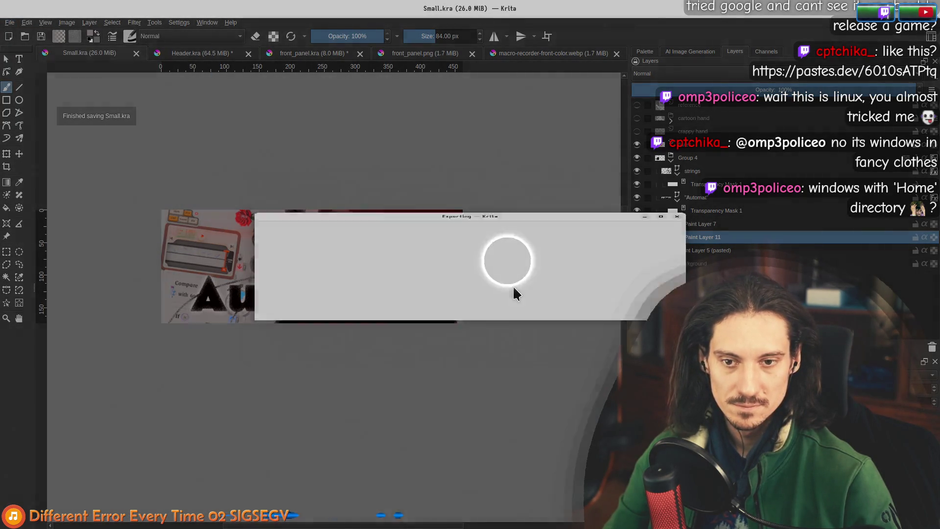
left_click(563, 361)
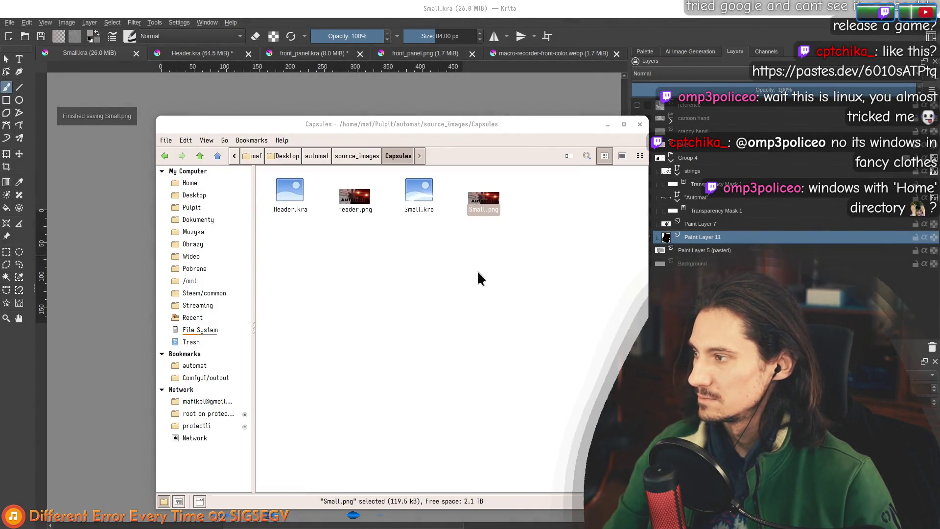
key("alt+Tab")
Drag the re-exported Small.png from the Capsules folder into the Steamworks upload area
scroll(426, 214, "up", 10)
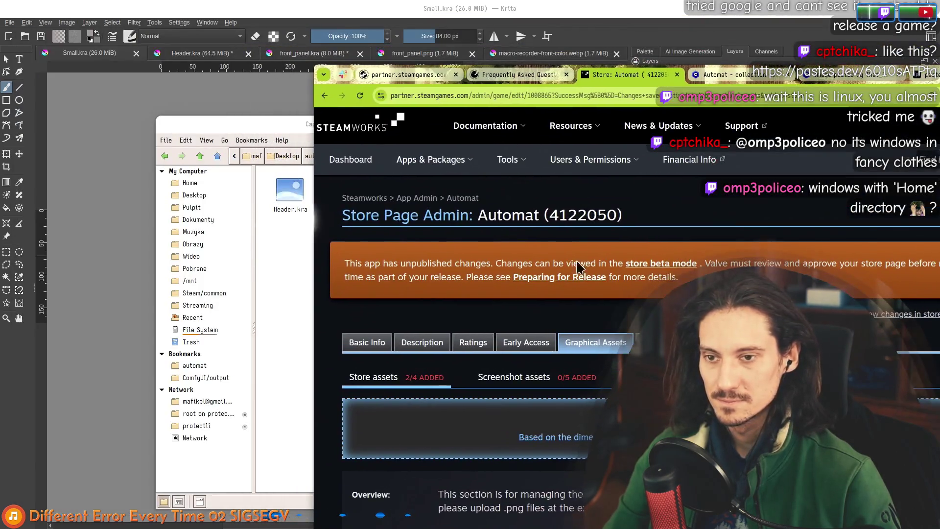
left_click(284, 270)
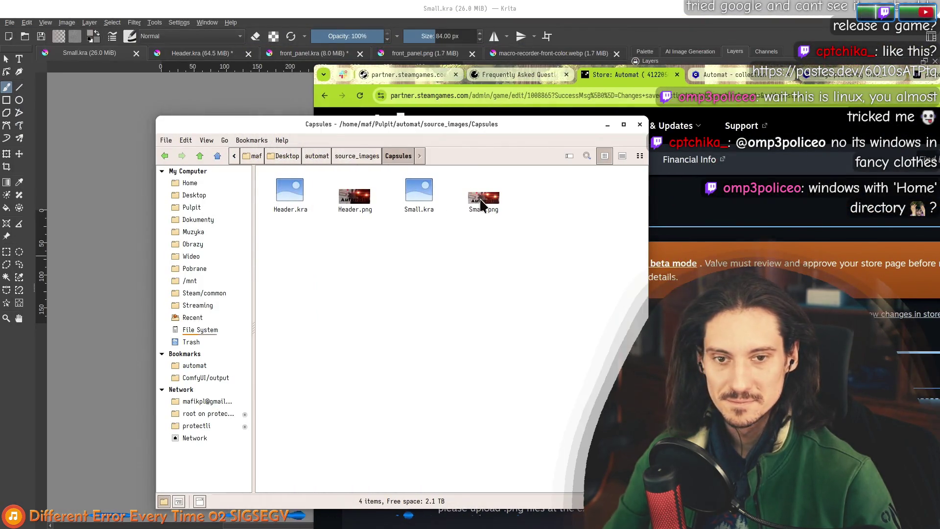
left_click_drag(484, 199, 431, 416)
left_click_drag(520, 419, 478, 272)
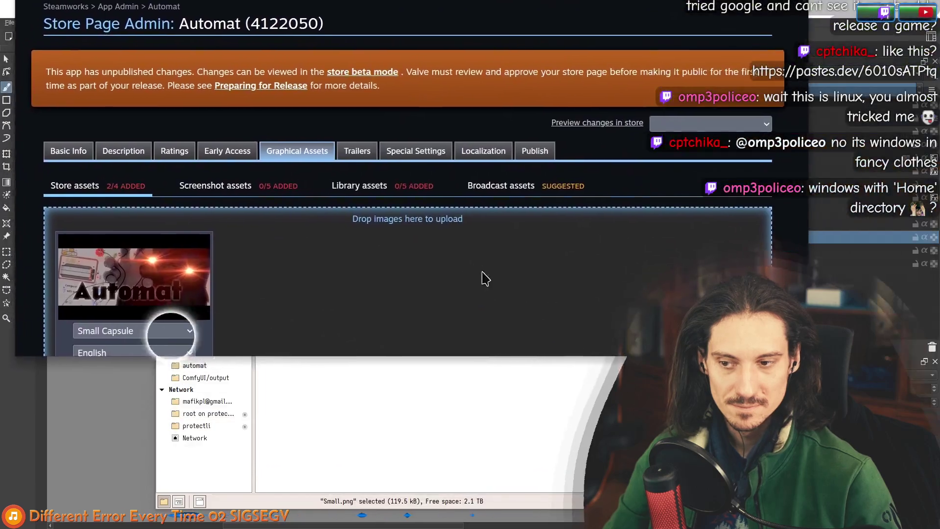
Agree to both graphical asset rules and upload Small.png as the 462x174 Small Capsule
scroll(426, 225, "down", 3)
left_click(428, 125)
left_click(427, 157)
left_click(328, 264)
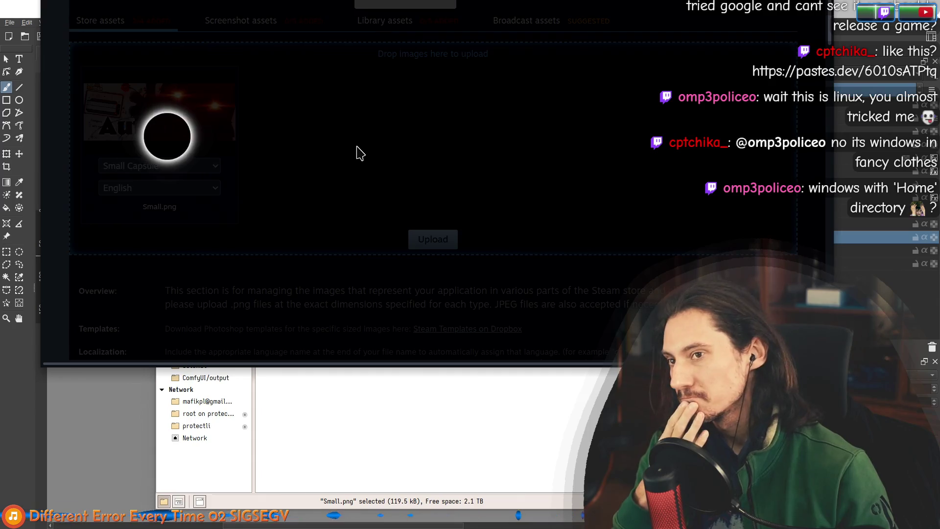
scroll(258, 269, "down", 10)
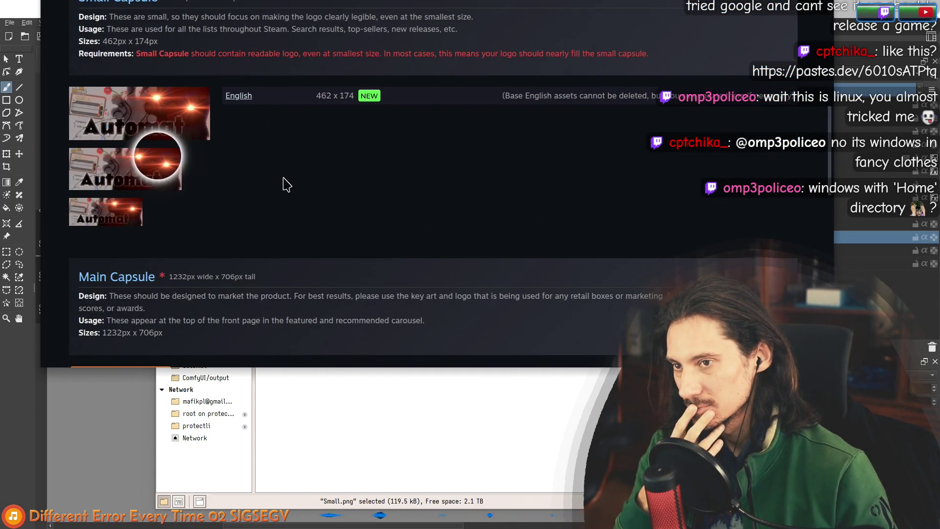
mouse_move(367, 157)
left_mouse_down()
mouse_move(406, 311)
mouse_move(418, 328)
left_mouse_up()
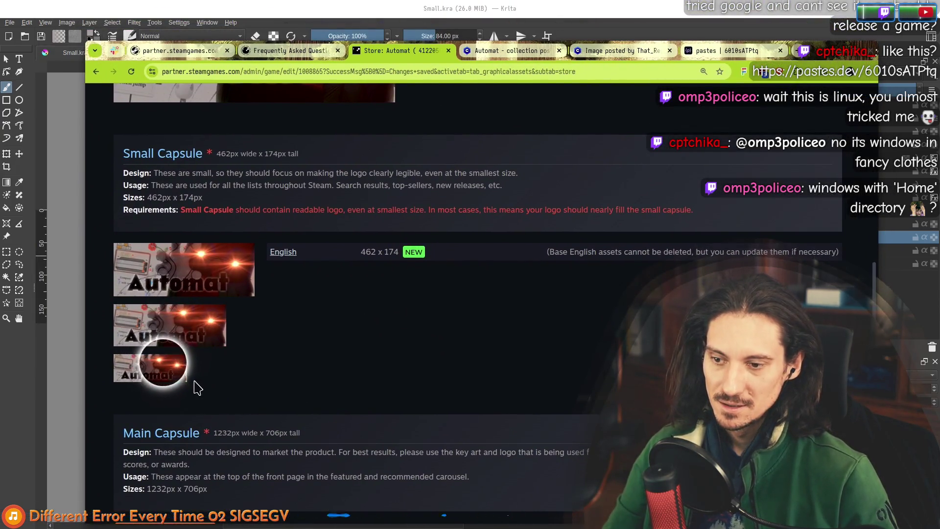
scroll(166, 387, "up", 2)
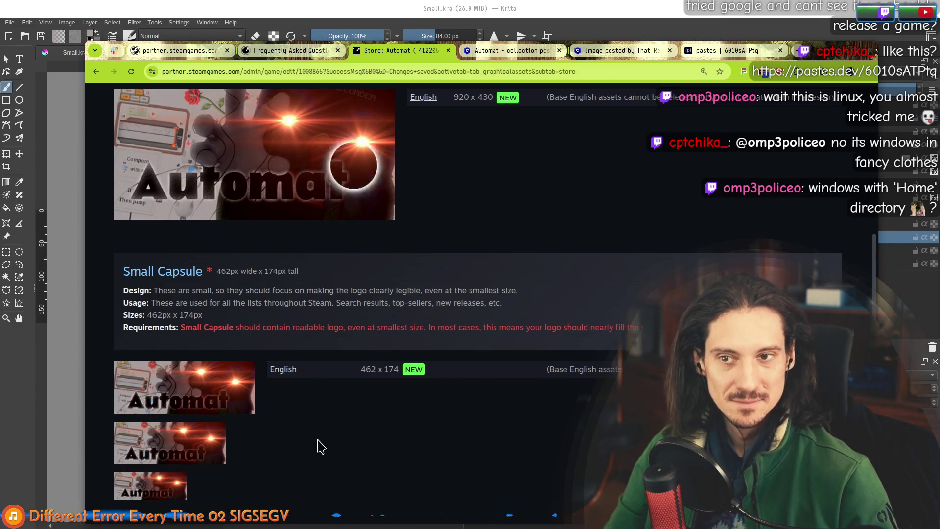
scroll(285, 252, "down", 5)
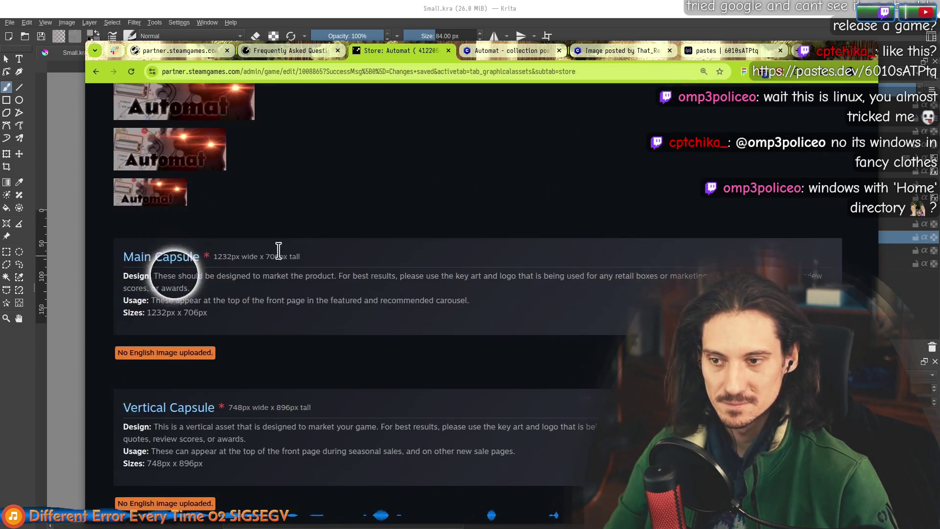
left_click_drag(132, 273, 225, 382)
left_click(224, 315)
left_click_drag(159, 274, 669, 276)
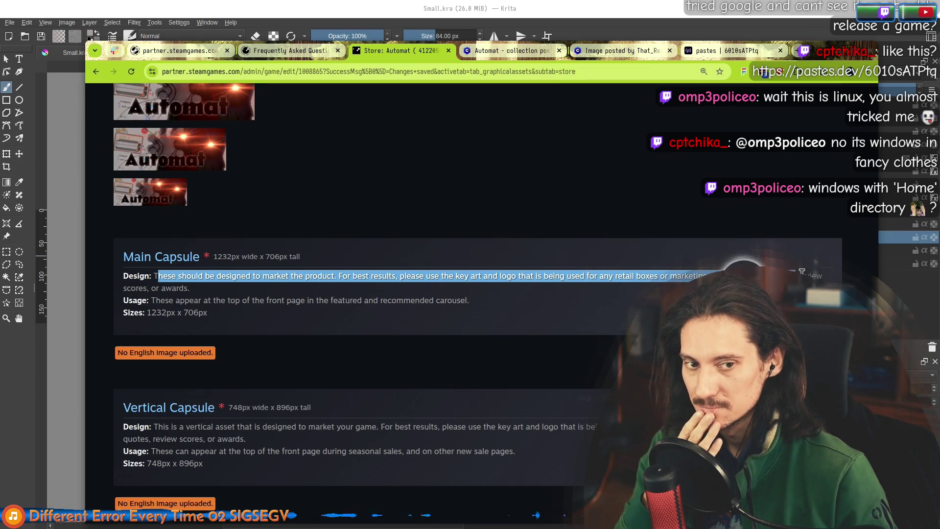
left_click(143, 275)
triple_click(154, 276)
left_click(177, 285)
triple_click(177, 285)
mouse_move(153, 276)
left_mouse_down()
mouse_move(631, 274)
mouse_move(405, 301)
left_mouse_up()
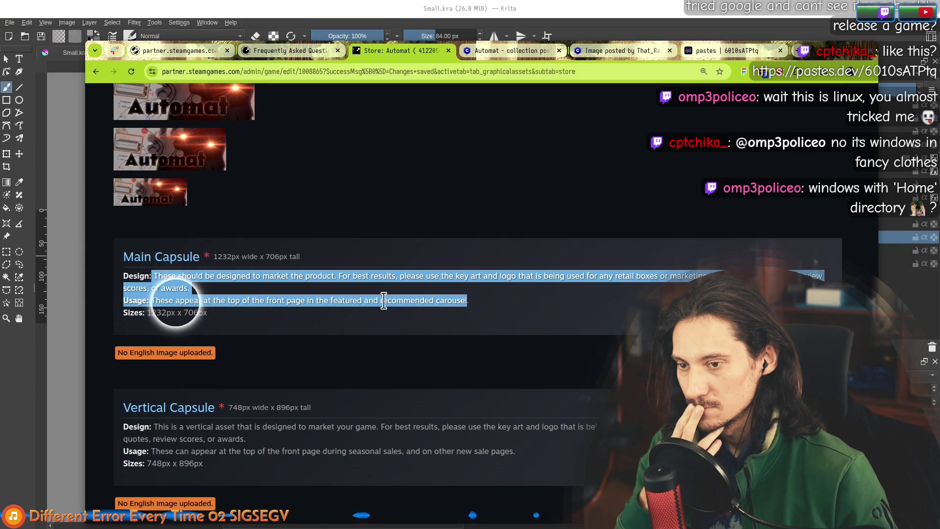
left_click(212, 319)
scroll(216, 314, "down", 2)
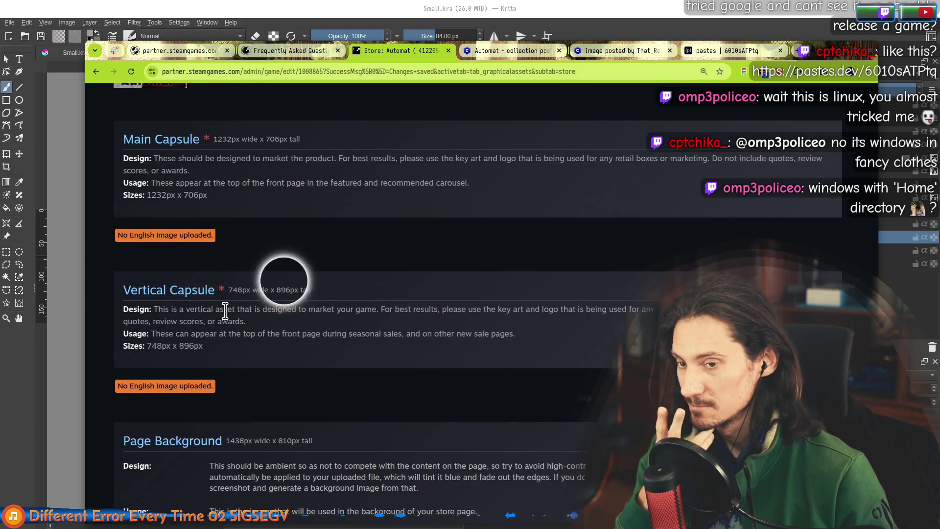
left_click_drag(128, 309, 292, 349)
left_click_drag(381, 310, 499, 324)
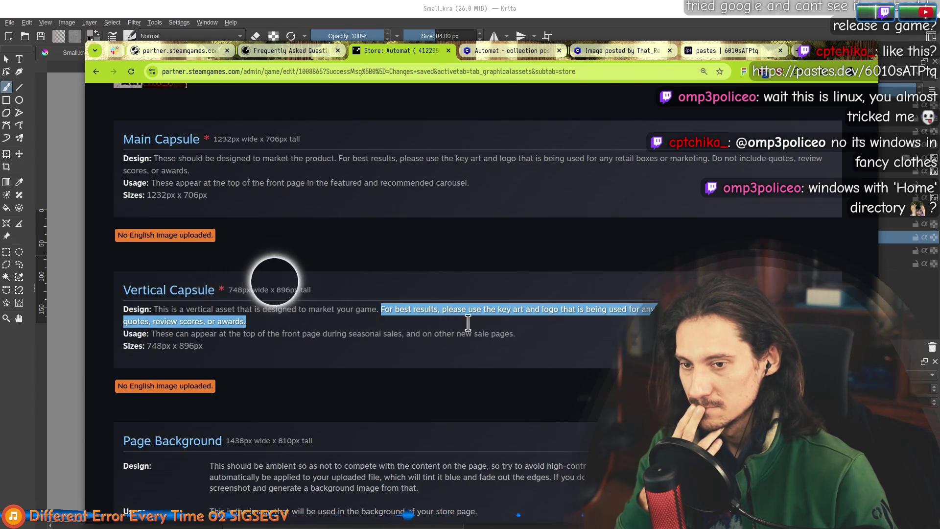
left_click_drag(310, 290, 271, 289)
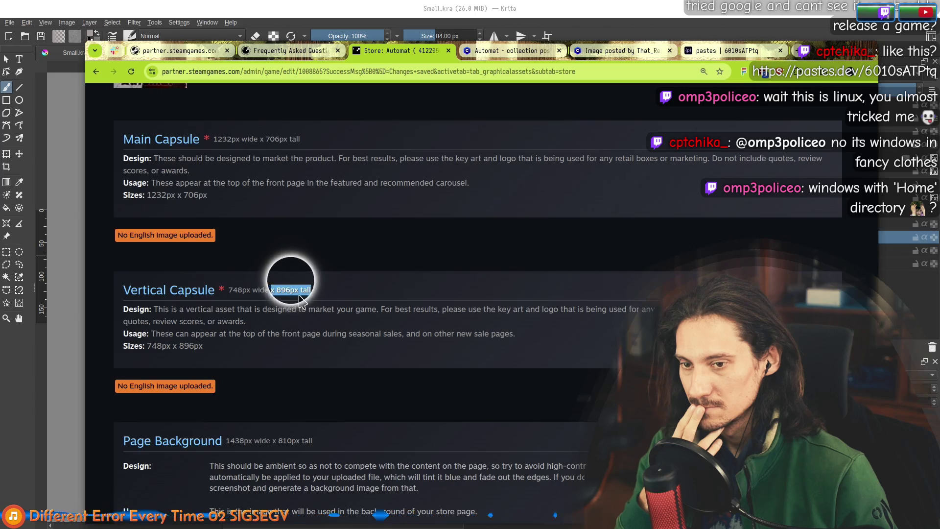
scroll(248, 414, "down", 3)
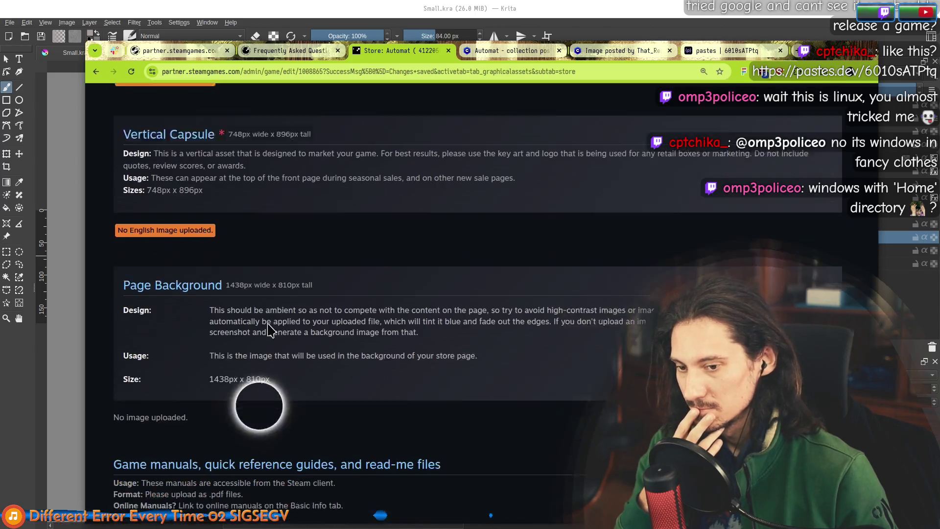
mouse_move(214, 291)
left_mouse_down()
mouse_move(431, 304)
mouse_move(294, 294)
left_mouse_up()
left_click(226, 289)
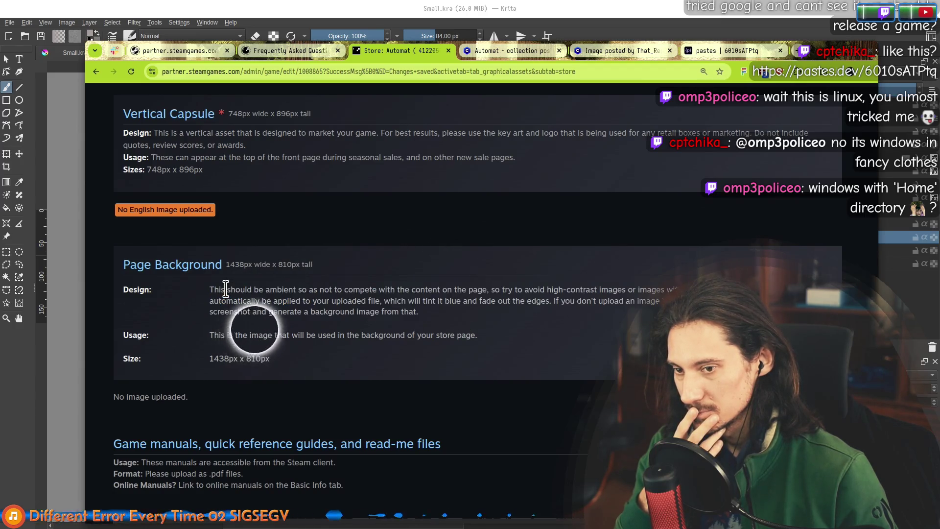
left_click_drag(283, 362, 421, 293)
left_click(123, 431)
scroll(240, 230, "down", 4)
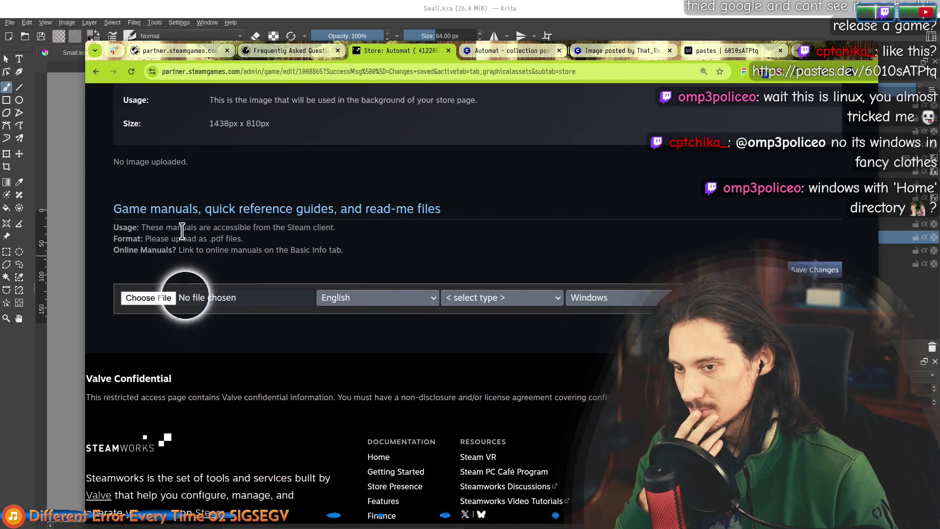
right_click(240, 230)
left_click(304, 166)
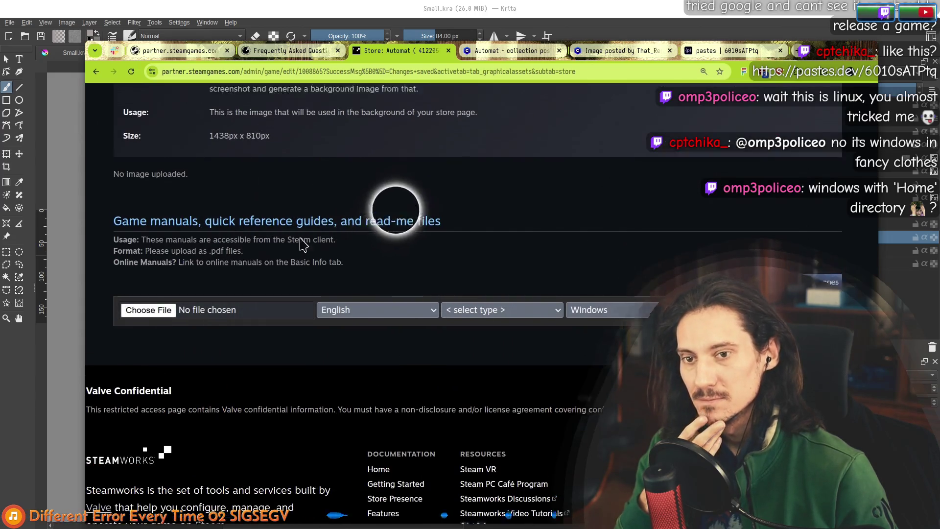
scroll(301, 343, "up", 10)
scroll(300, 343, "up", 10)
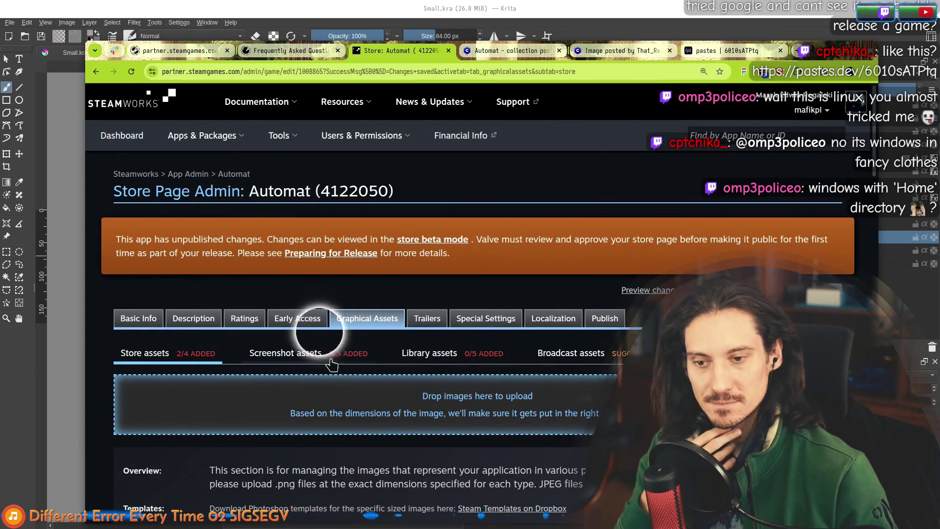
scroll(310, 387, "down", 6)
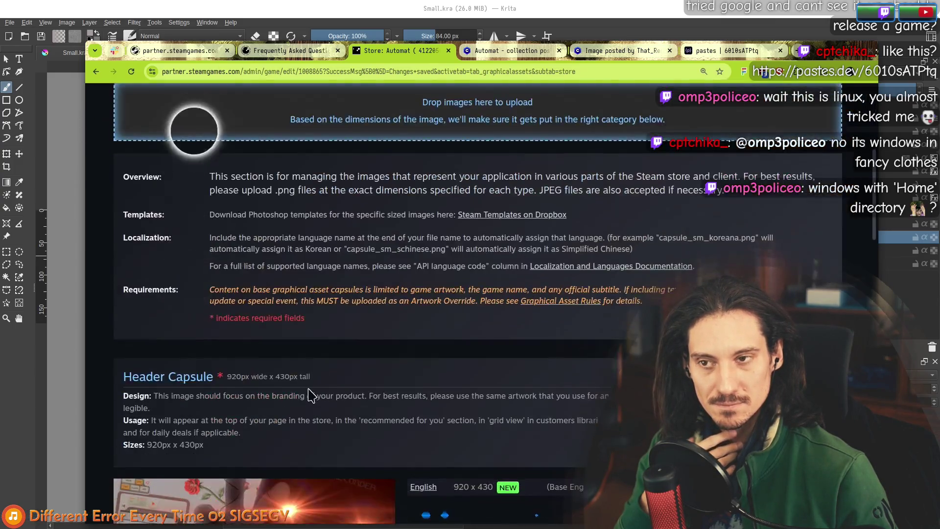
scroll(310, 393, "up", 3)
scroll(309, 393, "up", 1)
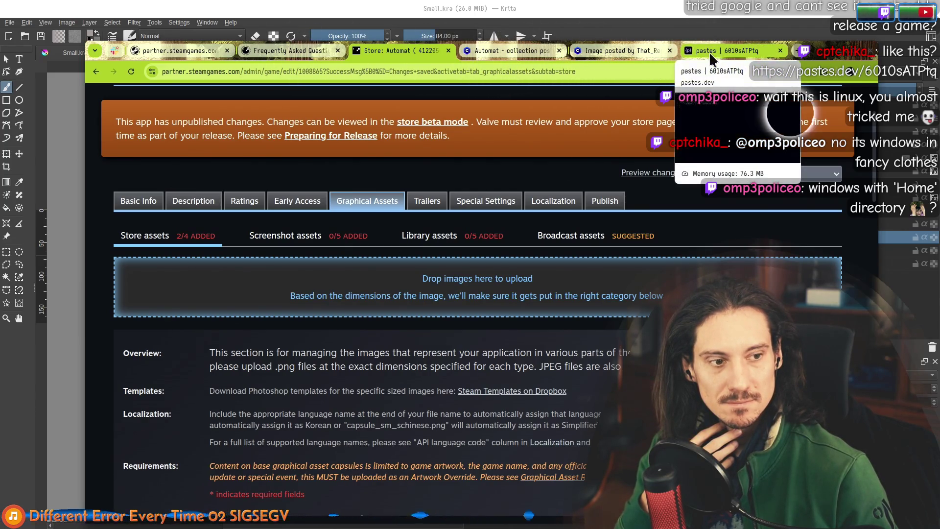
left_click(710, 49)
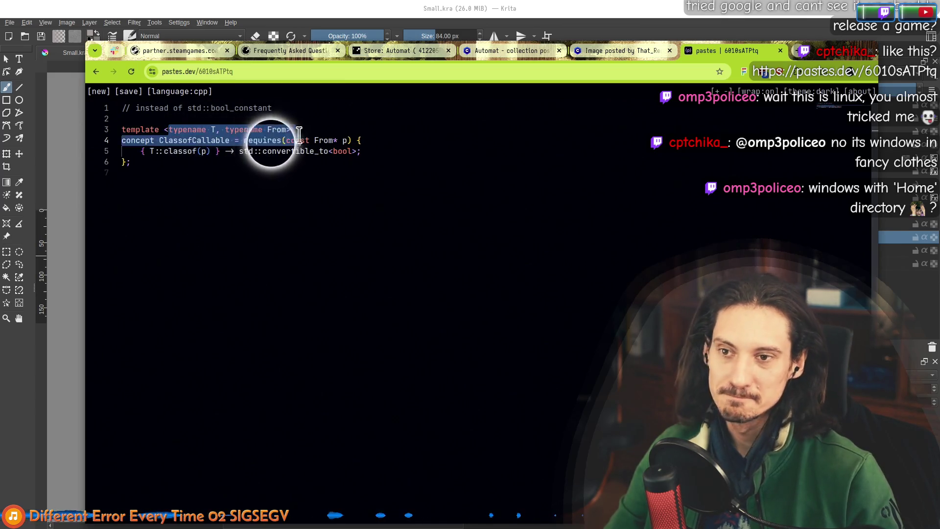
Look over the shared C++ concept snippet on pastes.dev, then close that paste
left_click(147, 184)
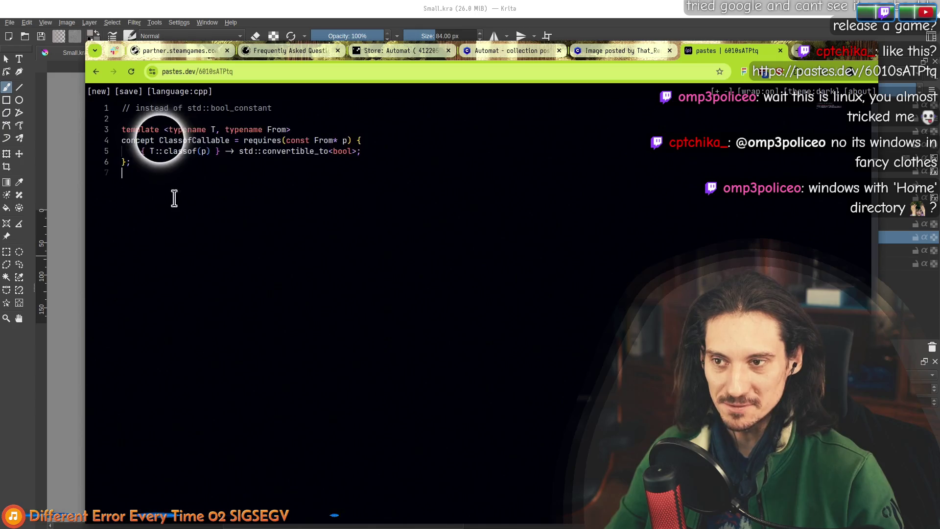
key("ctrl+a")
left_click(259, 224)
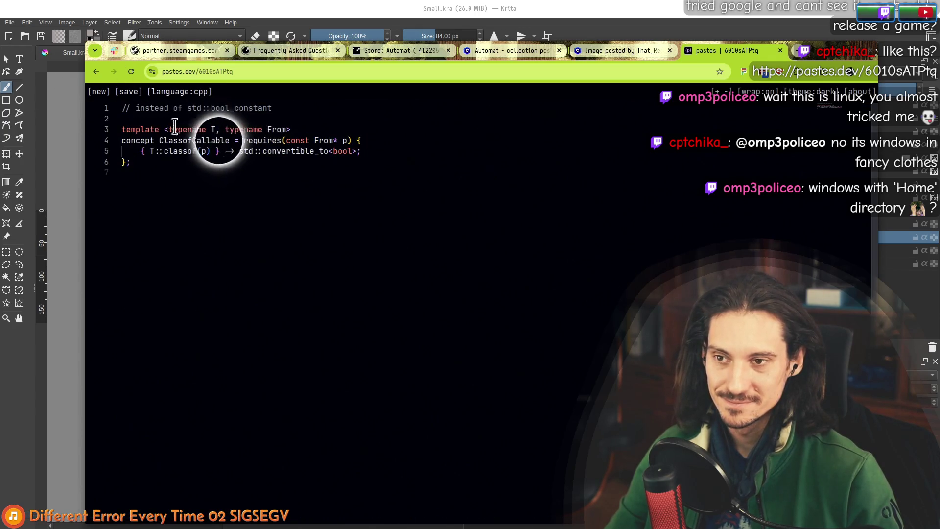
key("ctrl+a")
left_click(225, 222)
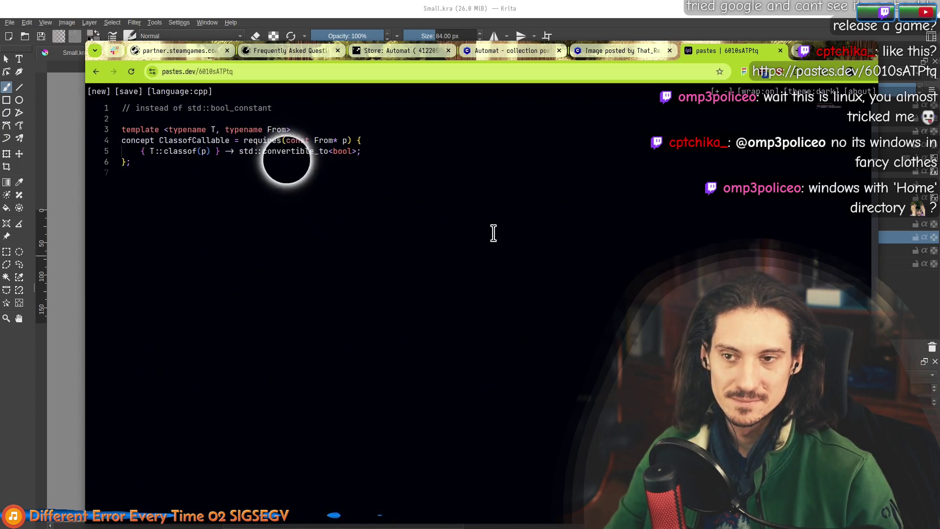
middle_click(711, 49)
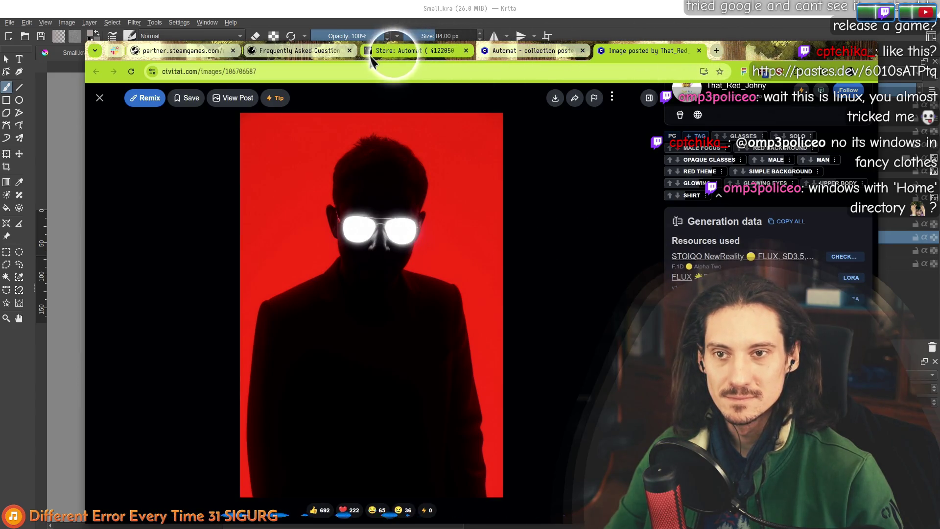
Revisit the Main Capsule requirements on Automat's store assets page, then switch to the Google results
left_click(402, 51)
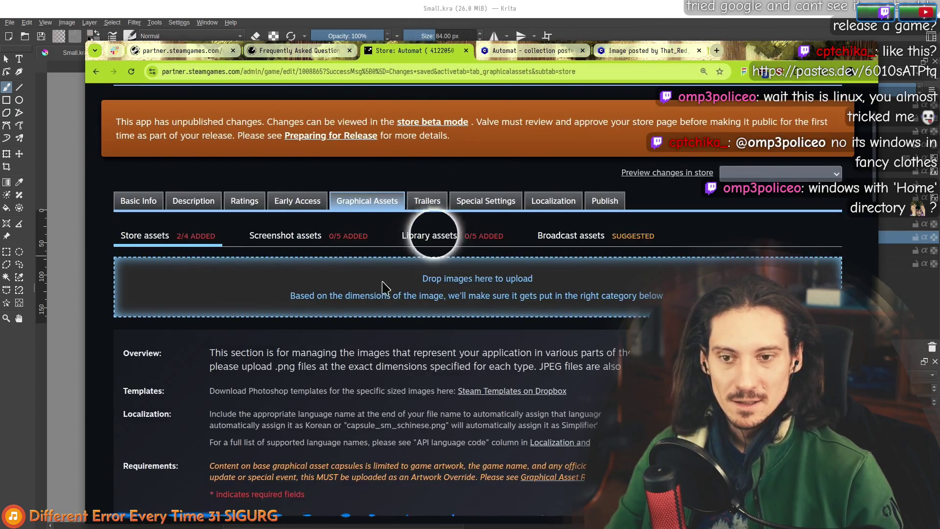
scroll(195, 265, "down", 10)
scroll(173, 269, "down", 6)
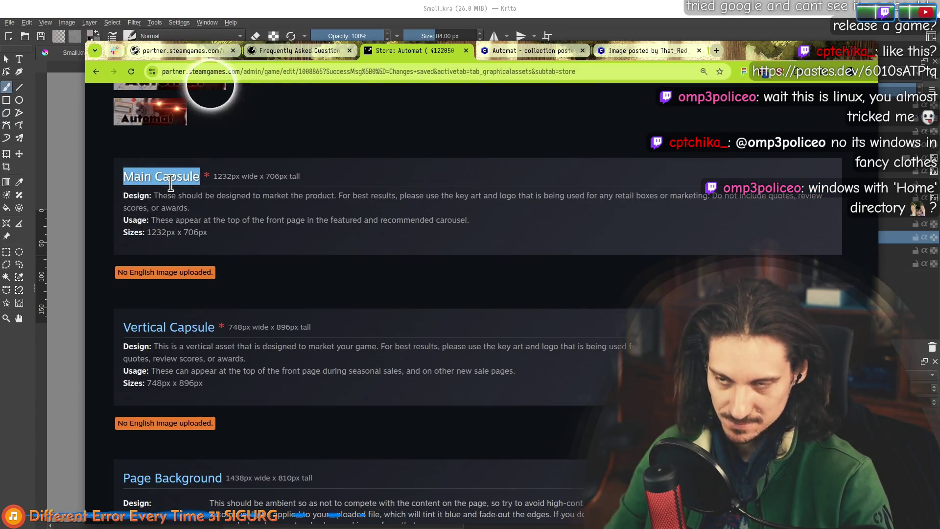
key("ctrl+n")
key("ctrl+w")
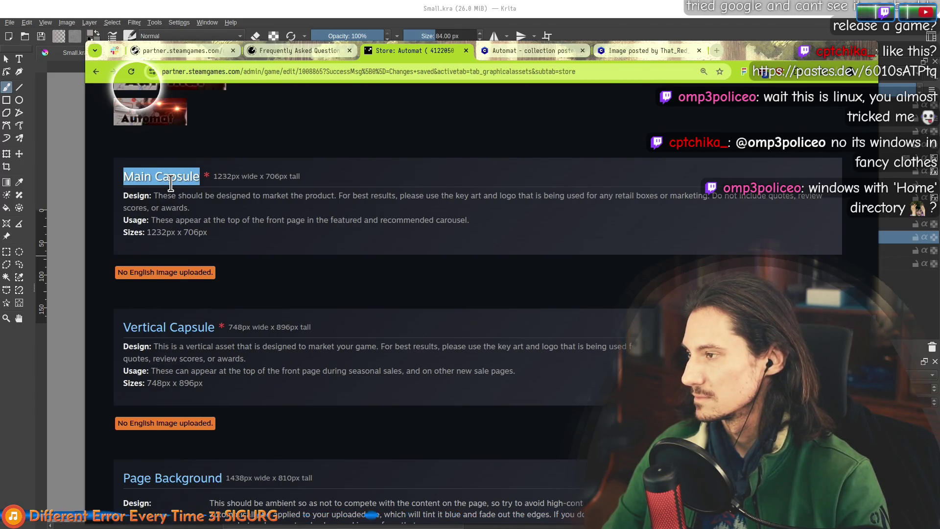
key("alt+Tab")
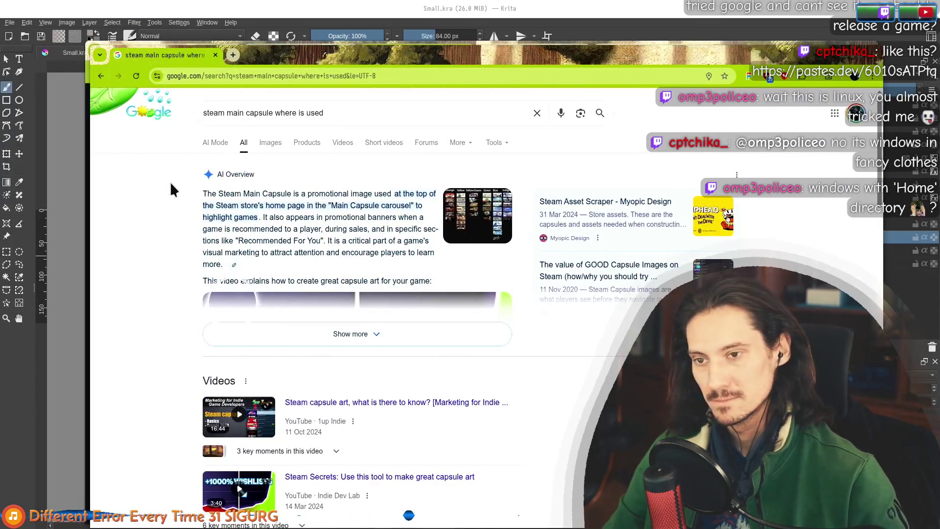
scroll(157, 274, "down", 5)
scroll(164, 264, "down", 3)
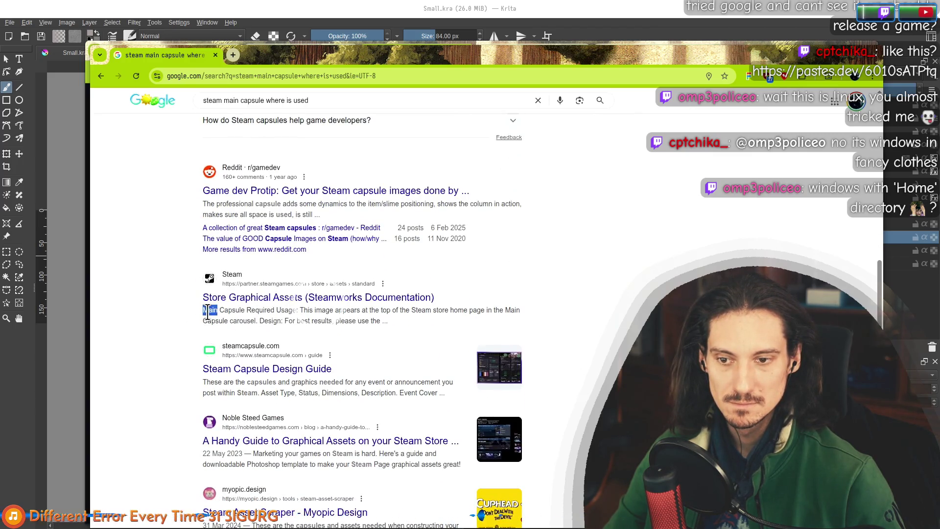
left_click_drag(248, 313, 343, 318)
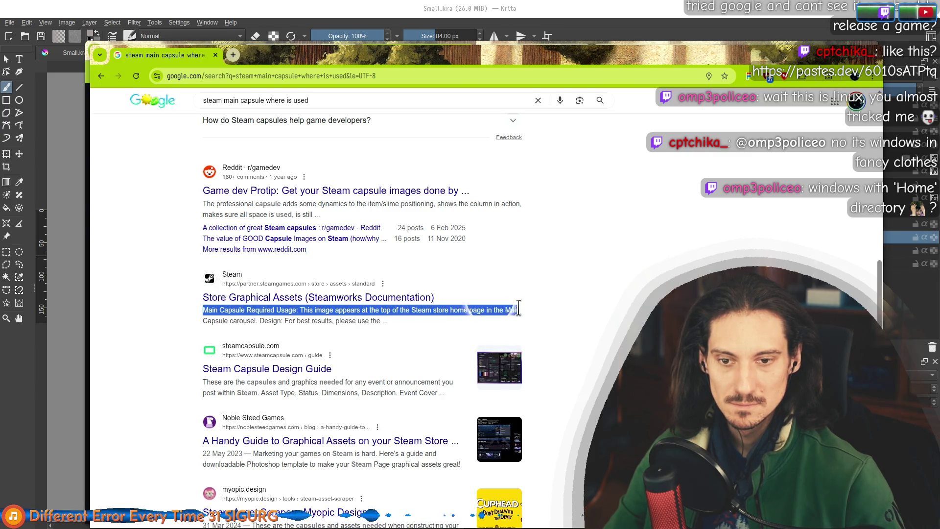
mouse_move(448, 312)
left_mouse_down()
mouse_move(244, 313)
mouse_move(325, 320)
left_mouse_up()
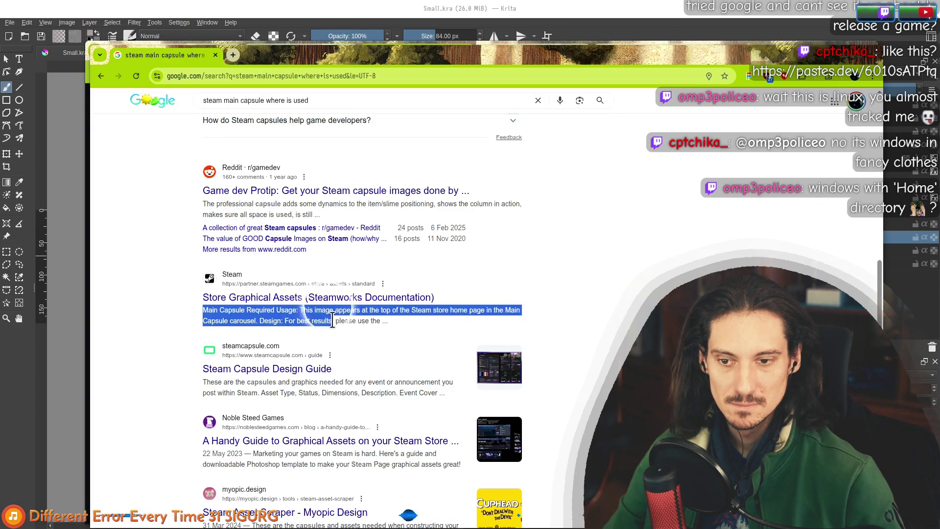
left_click(376, 318)
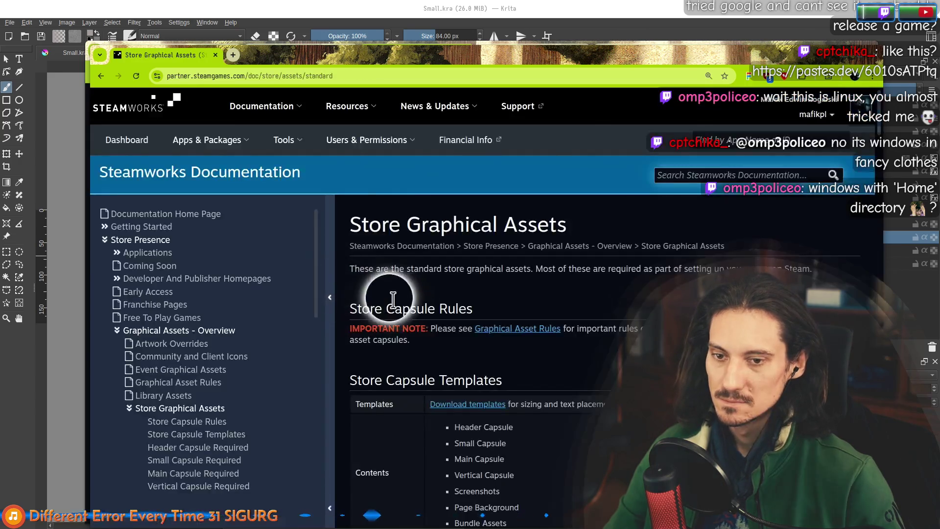
Maximize the docs window and read the Header Capsule usage and design text
key("super+Up")
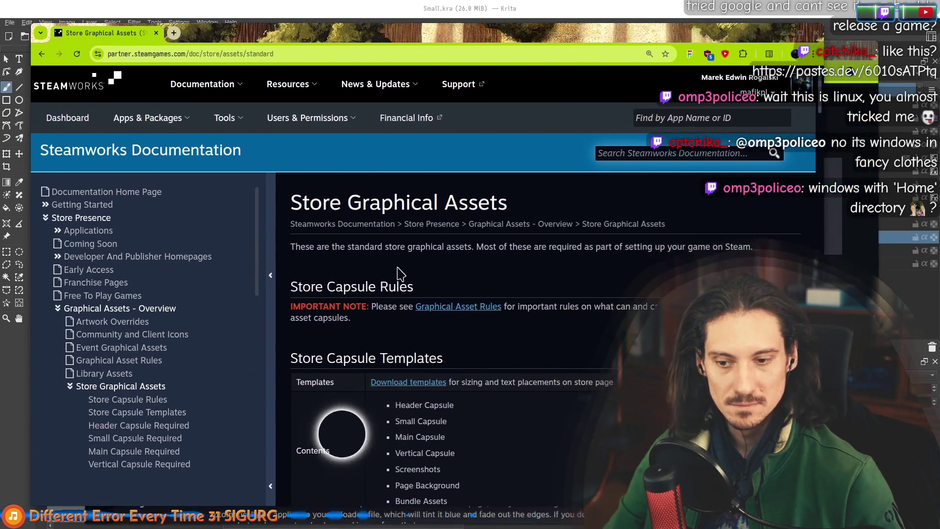
scroll(422, 235, "down", 5)
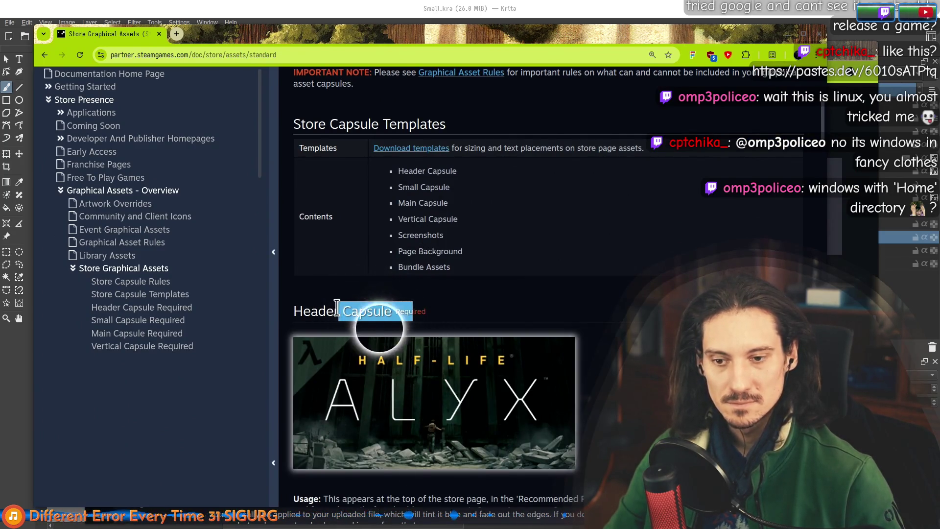
scroll(392, 304, "down", 7)
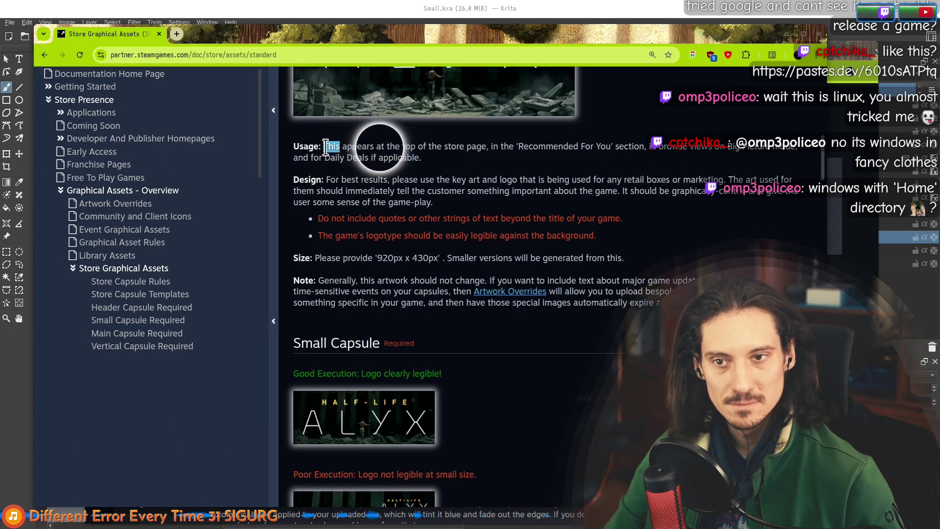
triple_click(325, 147)
left_click(637, 151)
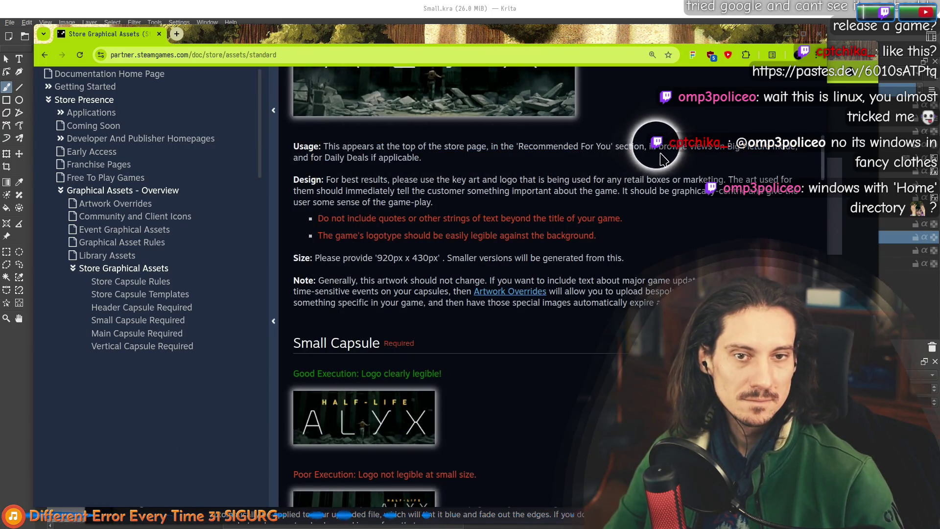
double_click(299, 147)
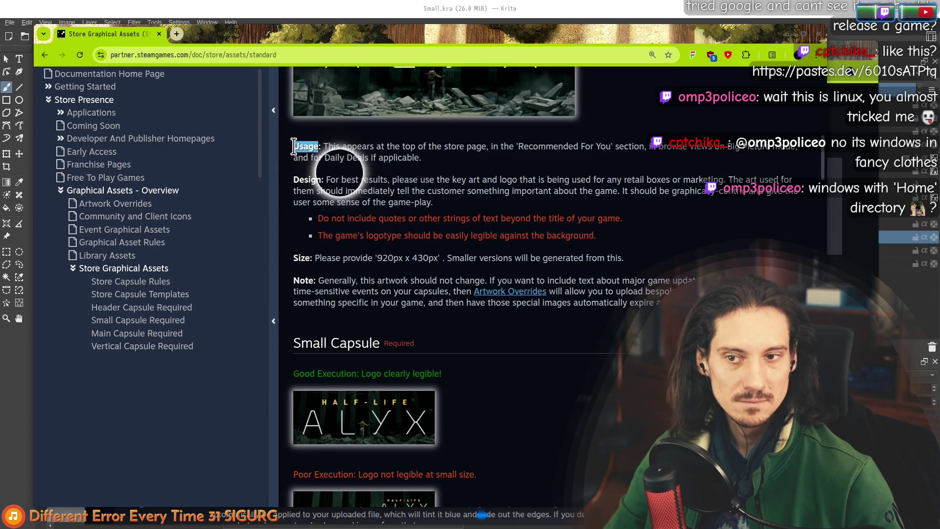
left_click_drag(294, 146, 411, 197)
left_click(437, 210)
Scroll on to the Small Capsule section showing the 462px x 174px requirement
scroll(434, 245, "up", 2)
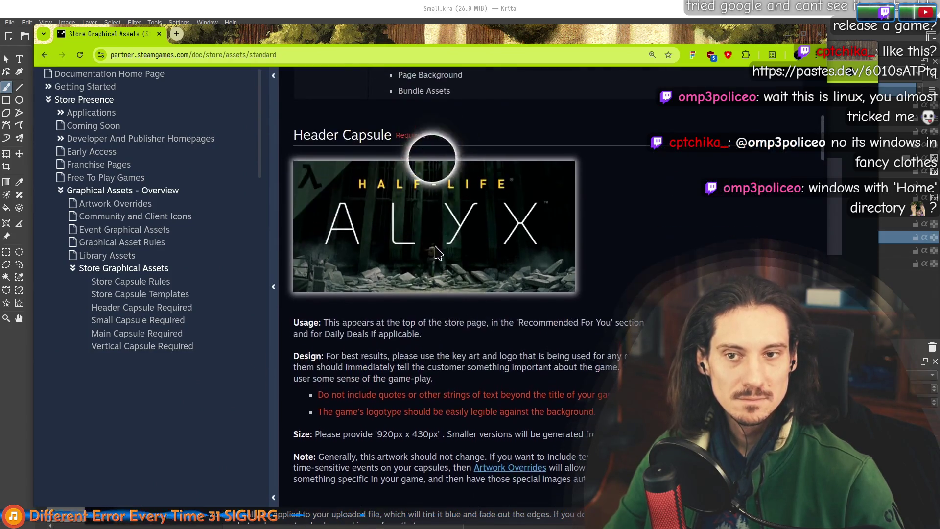
scroll(485, 317, "down", 1)
scroll(485, 316, "up", 1)
mouse_move(294, 263)
left_mouse_down()
mouse_move(343, 299)
mouse_move(446, 332)
mouse_move(375, 318)
mouse_move(625, 345)
mouse_move(373, 353)
mouse_move(593, 352)
mouse_move(294, 296)
left_mouse_up()
left_click(593, 352)
mouse_move(299, 263)
left_mouse_down()
mouse_move(314, 305)
mouse_move(550, 361)
mouse_move(433, 358)
left_mouse_up()
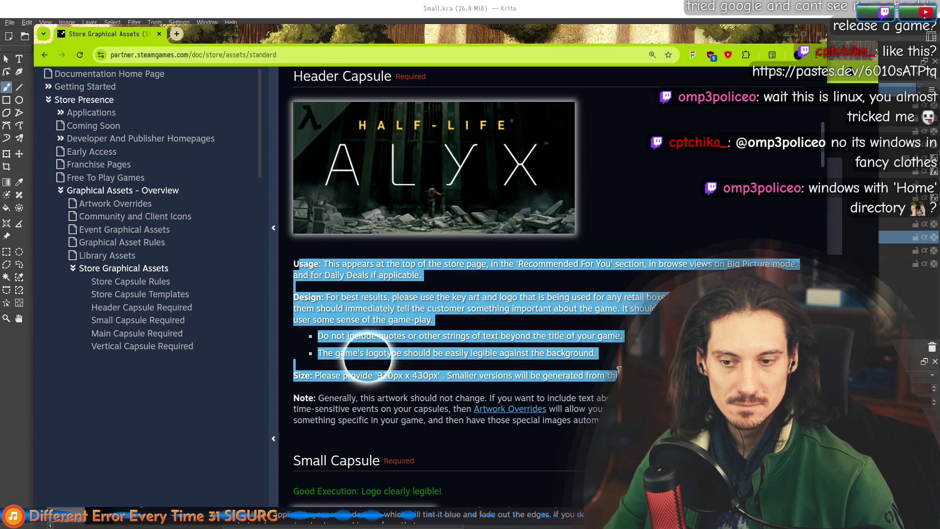
scroll(505, 389, "down", 3)
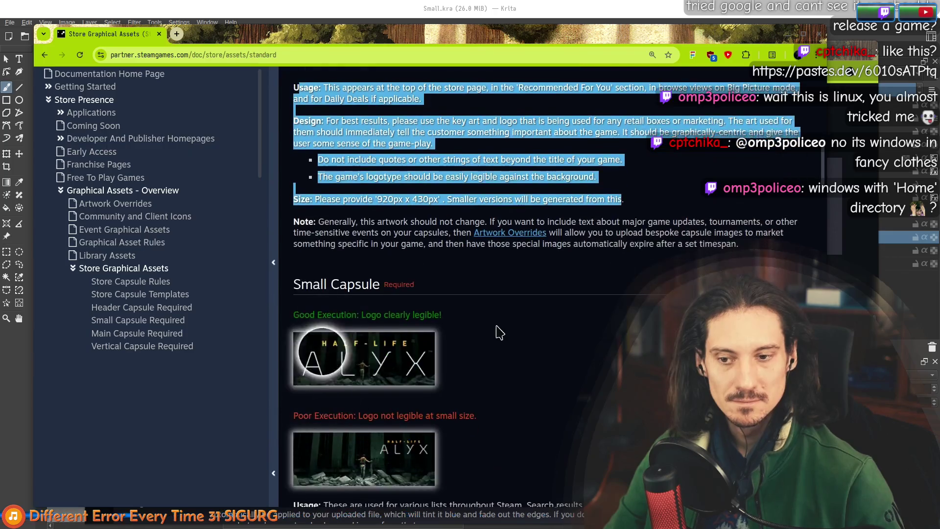
scroll(310, 286, "down", 2)
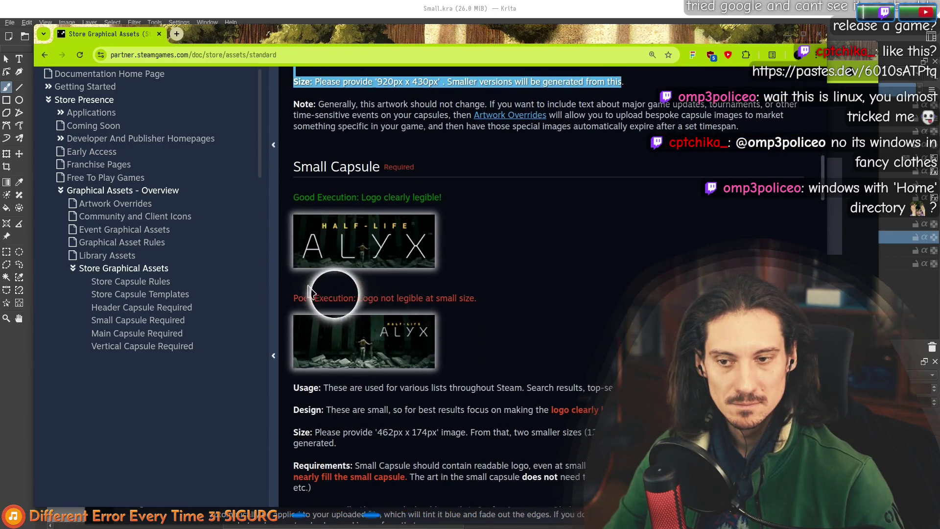
left_click_drag(293, 298, 402, 313)
left_click(485, 299)
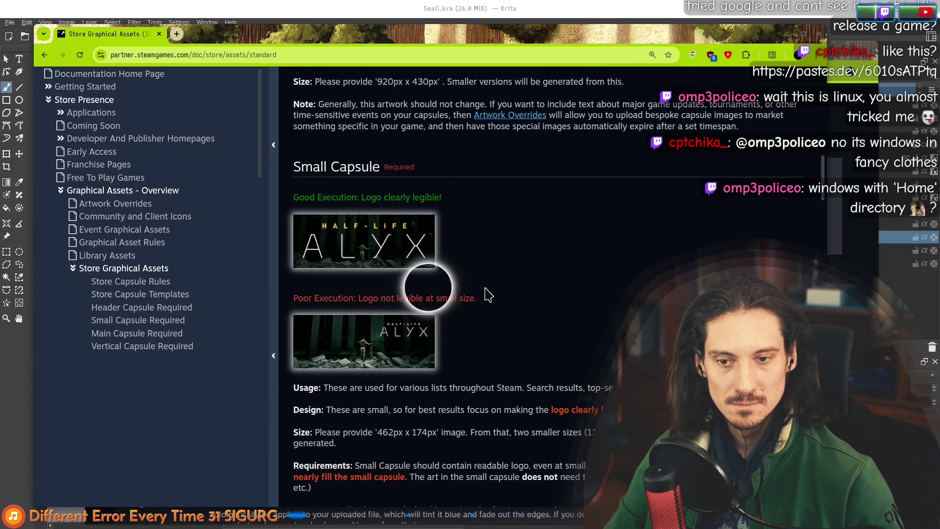
scroll(487, 279, "down", 1)
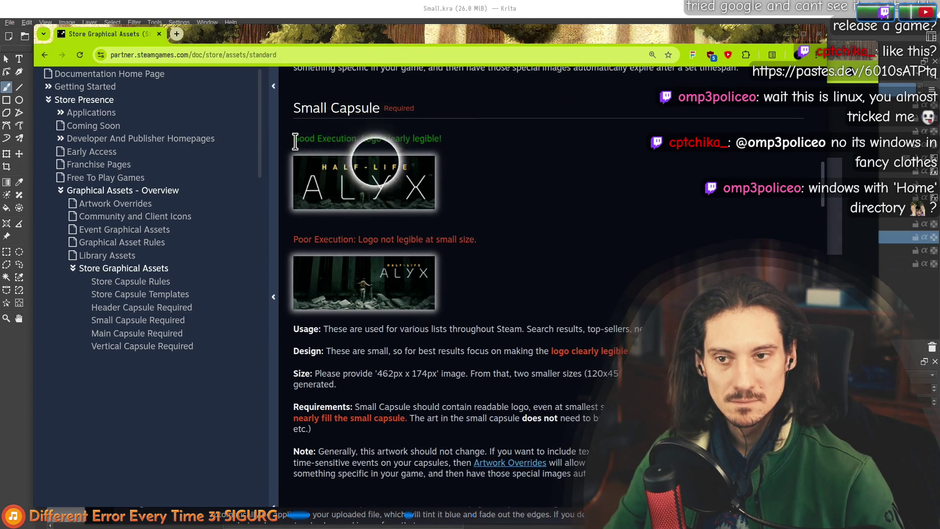
scroll(302, 149, "up", 6)
scroll(308, 196, "down", 5)
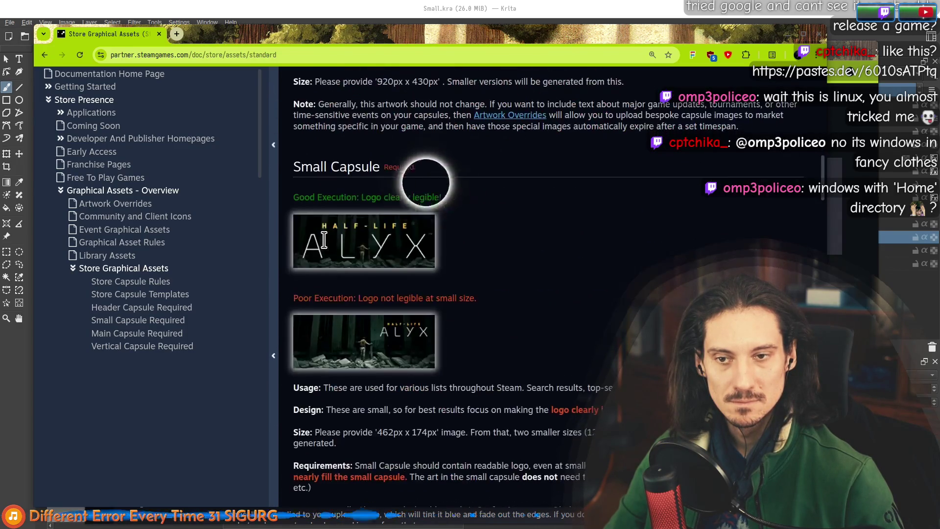
scroll(318, 249, "down", 3)
mouse_move(294, 211)
left_mouse_down()
mouse_move(535, 233)
mouse_move(534, 255)
mouse_move(741, 263)
mouse_move(352, 290)
mouse_move(636, 292)
mouse_move(661, 301)
left_mouse_up()
scroll(313, 314, "down", 3)
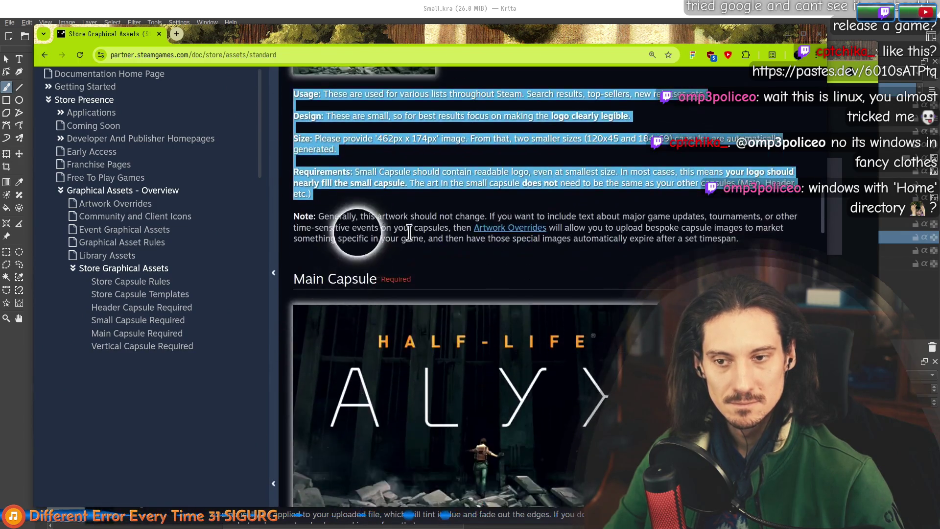
left_click_drag(317, 216, 497, 219)
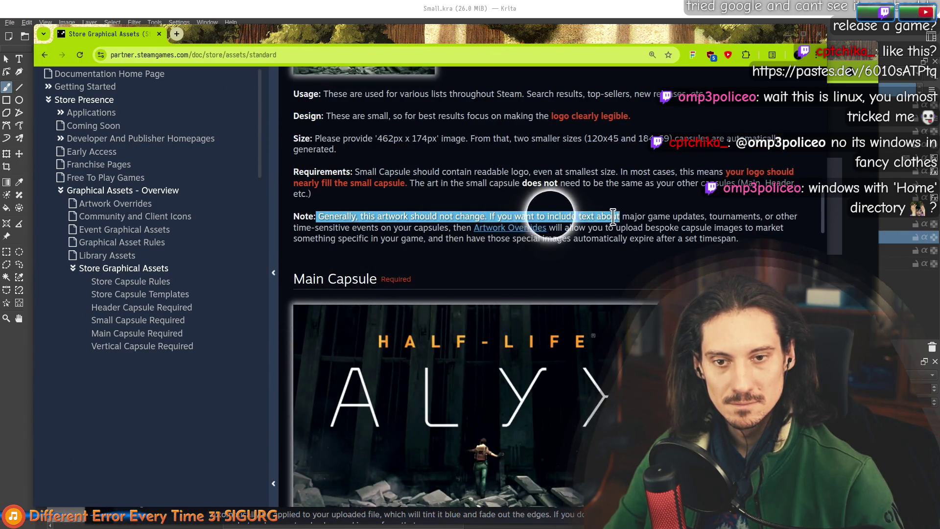
triple_click(569, 219)
mouse_move(294, 216)
left_mouse_down()
mouse_move(602, 216)
mouse_move(563, 220)
mouse_move(739, 238)
mouse_move(431, 220)
mouse_move(463, 216)
left_mouse_up()
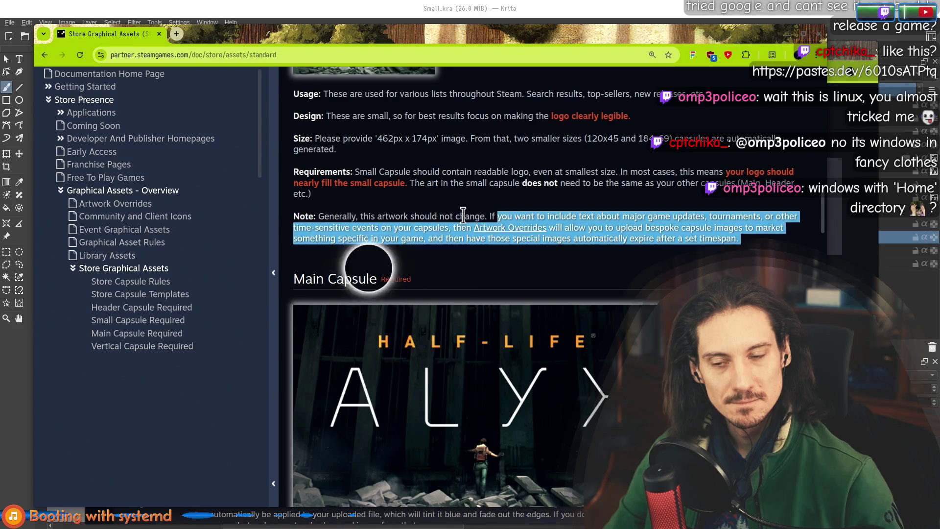
Scroll down to the Main Capsule section and read its usage and design text
left_click(344, 216)
scroll(344, 216, "down", 4)
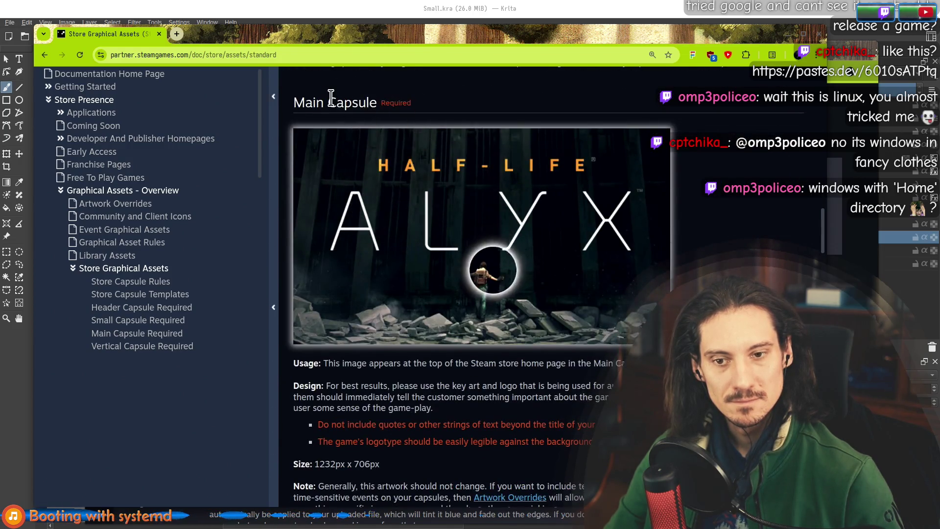
scroll(390, 304, "down", 1)
scroll(390, 305, "down", 1)
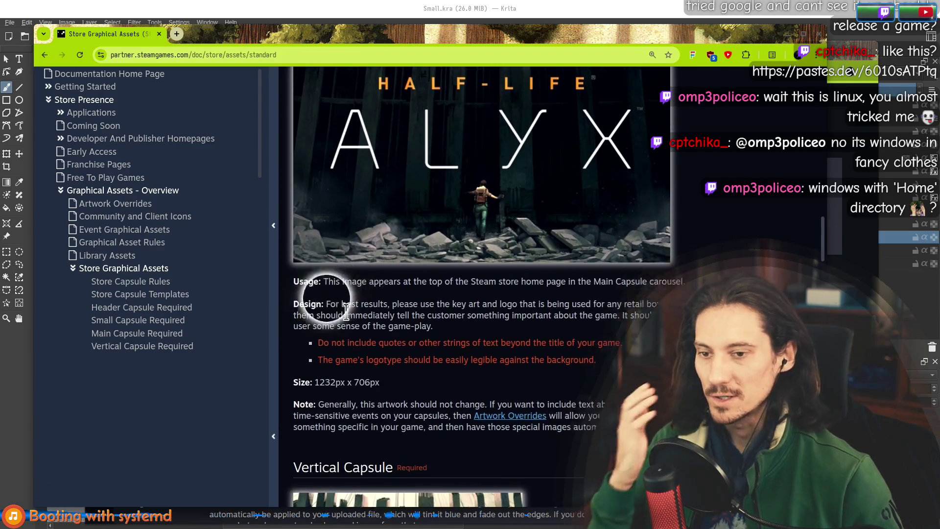
scroll(431, 244, "up", 3)
scroll(351, 261, "down", 3)
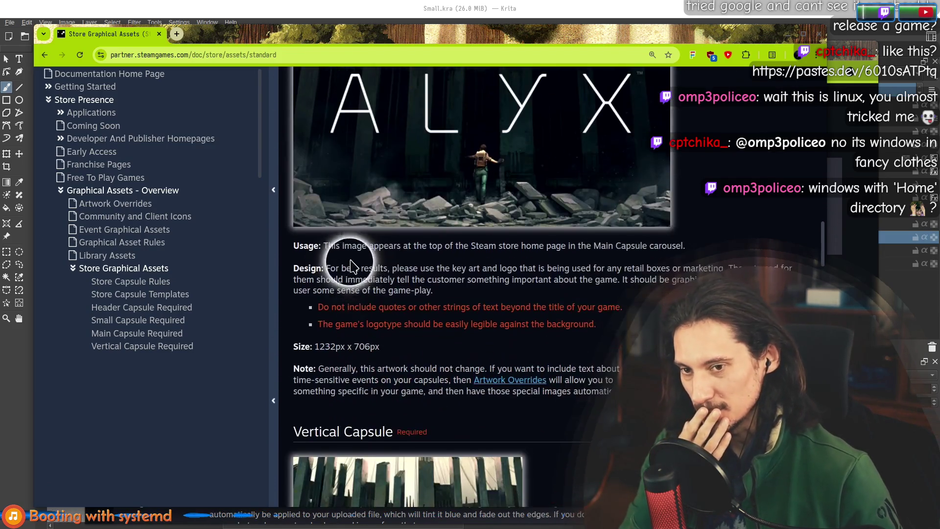
left_click_drag(357, 246, 683, 245)
scroll(417, 328, "up", 5)
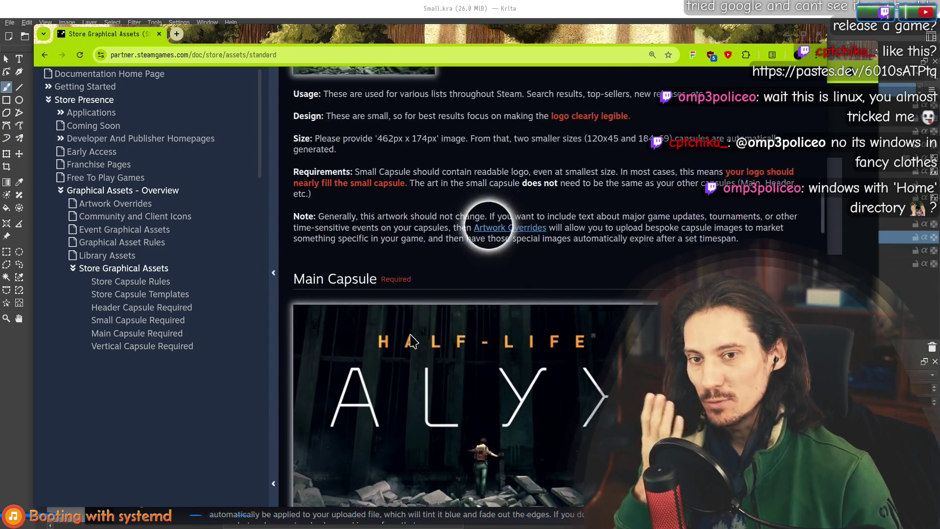
scroll(419, 328, "up", 15)
scroll(417, 278, "down", 12)
scroll(416, 278, "down", 10)
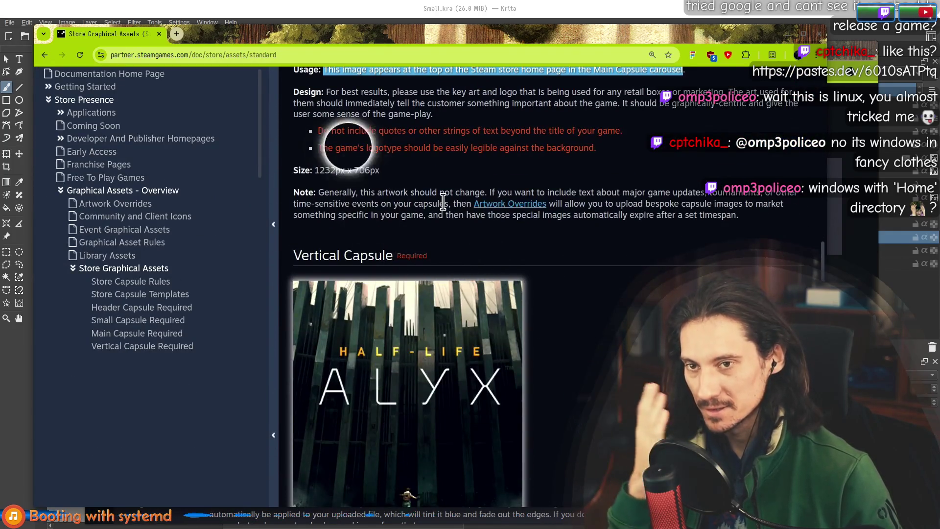
scroll(421, 226, "up", 3)
mouse_move(331, 271)
left_mouse_down()
mouse_move(447, 230)
mouse_move(431, 252)
mouse_move(360, 256)
mouse_move(353, 289)
mouse_move(426, 314)
mouse_move(372, 338)
mouse_move(351, 370)
mouse_move(483, 373)
left_mouse_up()
left_click(348, 244)
Highlight the Main Capsule note text while reading it
double_click(338, 370)
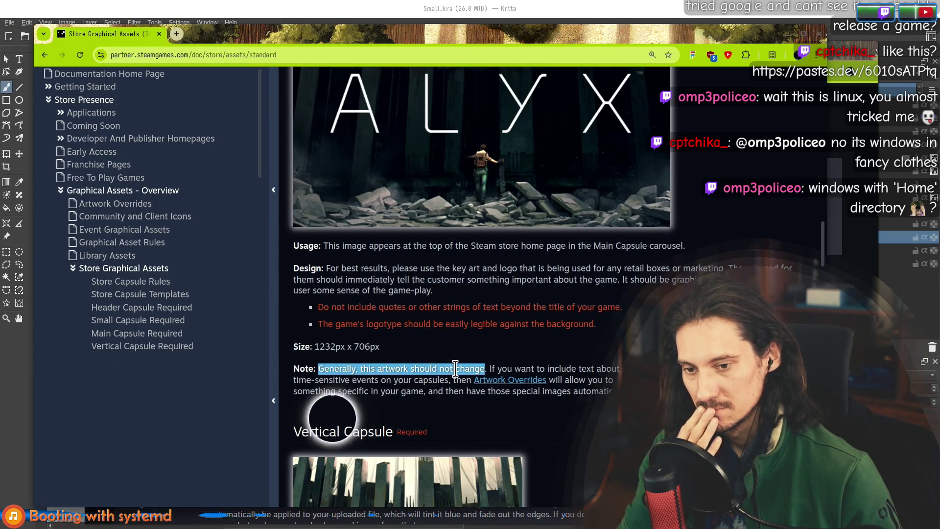
scroll(414, 223, "down", 5)
scroll(553, 219, "up", 3)
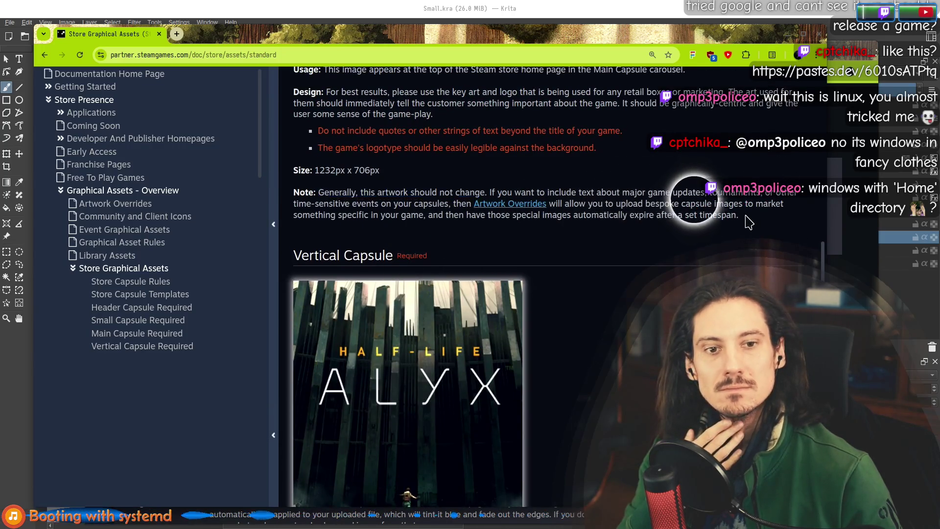
left_click_drag(748, 219, 402, 193)
left_click_drag(294, 193, 654, 216)
Scroll through the Vertical Capsule, Screenshots and Page Background sections
left_click(505, 147)
scroll(444, 247, "down", 7)
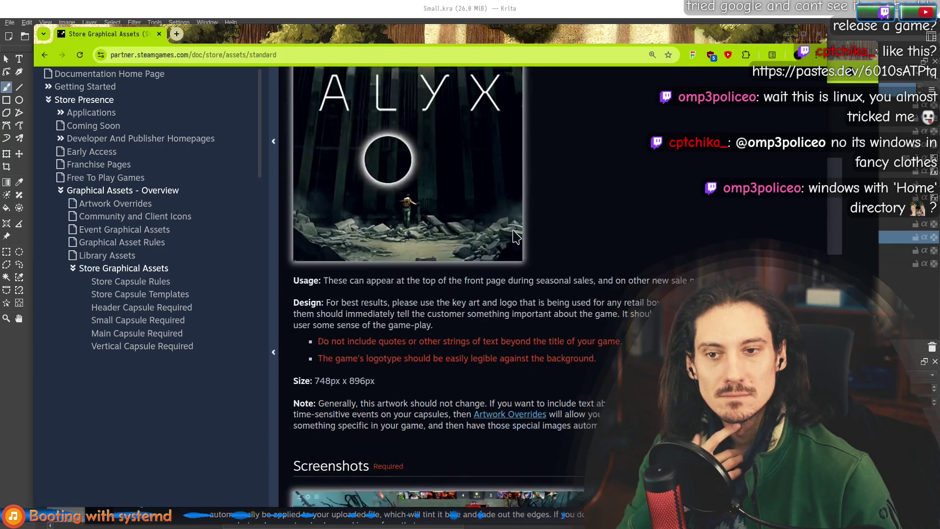
scroll(401, 230, "down", 3)
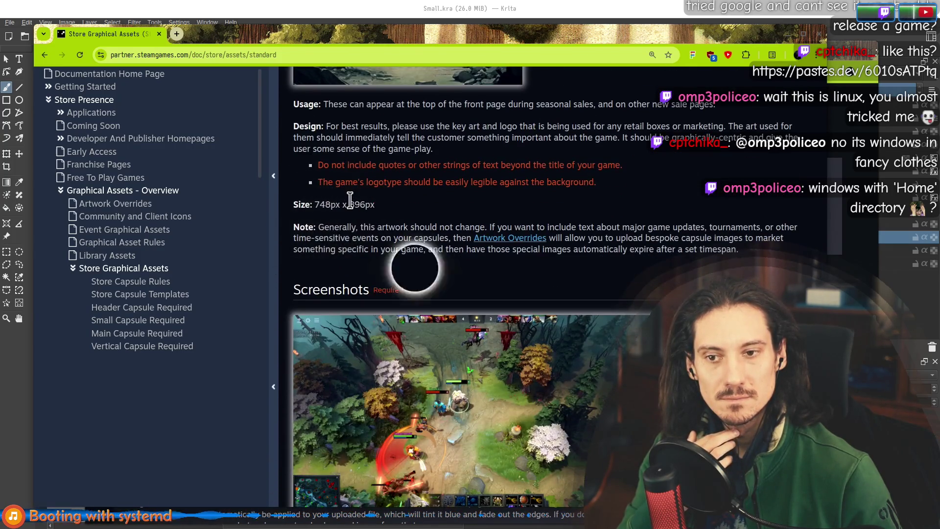
scroll(436, 265, "down", 4)
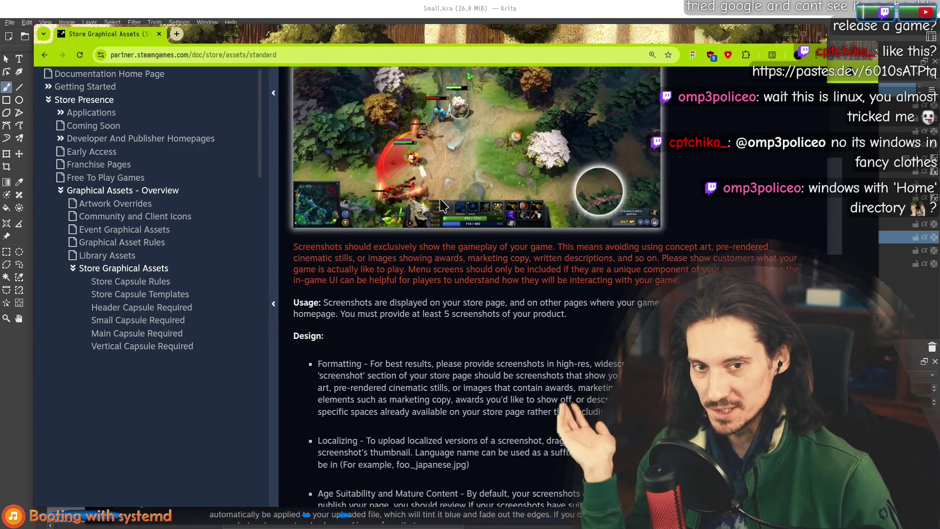
scroll(515, 265, "up", 2)
scroll(481, 266, "down", 5)
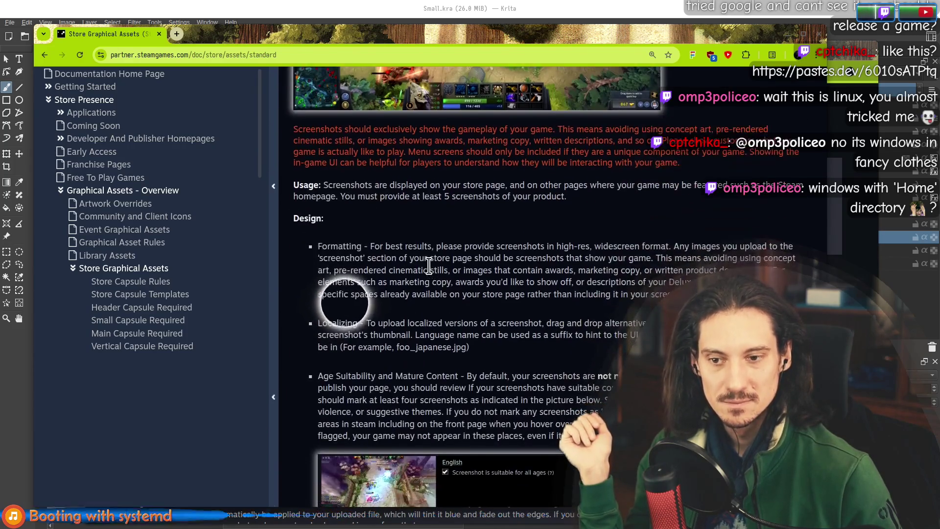
scroll(389, 249, "down", 3)
scroll(490, 274, "down", 2)
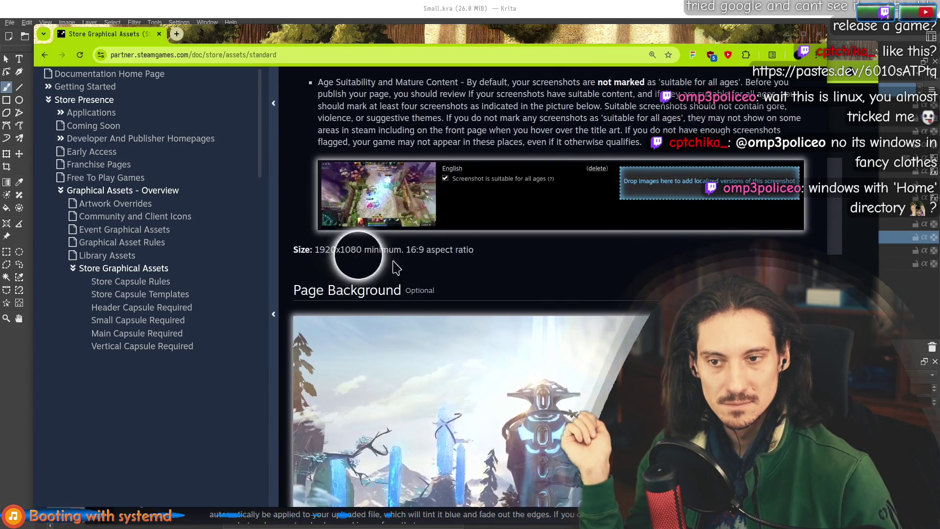
scroll(300, 249, "down", 2)
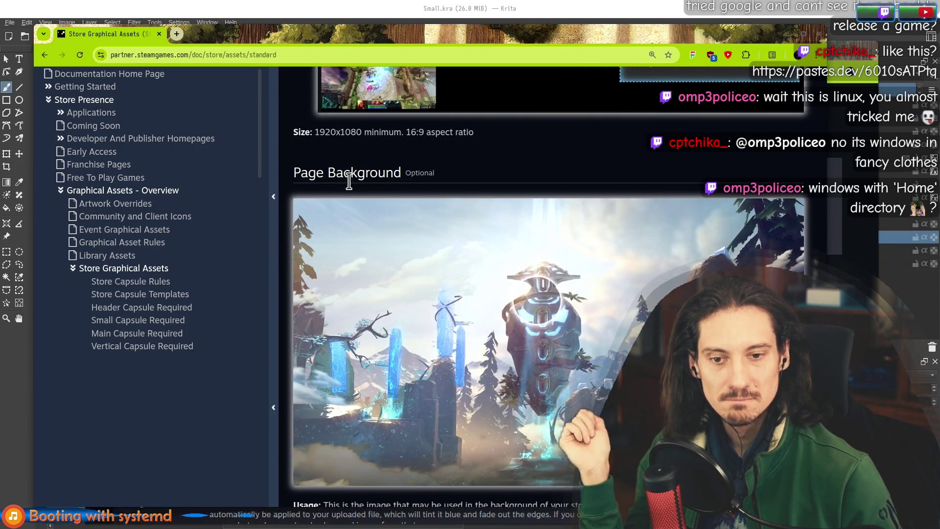
triple_click(418, 170)
left_click(353, 175)
Read the Bundle Assets section and the 707px x 232px Bundle Header usage lines
scroll(363, 196, "down", 5)
scroll(297, 211, "down", 3)
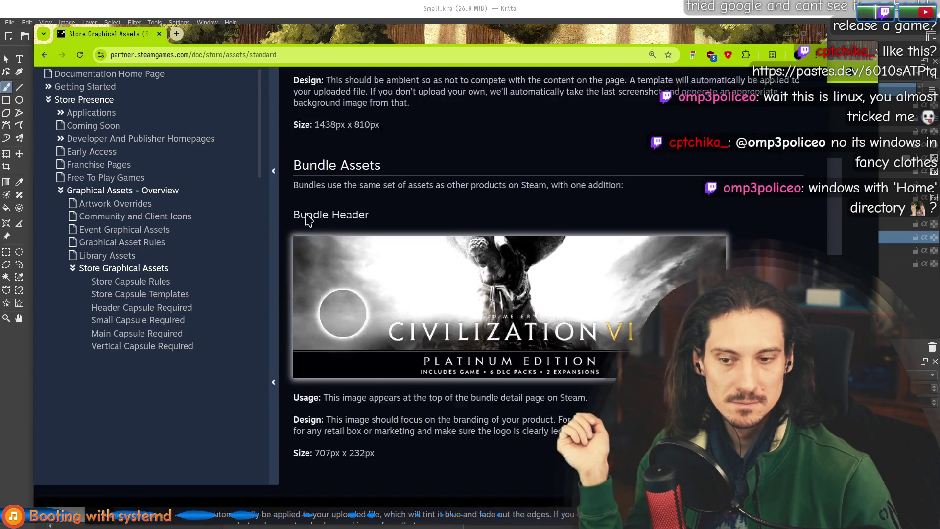
mouse_move(294, 139)
left_mouse_down()
mouse_move(325, 162)
mouse_move(575, 166)
left_mouse_up()
left_click(605, 163)
mouse_move(319, 374)
left_mouse_down()
mouse_move(302, 375)
mouse_move(542, 384)
mouse_move(523, 374)
mouse_move(308, 375)
mouse_move(435, 374)
mouse_move(363, 392)
mouse_move(519, 396)
left_mouse_up()
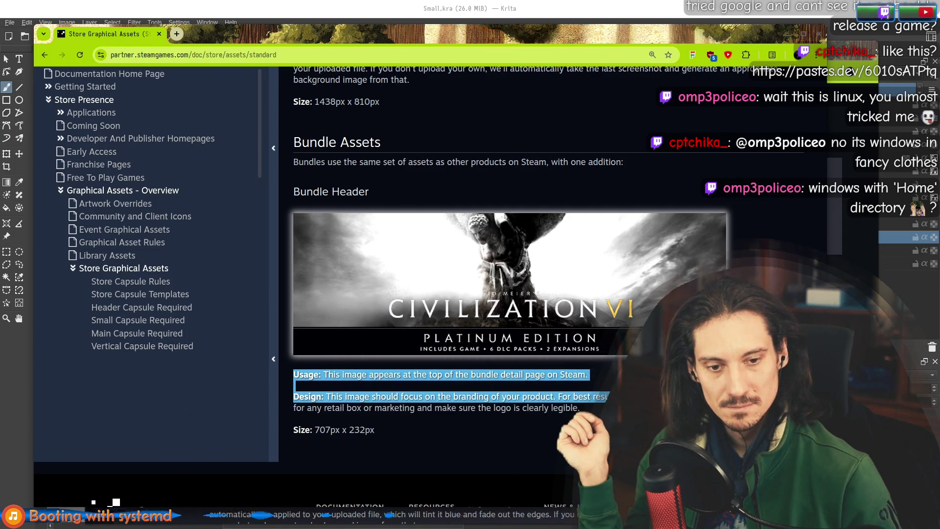
mouse_move(368, 387)
left_mouse_down()
mouse_move(485, 392)
mouse_move(349, 415)
mouse_move(414, 343)
left_mouse_up()
left_click(373, 227)
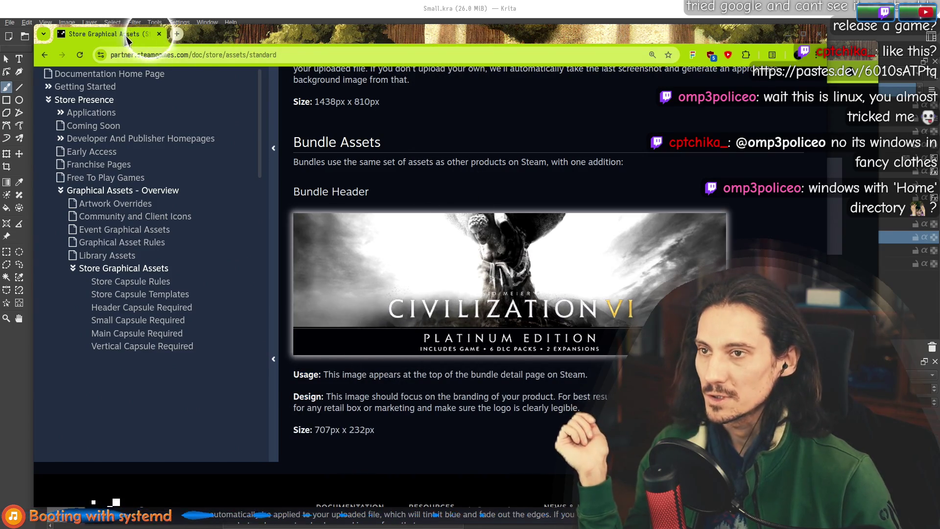
Close the documentation window, note the Main Capsule dimensions, and bring Krita forward
left_click(160, 34)
left_click_drag(213, 177, 277, 175)
left_click(333, 15)
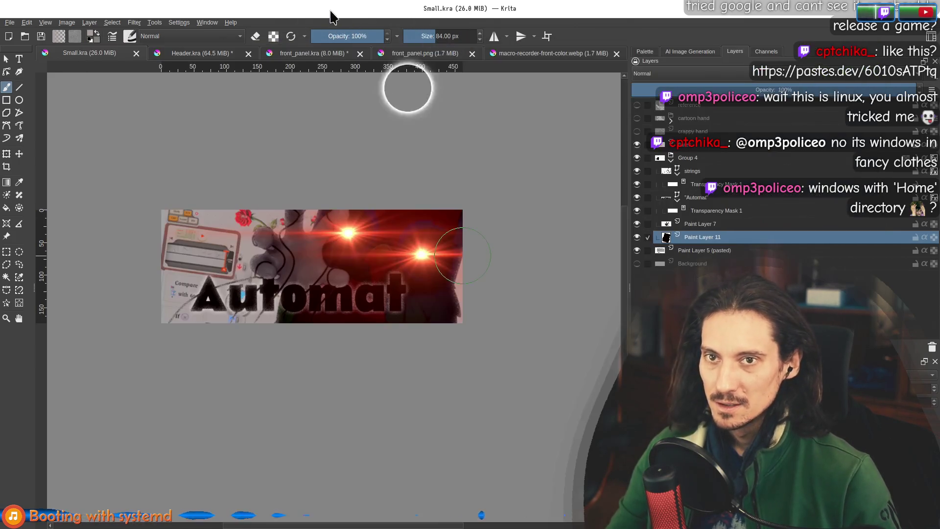
Switch to the Header.kra document and save it
left_click(188, 56)
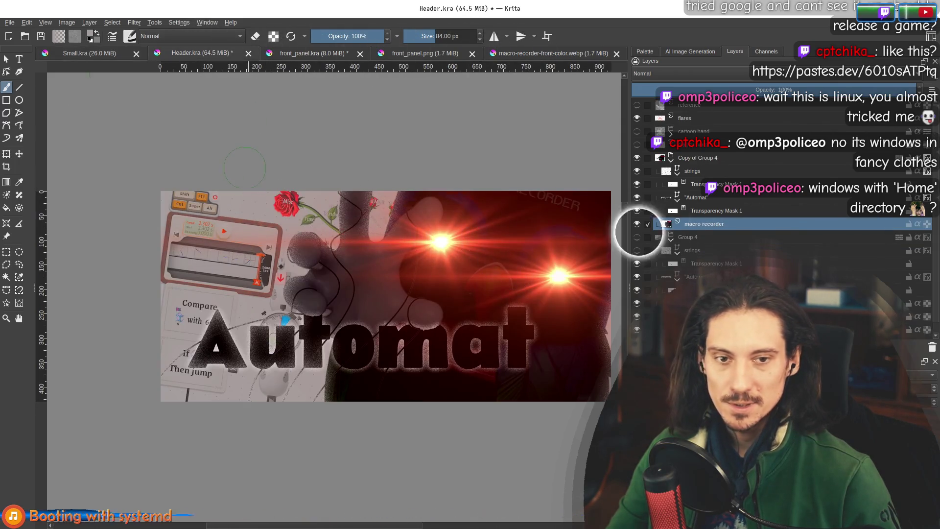
left_click(10, 22)
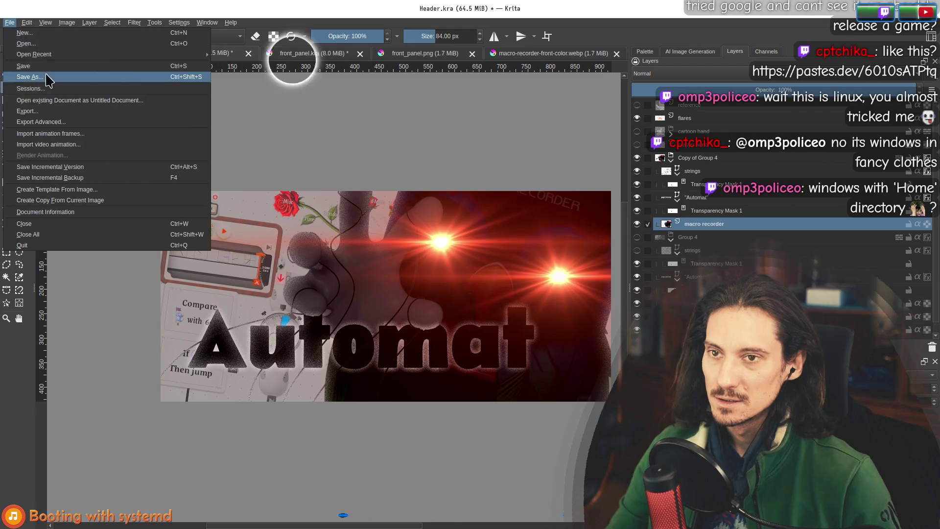
left_click(49, 79)
left_click(634, 349)
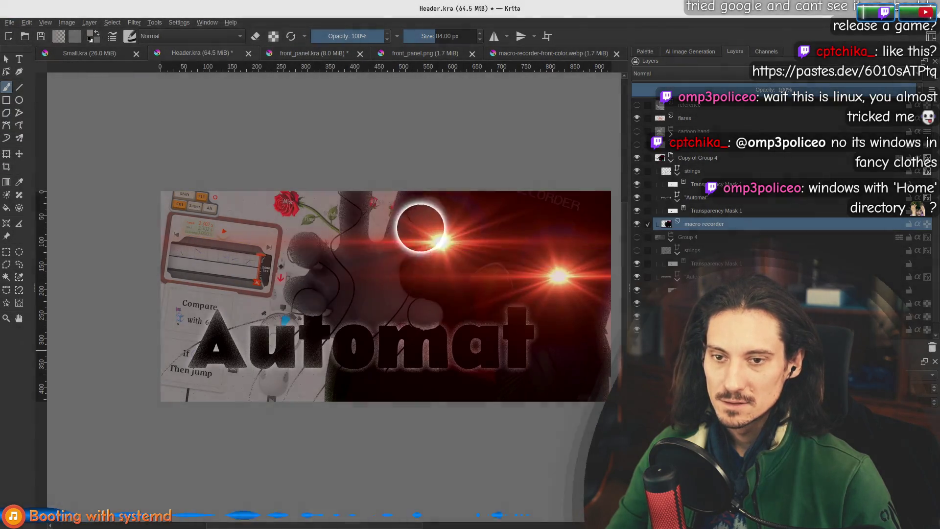
left_click(10, 22)
left_click(24, 65)
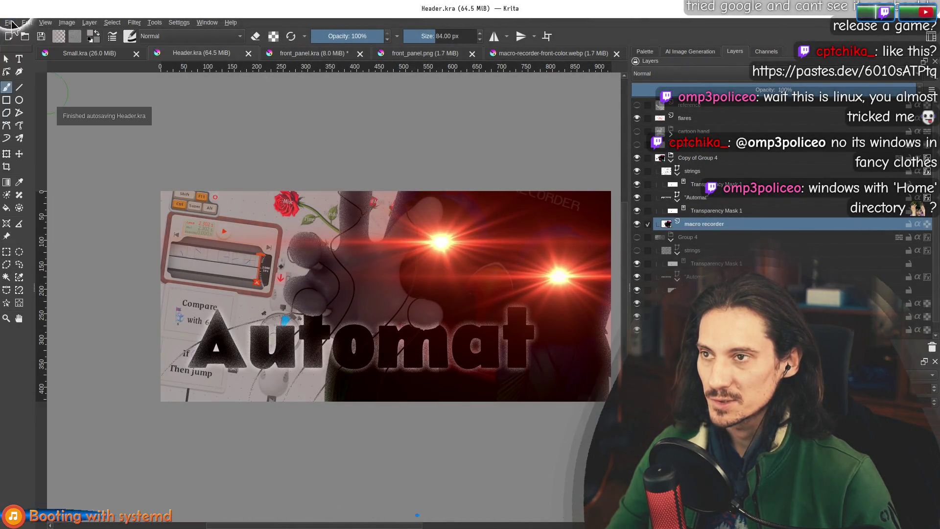
Save a copy of the header artwork as Main.kra in the Capsules folder
left_click(10, 23)
left_click(32, 78)
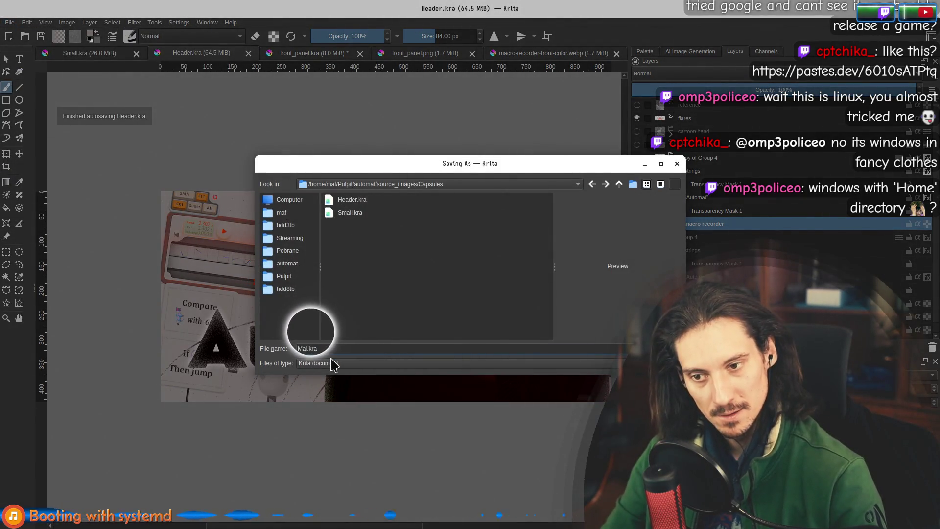
left_click(634, 349)
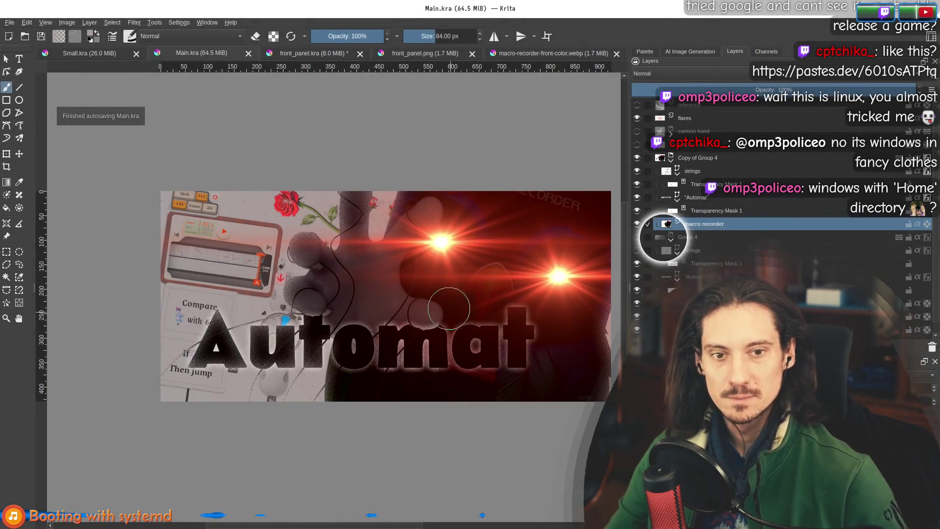
scroll(414, 228, "down", 3)
Open the Resize Canvas dialog from the Image menu for Main.kra's 920 x 430 px canvas
scroll(407, 261, "up", 2)
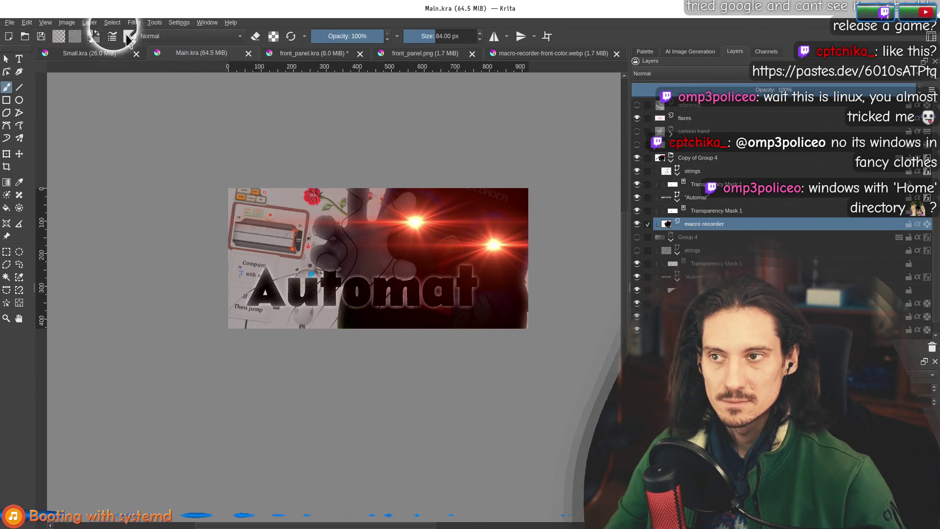
left_click(66, 22)
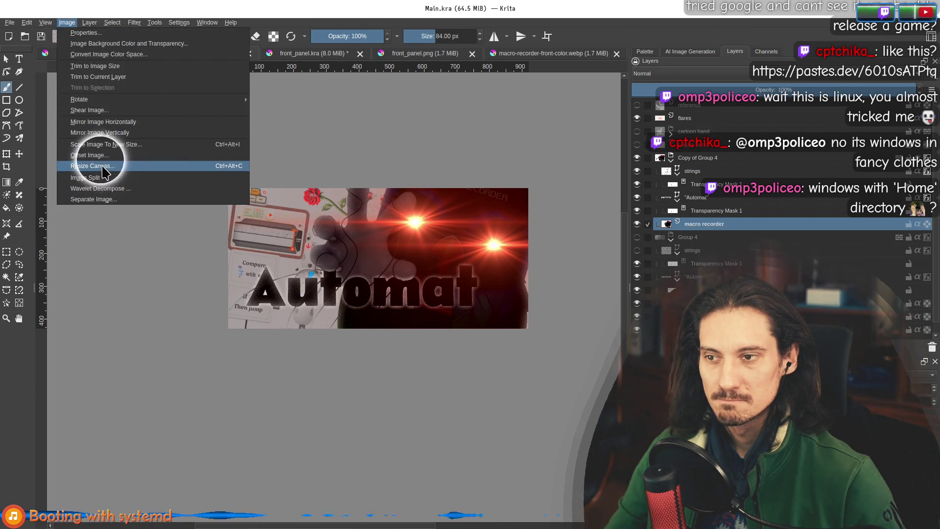
left_click(104, 167)
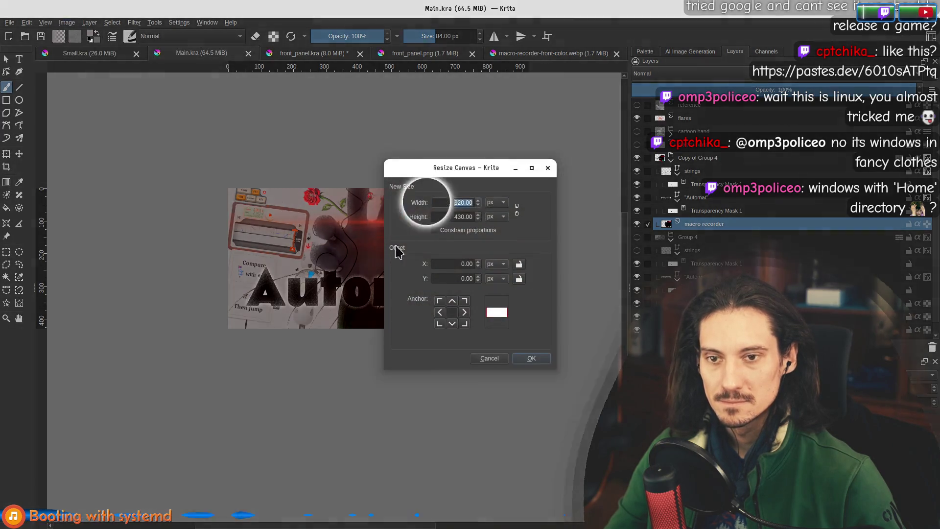
Resize Main.kra's canvas to 1232 x 706 px with the Automat artwork centred
key("alt+Tab")
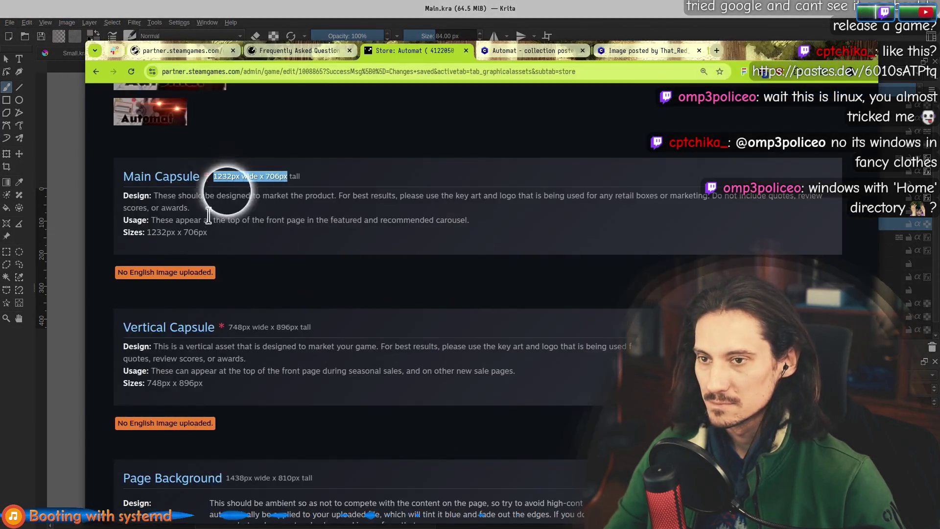
key("alt+Tab")
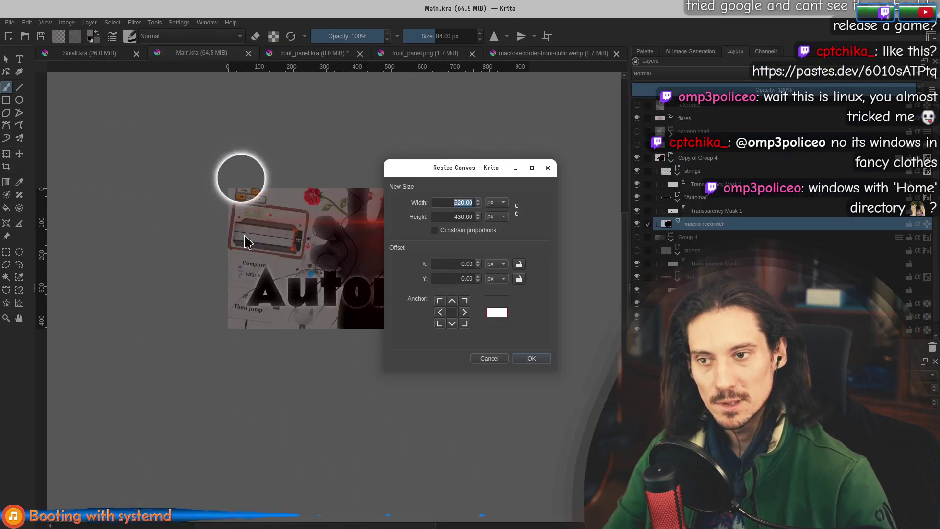
type("123")
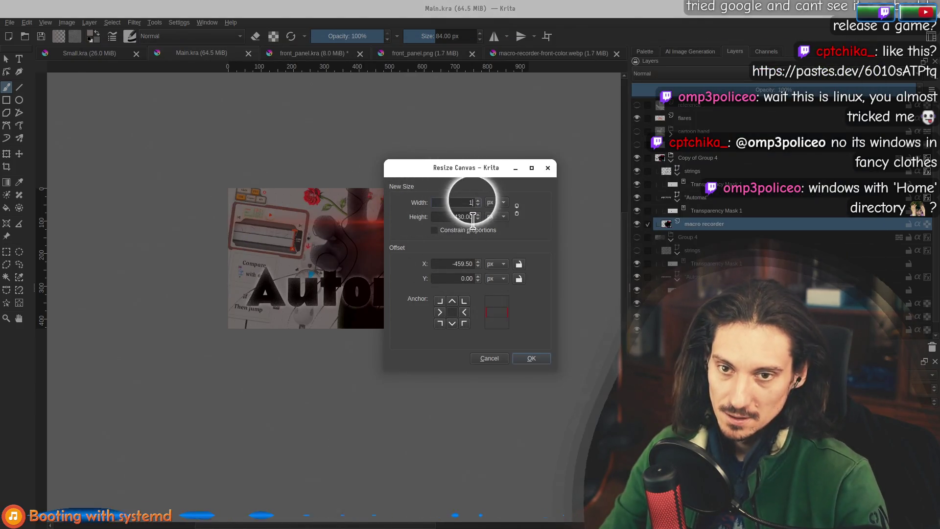
double_click(473, 218)
key("alt+Tab")
key("alt+Tab")
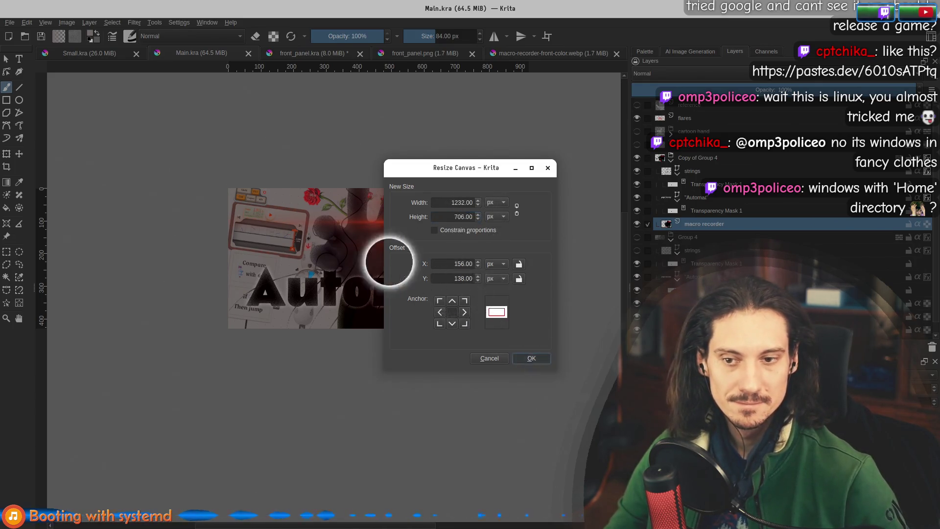
left_click(531, 358)
scroll(381, 299, "down", 2)
scroll(389, 245, "up", 2)
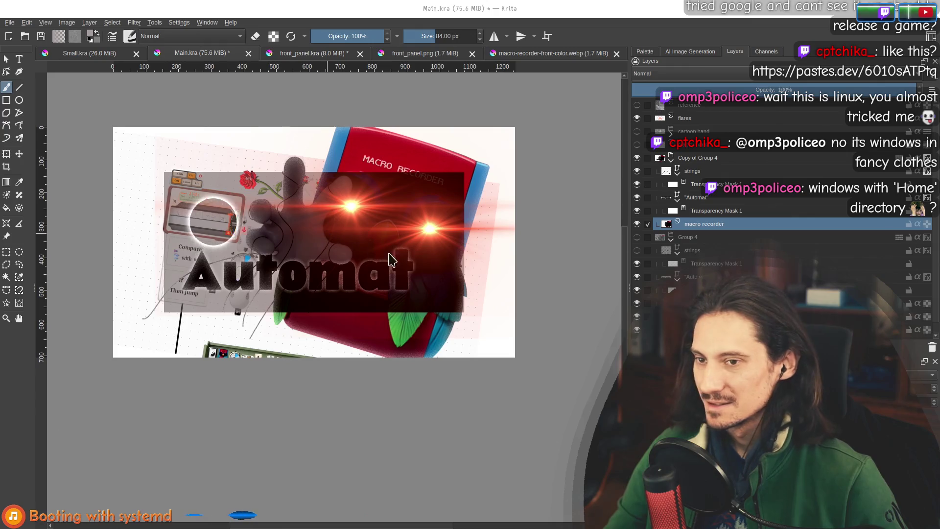
key("alt+Tab")
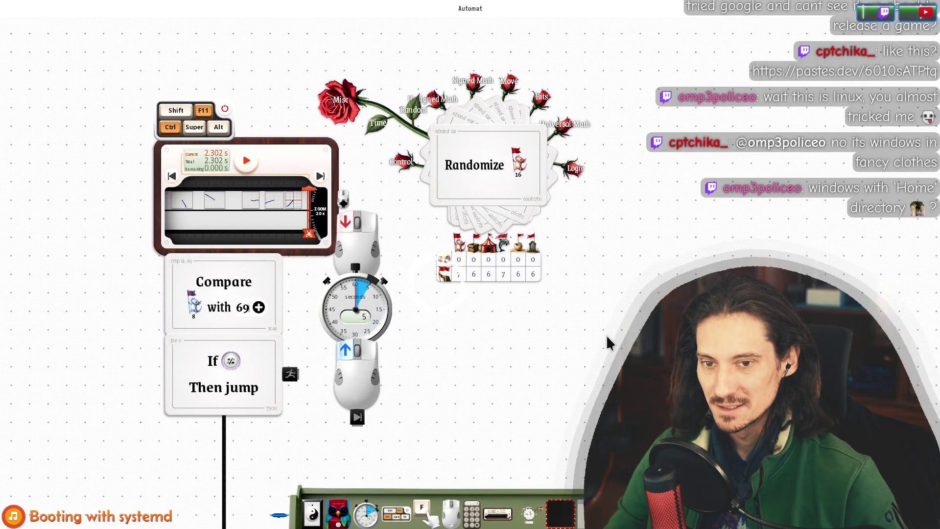
Place a red-framed starry display object on the Automat canvas
key("alt+Tab")
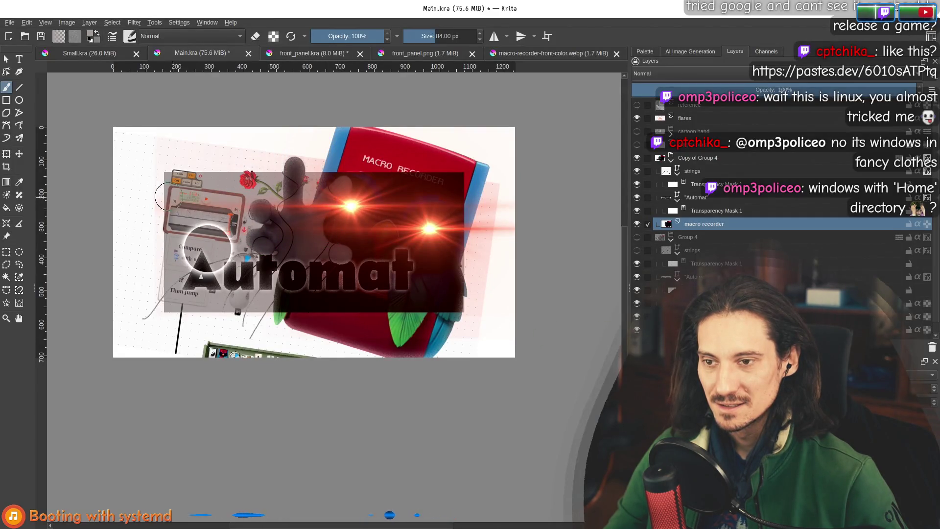
key("alt+Tab")
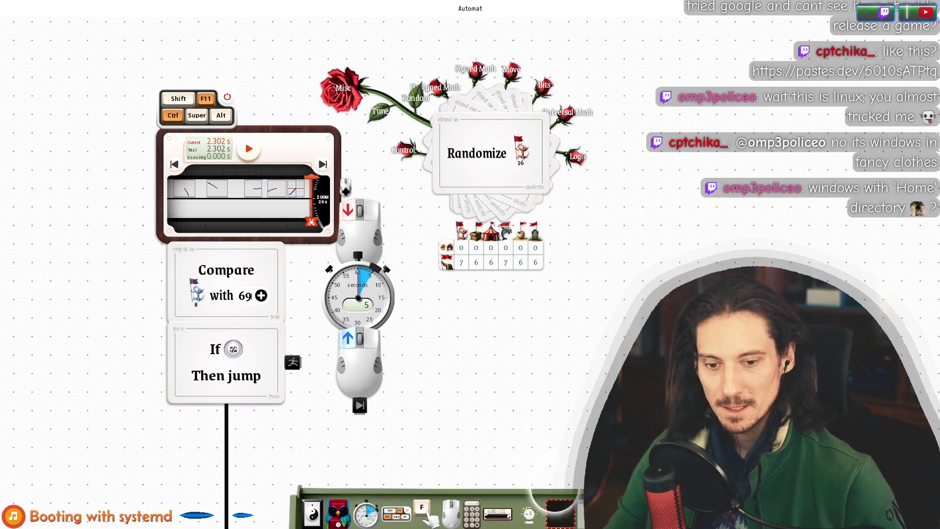
mouse_move(545, 490)
left_mouse_down()
mouse_move(562, 367)
mouse_move(661, 315)
left_mouse_up()
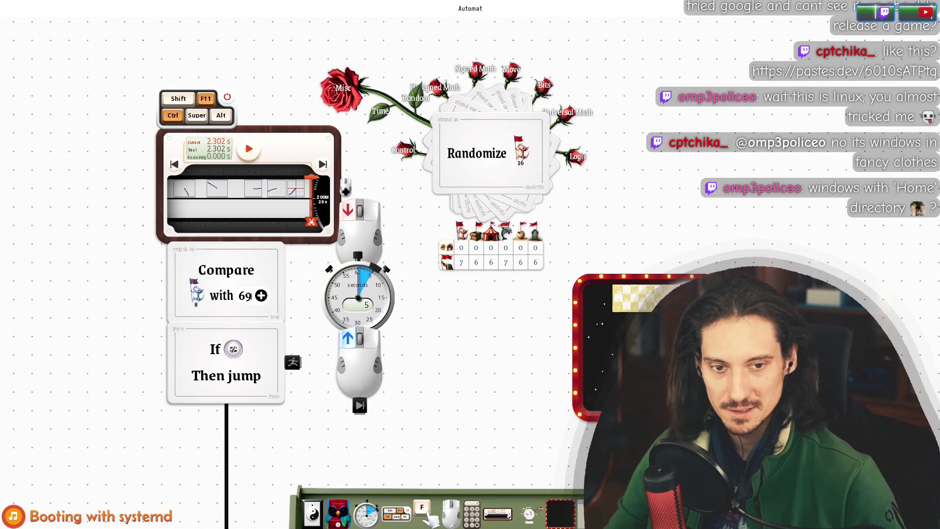
Drag out Flip 32 and Randomize 64 cards, creating a 64-flag register grid
scroll(509, 186, "down", 5)
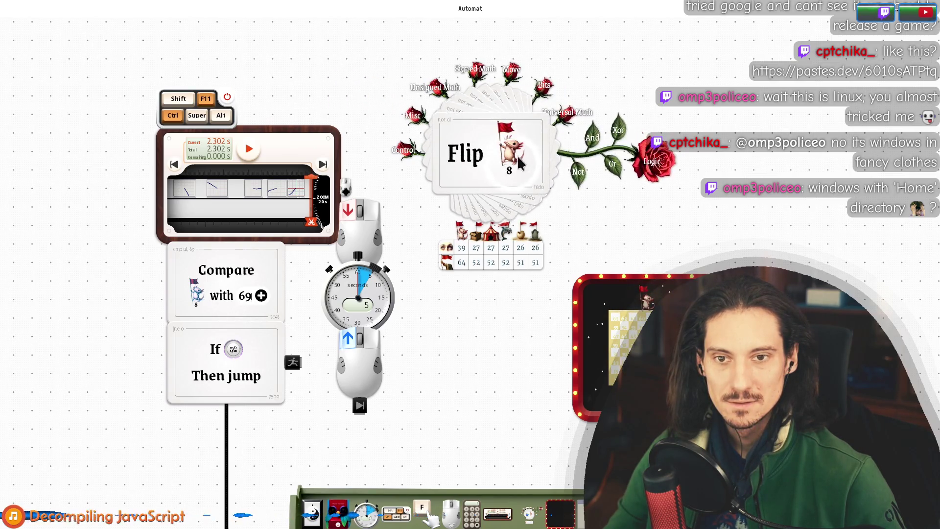
scroll(468, 210, "down", 1)
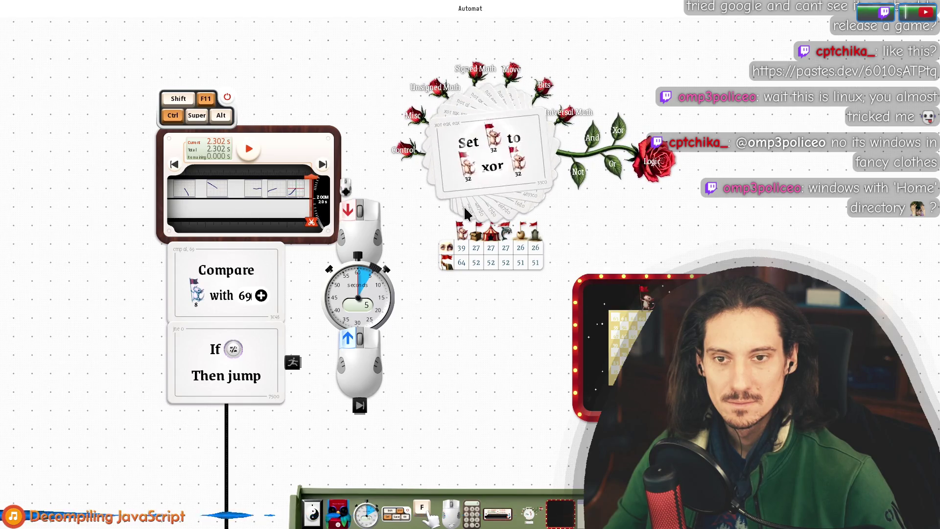
scroll(495, 214, "up", 3)
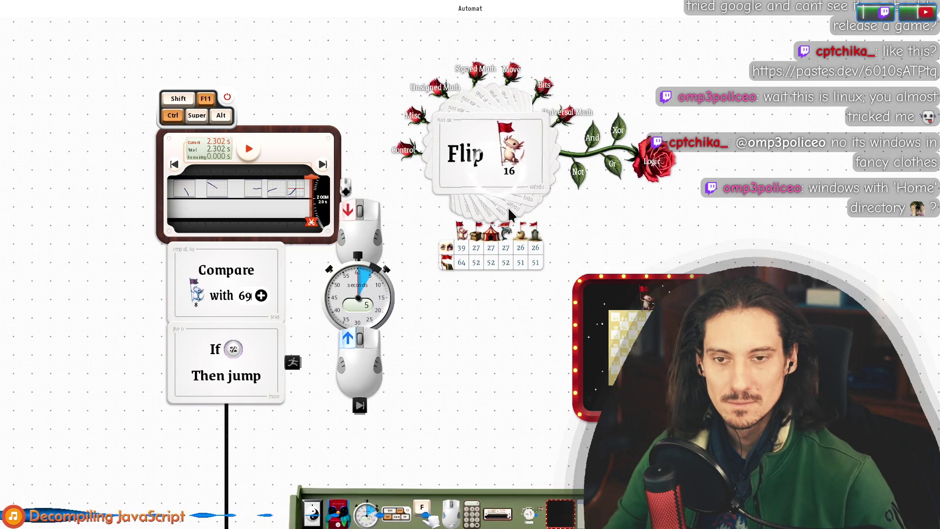
scroll(519, 211, "up", 1)
mouse_move(451, 143)
left_mouse_down()
mouse_move(417, 346)
mouse_move(847, 19)
mouse_move(938, 22)
left_mouse_up()
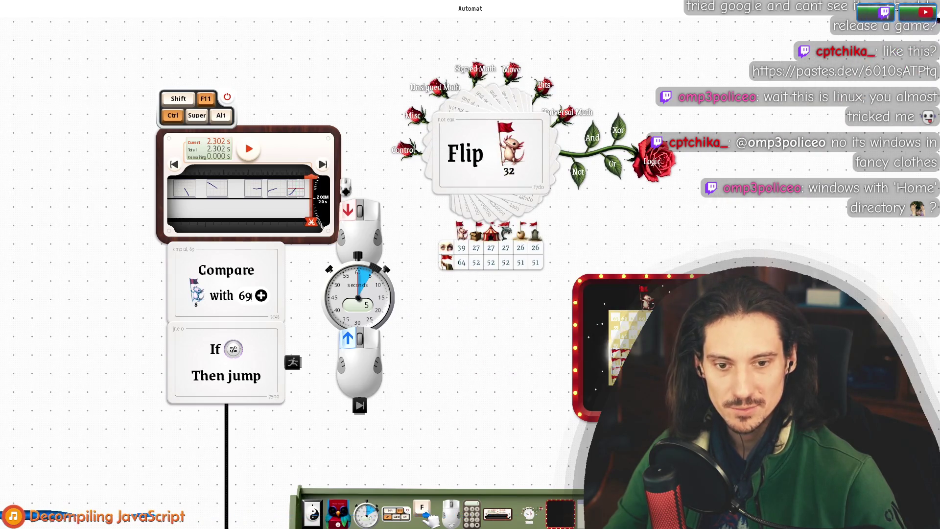
scroll(504, 153, "up", 5)
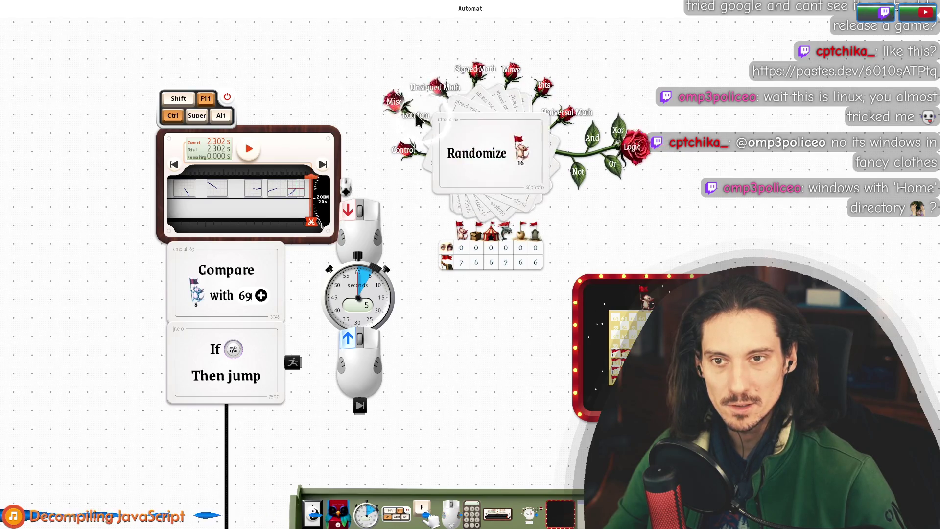
scroll(489, 200, "up", 3)
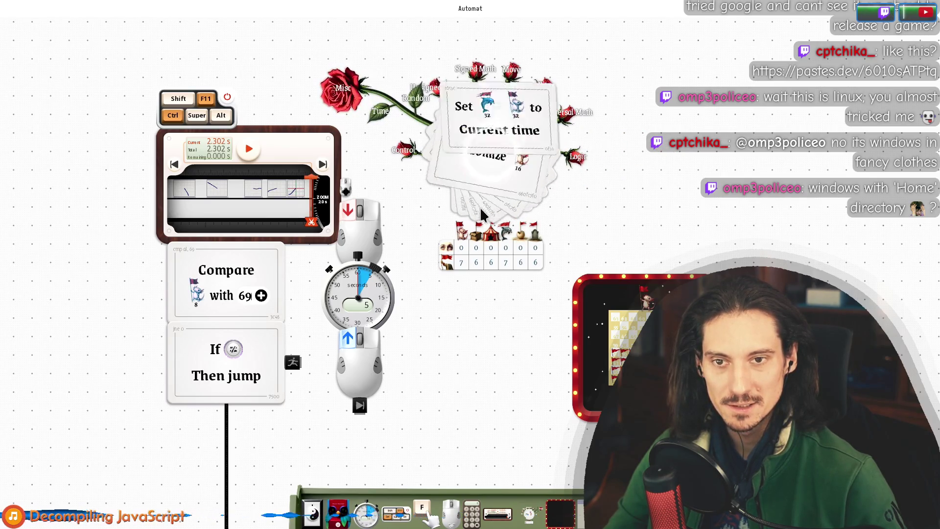
mouse_move(505, 158)
left_mouse_down()
mouse_move(513, 302)
mouse_move(490, 346)
mouse_move(493, 370)
left_mouse_up()
left_click(493, 371)
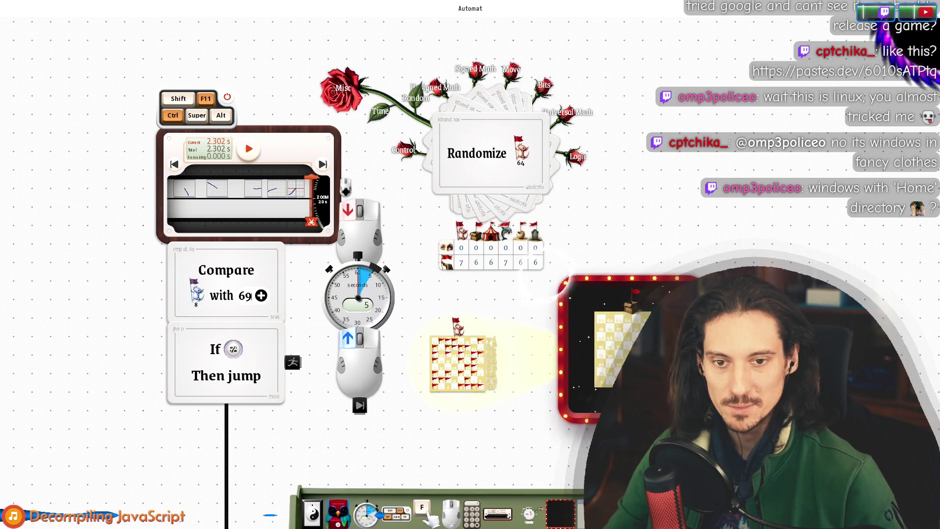
Add a teal box and a window object running the start_alltalk.sh terminal
mouse_move(573, 509)
left_mouse_down()
mouse_move(598, 441)
mouse_move(720, 221)
left_mouse_up()
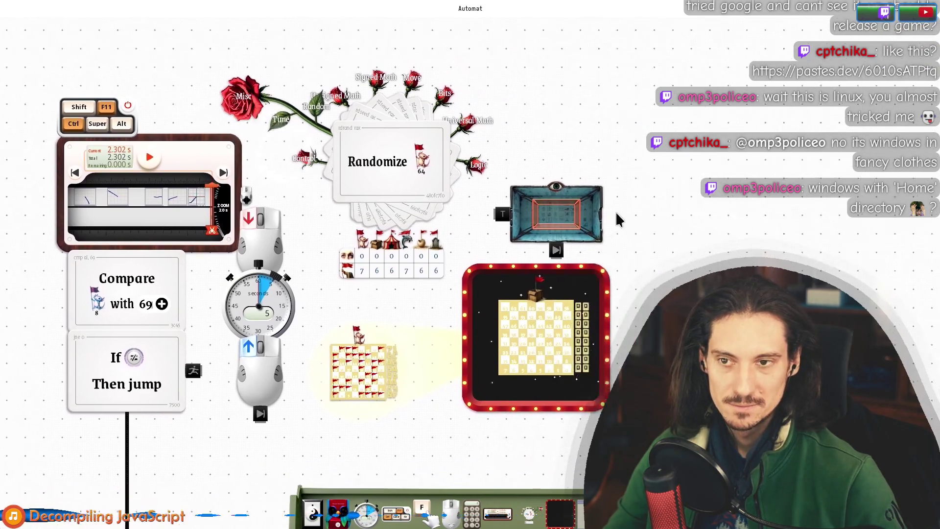
mouse_move(578, 490)
left_mouse_down()
mouse_move(615, 161)
mouse_move(606, 114)
left_mouse_up()
left_click(640, 50)
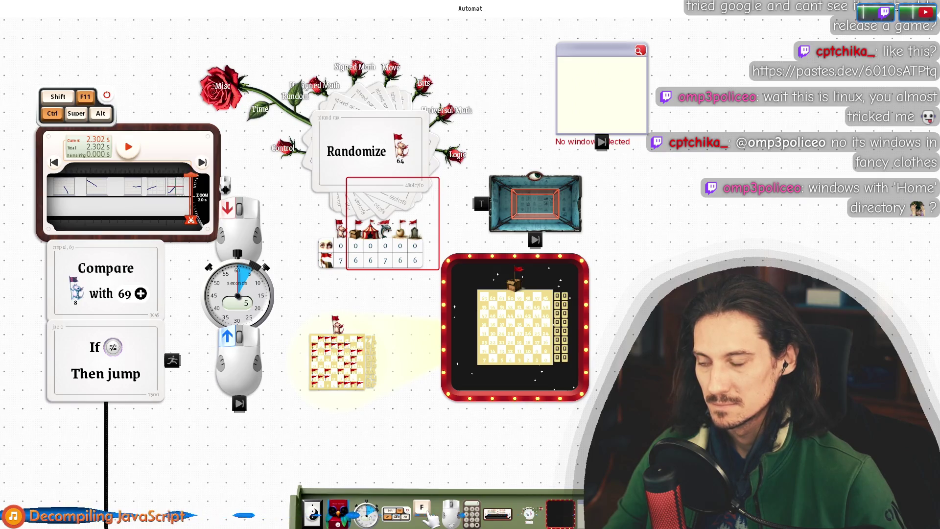
right_click(591, 98)
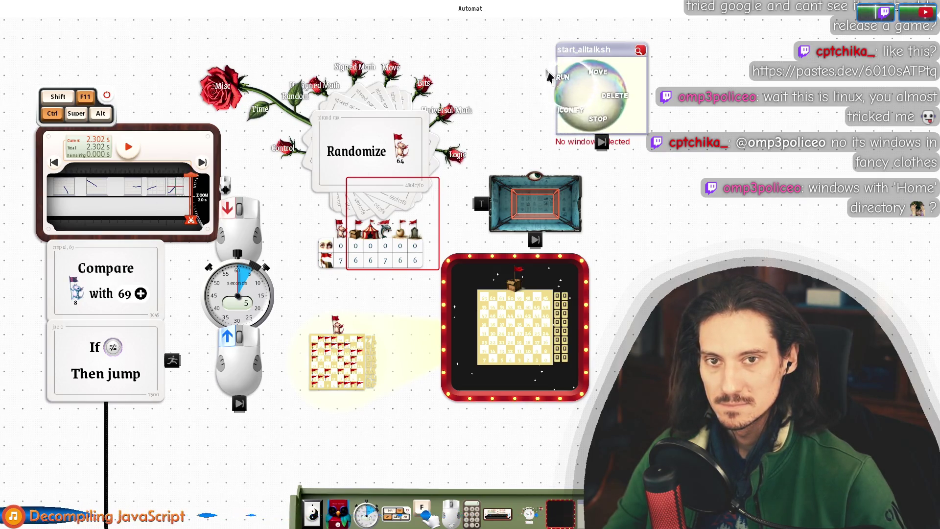
left_click(553, 77)
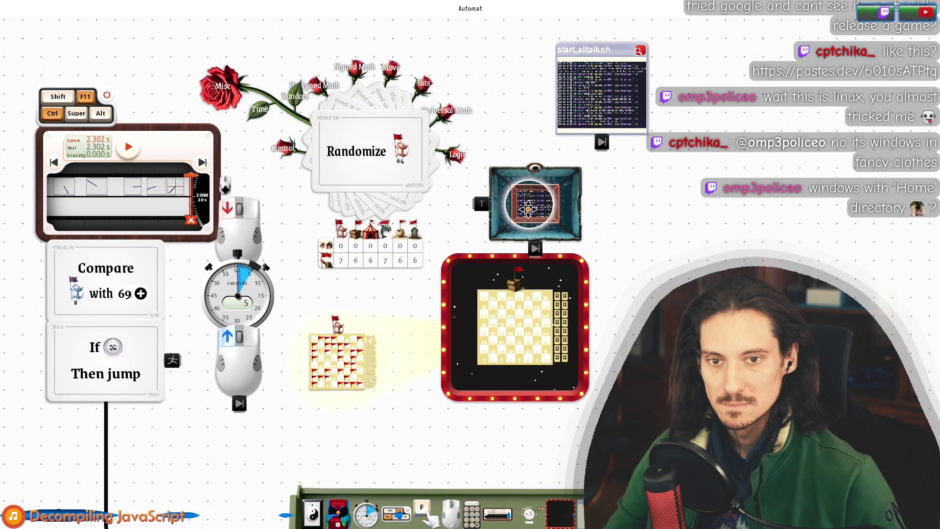
Nudge the start_alltalk.sh window object, pan the canvas slightly, and return to Krita
left_click_drag(593, 61, 579, 71)
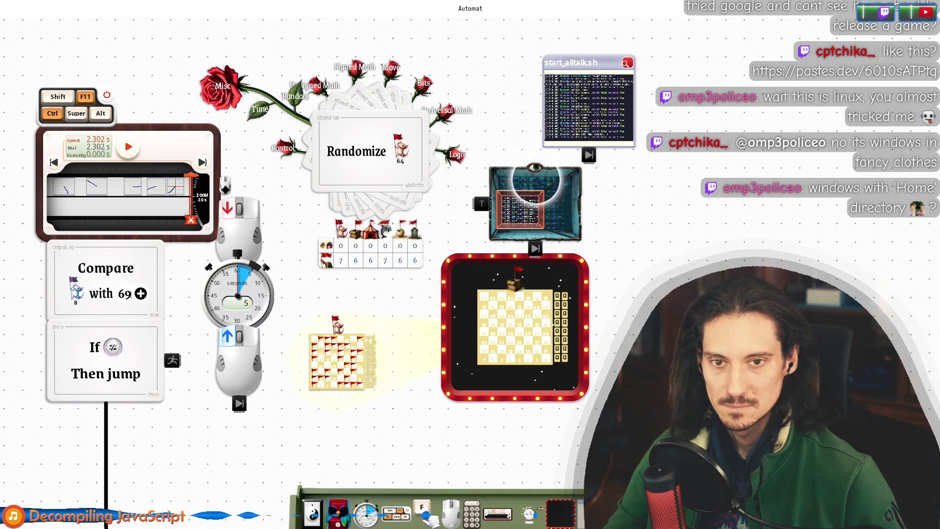
left_click_drag(651, 282, 671, 280)
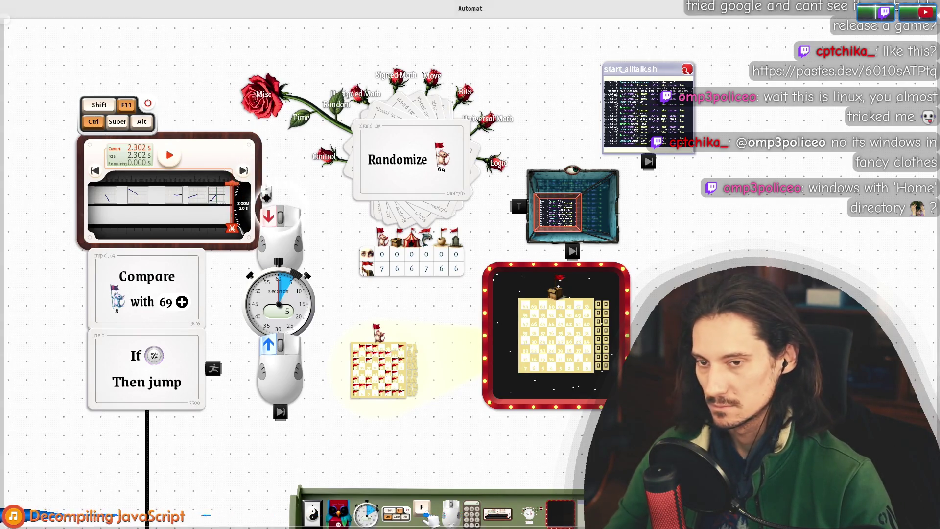
key("alt+Tab")
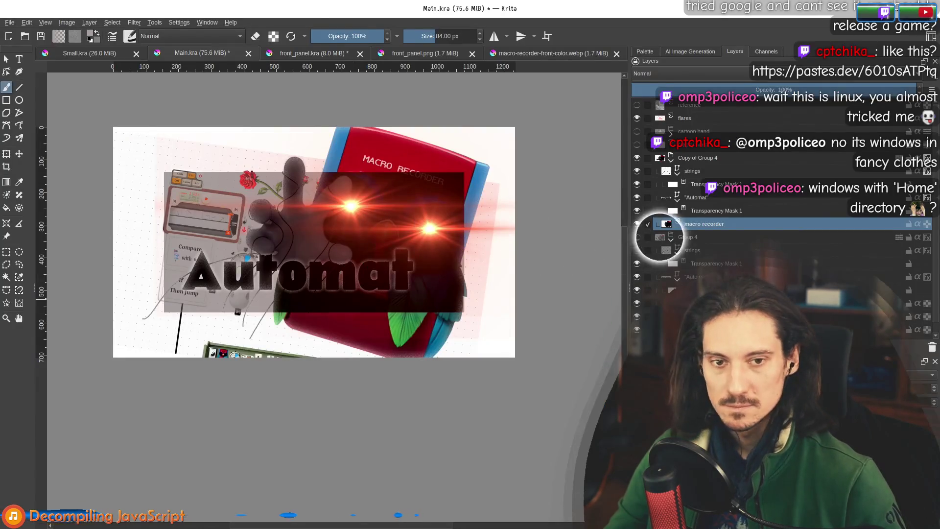
Tilt the app screenshot layer with the Transform tool and nudge it slightly right and up
left_click(656, 332)
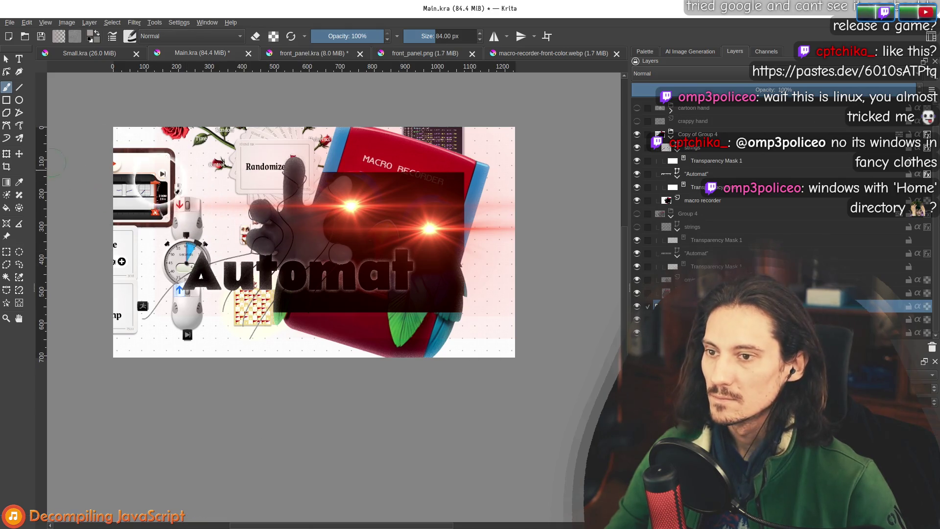
left_click(6, 153)
scroll(511, 122, "down", 2)
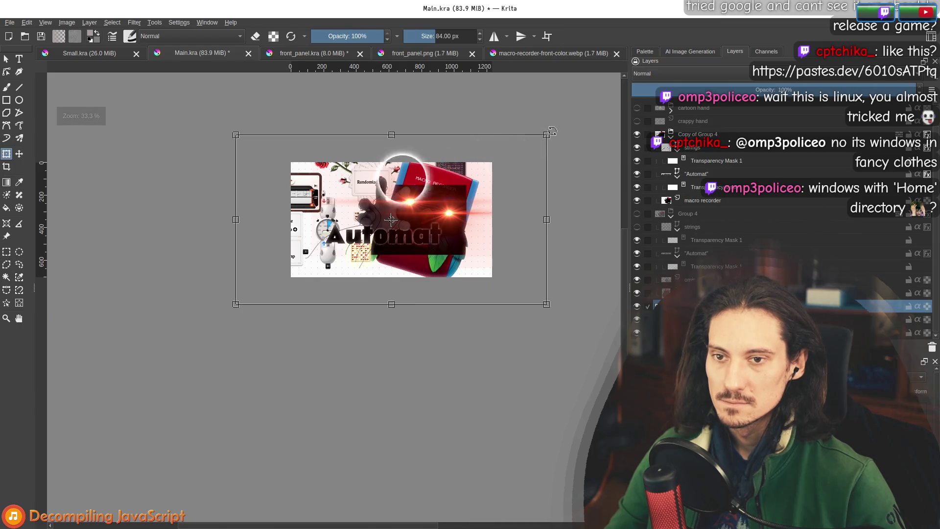
mouse_move(447, 181)
left_mouse_down()
mouse_move(479, 163)
mouse_move(562, 165)
mouse_move(535, 176)
left_mouse_up()
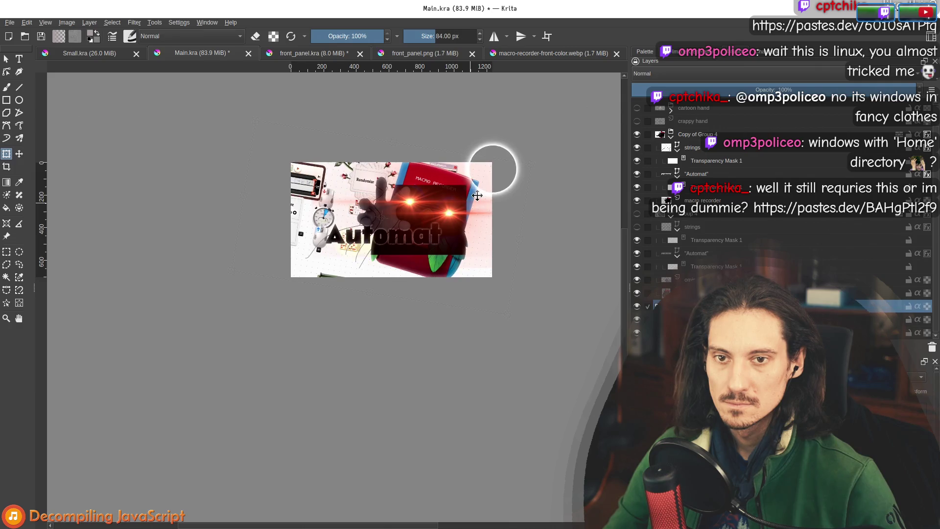
left_click_drag(488, 203, 497, 203)
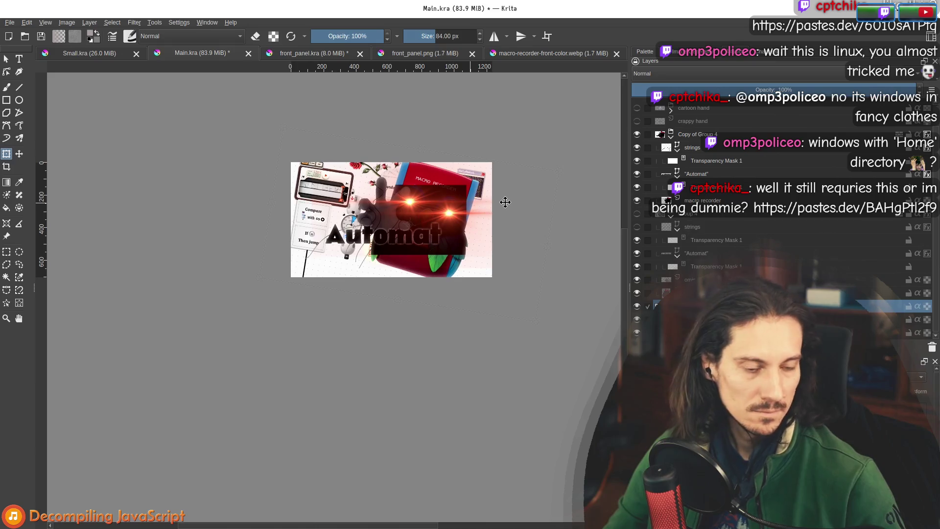
left_click_drag(505, 202, 510, 204)
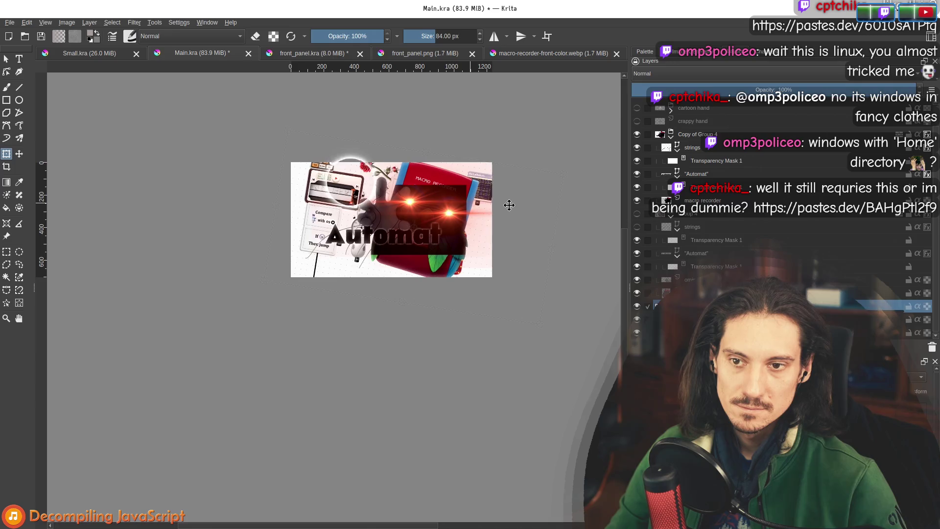
left_click_drag(495, 206, 498, 199)
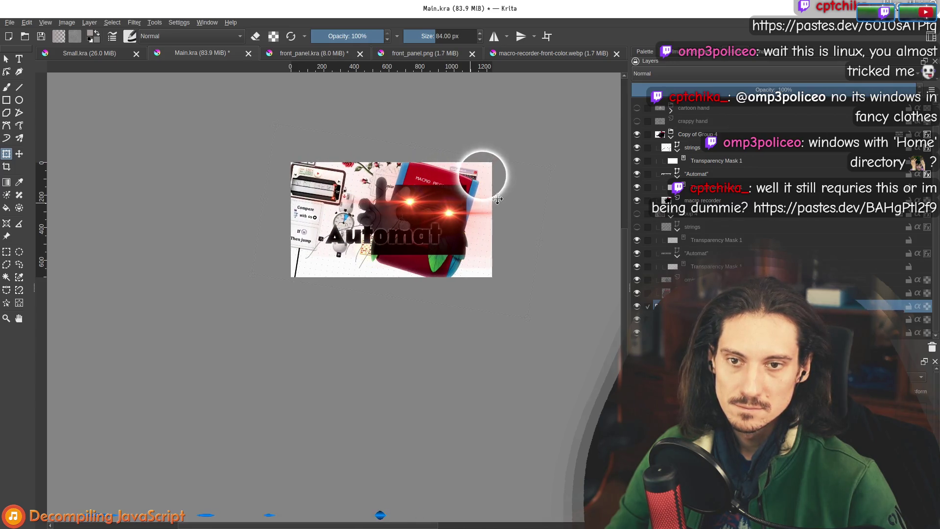
left_click(525, 316)
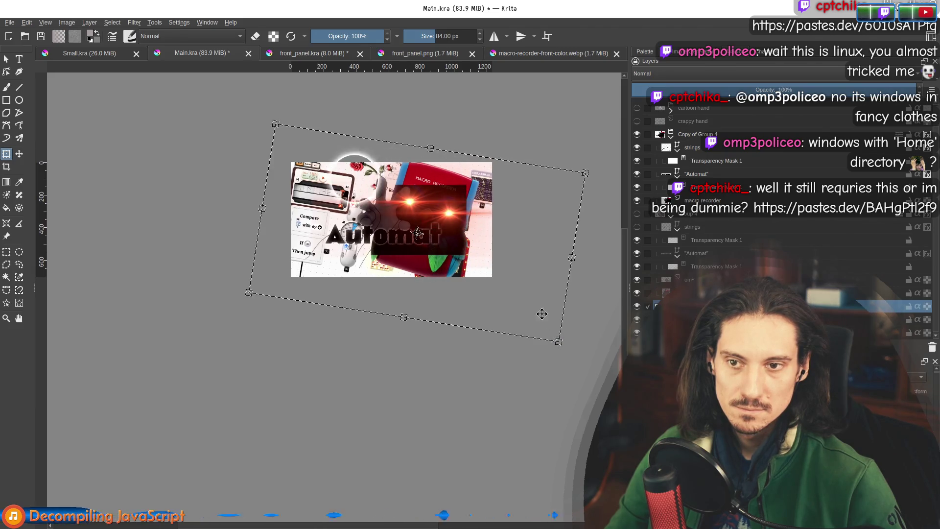
key("Return")
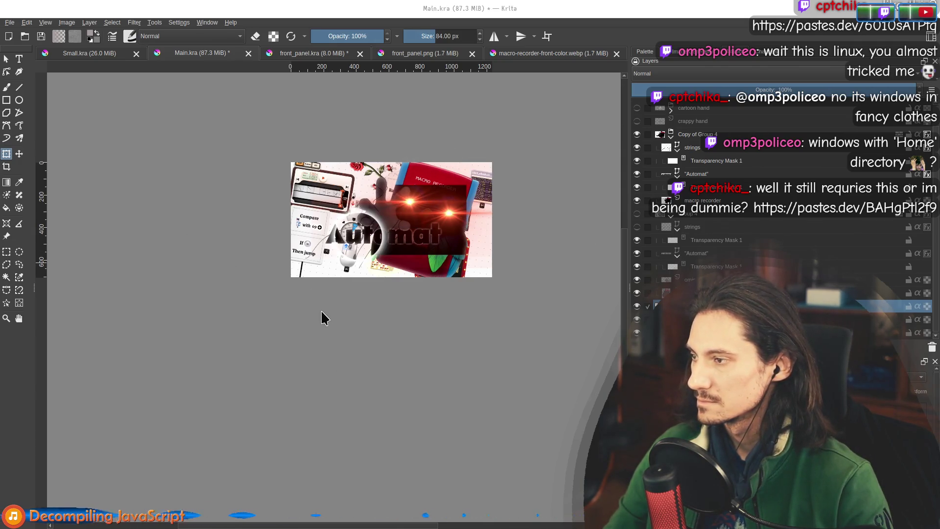
Load the shared pastes.dev link in a new browser tab
key("alt+Tab")
key("ctrl+t")
type("https://pastes.dev/BAHgPtl2f9")
key("Return")
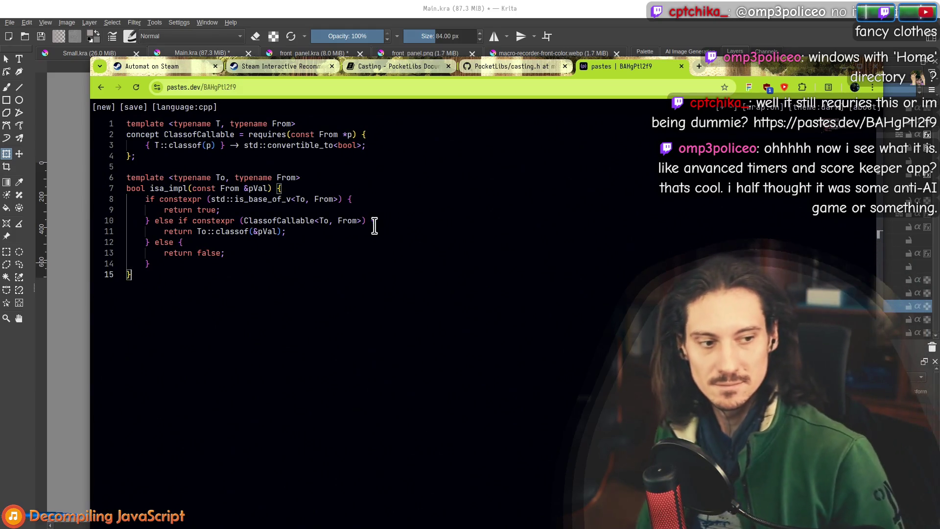
Reposition the browser window over the Krita canvas
left_click_drag(758, 61, 737, 35)
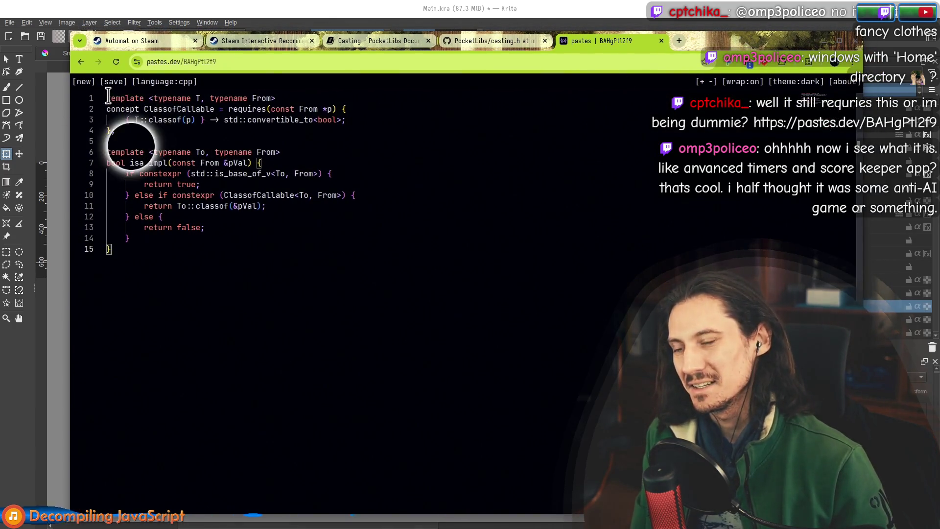
key("super+Down")
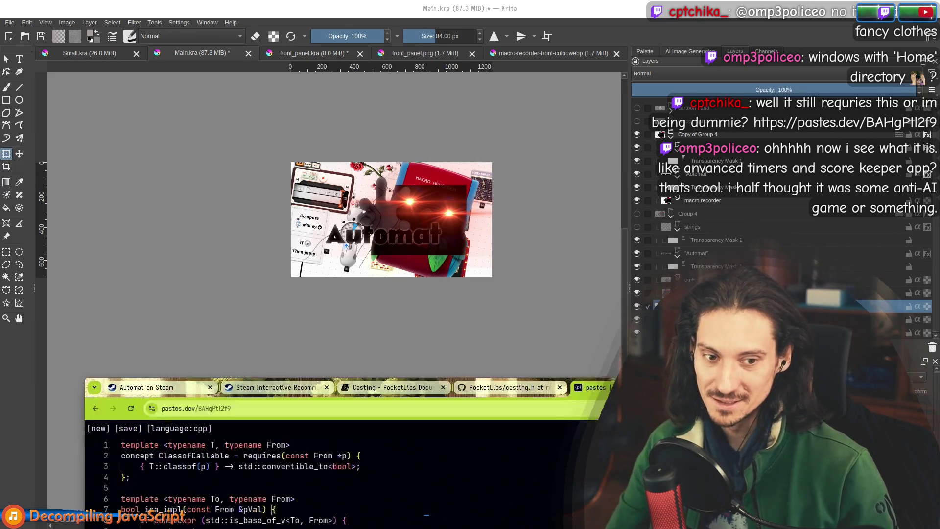
key("super+Up")
left_click_drag(774, 110, 755, 51)
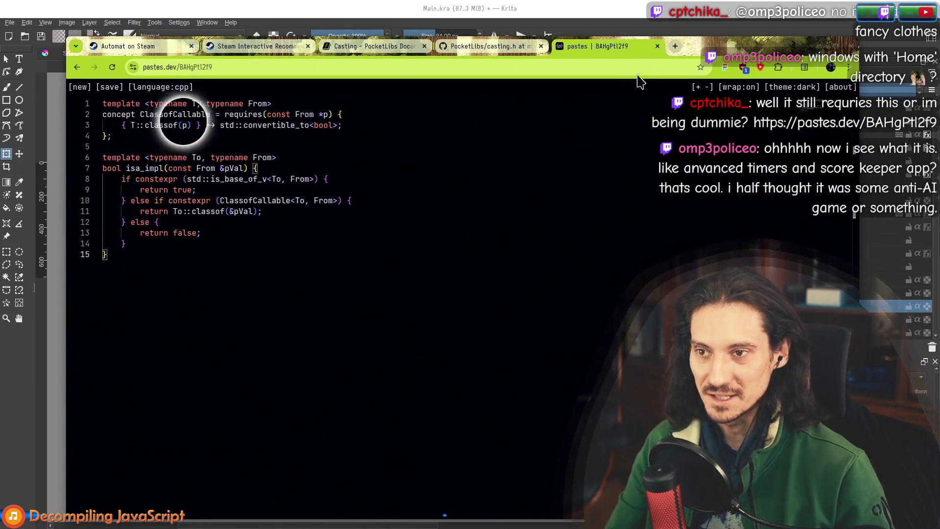
Highlight constexpr, ClassofCallable and typename, and select the isa_impl function body (lines 7–15)
left_click(111, 157)
double_click(156, 179)
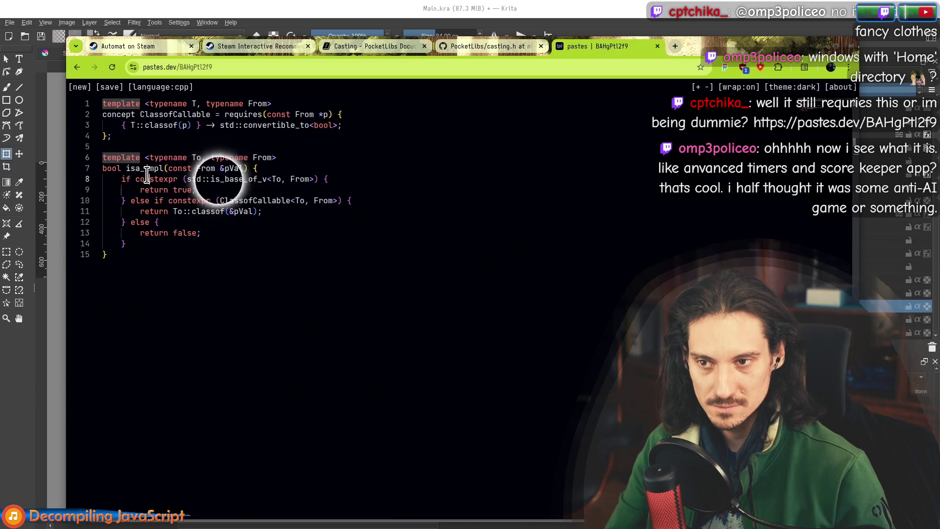
double_click(252, 200)
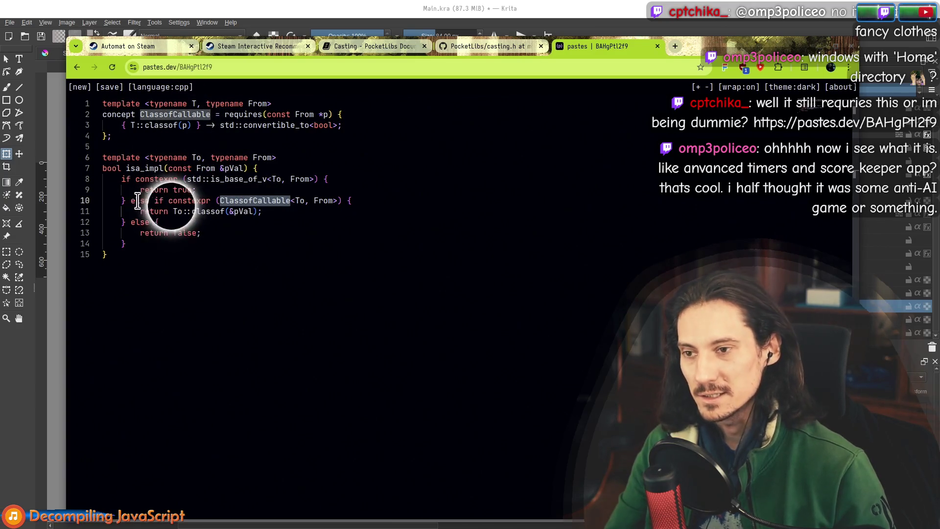
left_click_drag(153, 199, 182, 224)
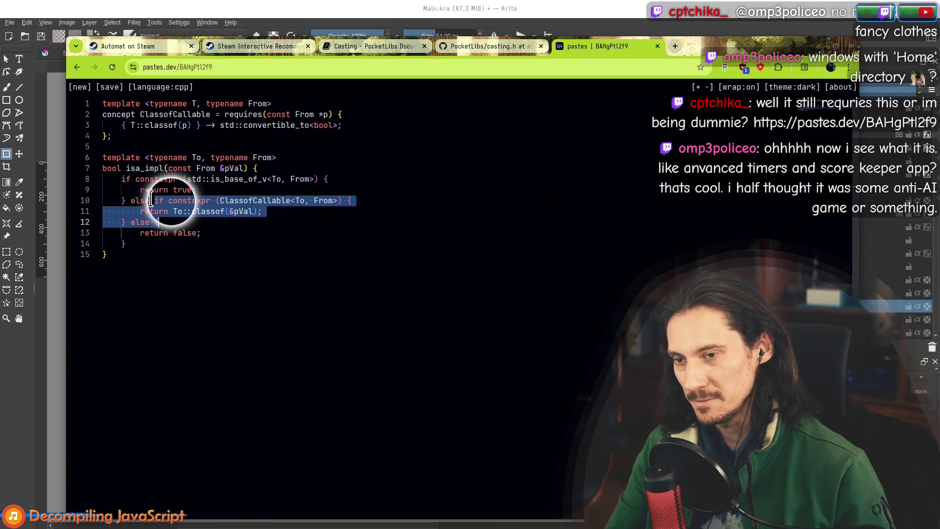
double_click(255, 201)
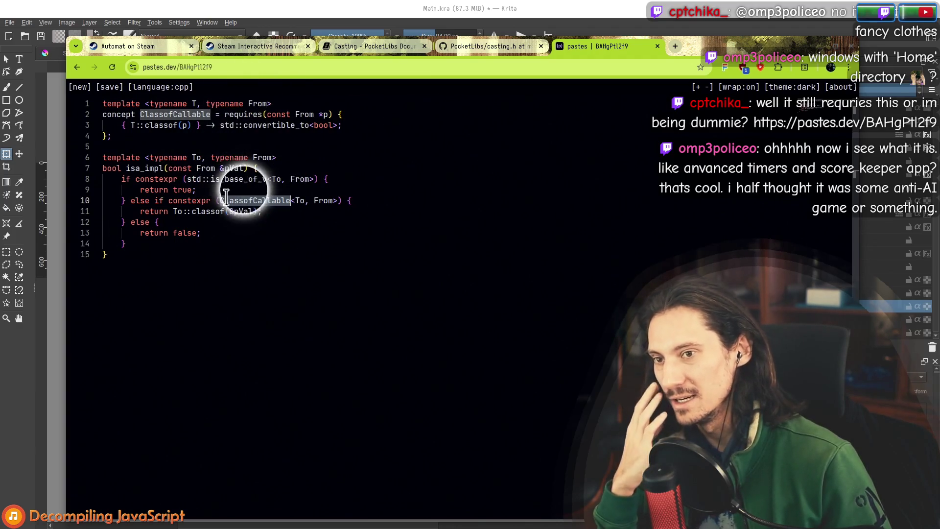
double_click(165, 154)
mouse_move(120, 168)
left_mouse_down()
mouse_move(157, 186)
mouse_move(147, 252)
left_mouse_up()
left_click(151, 253)
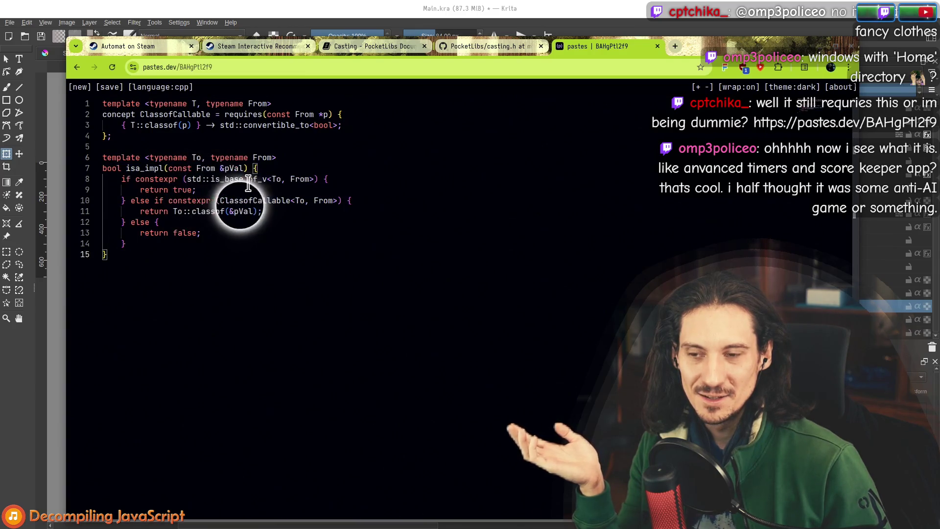
mouse_move(102, 168)
left_mouse_down()
mouse_move(124, 199)
mouse_move(142, 262)
left_mouse_up()
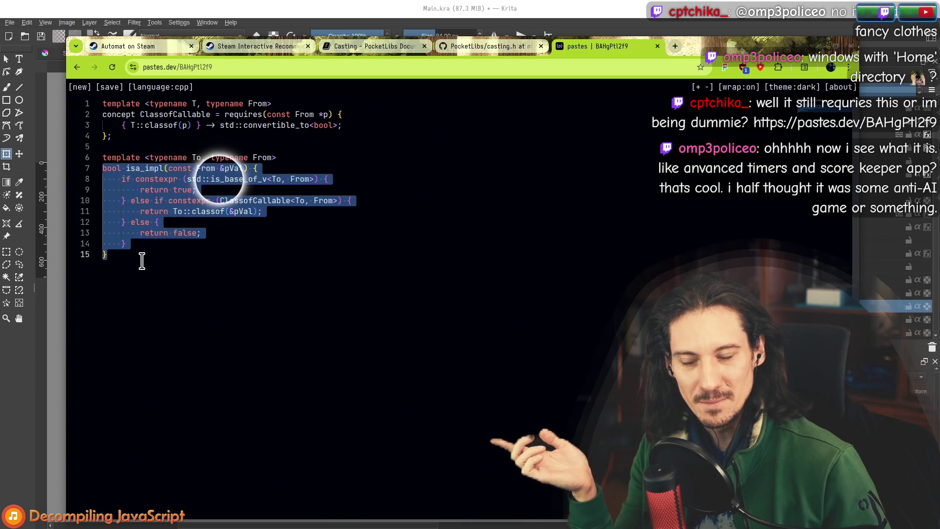
left_click(220, 179)
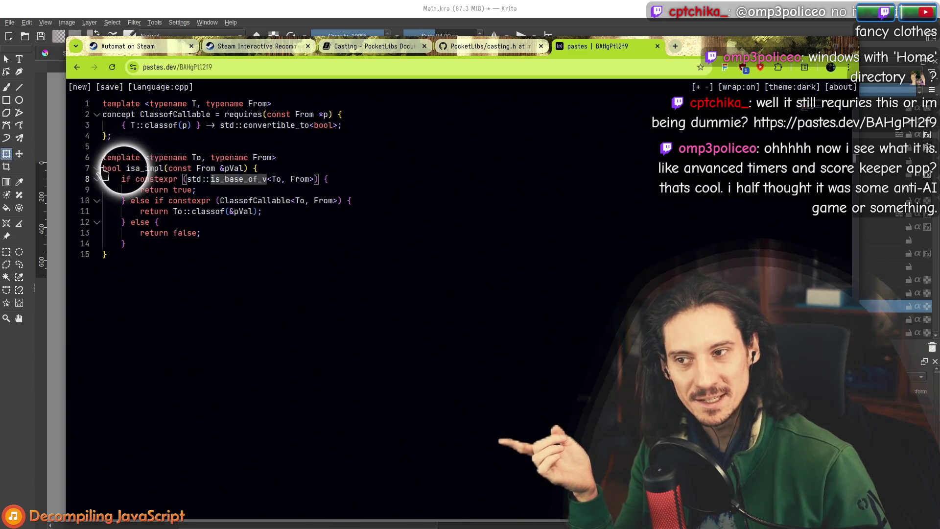
left_click_drag(102, 168, 134, 249)
Inspect isa_impl, From, the line 6 template parameters and the ClassofCallable check, then return to Krita
double_click(135, 168)
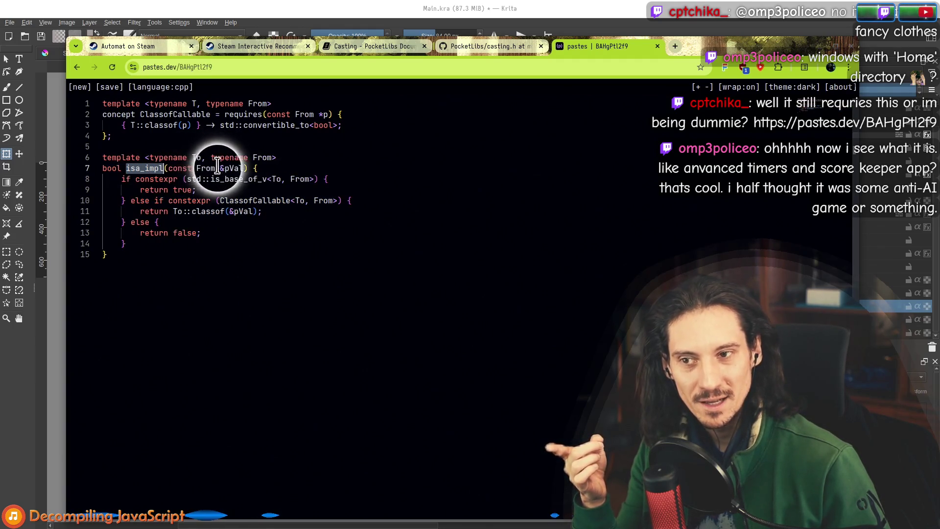
double_click(259, 201)
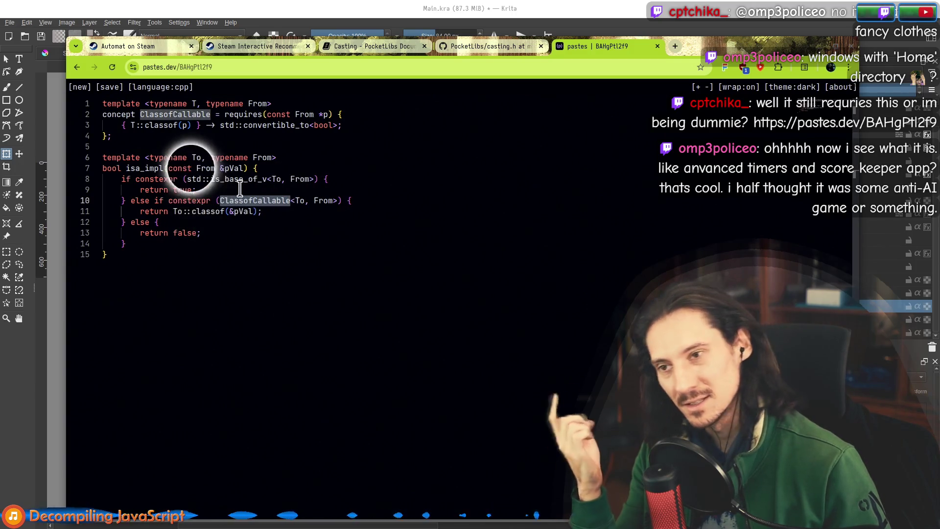
double_click(198, 168)
mouse_move(189, 159)
left_mouse_down()
mouse_move(271, 163)
mouse_move(130, 162)
left_mouse_up()
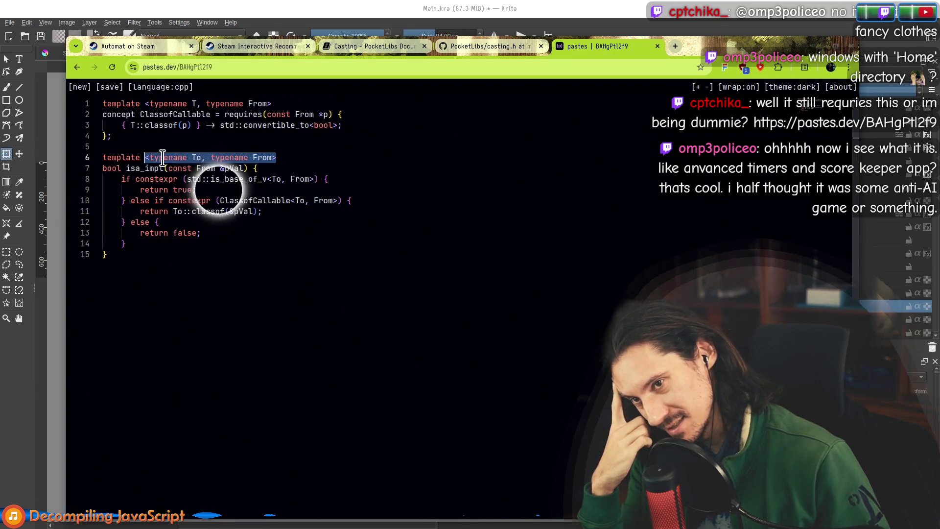
left_click_drag(244, 200, 314, 201)
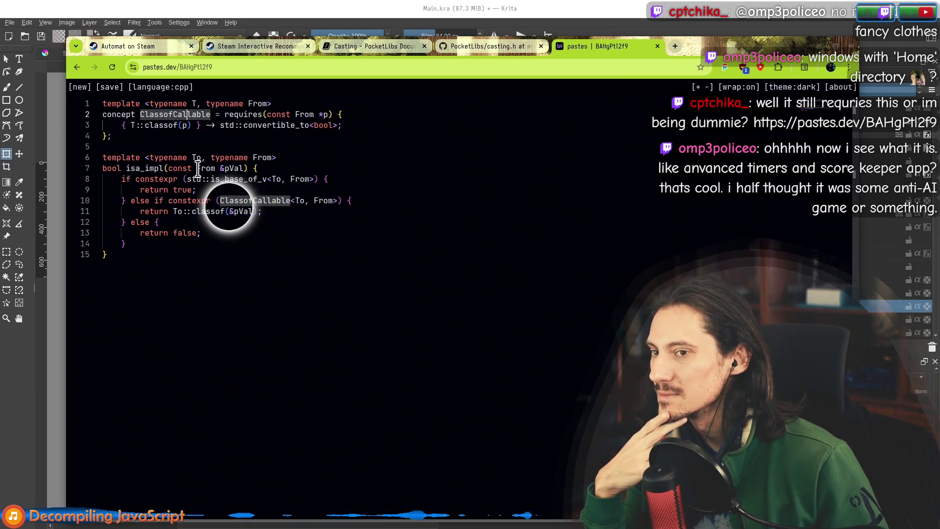
left_click(219, 200)
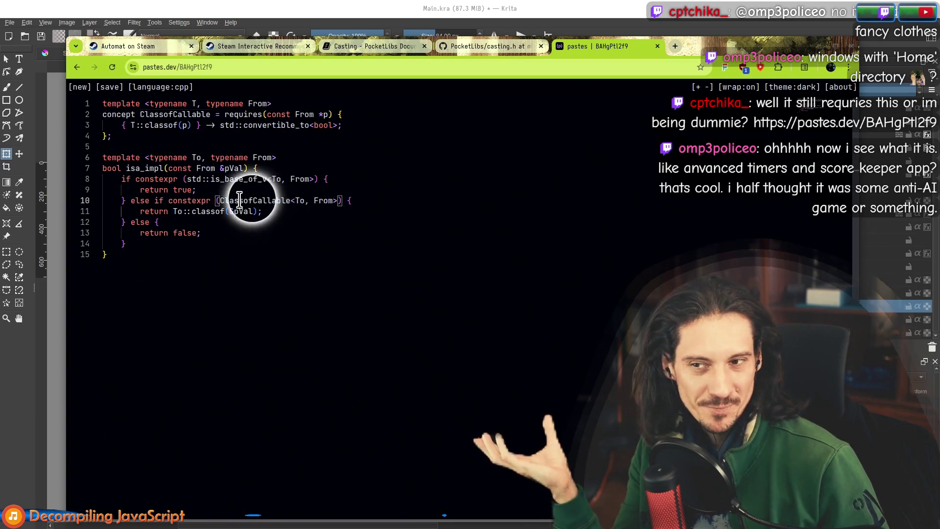
double_click(168, 158)
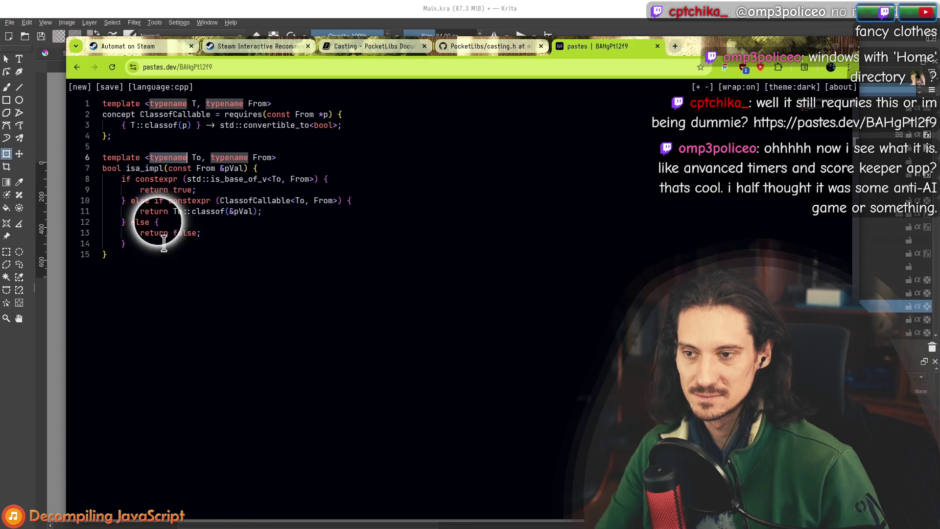
left_click(182, 301)
left_click_drag(103, 147, 142, 243)
left_click(156, 294)
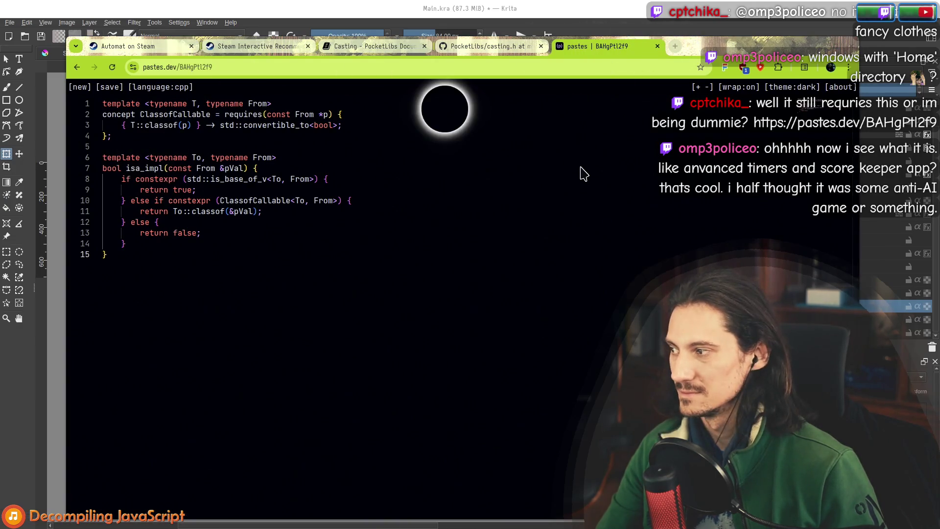
double_click(167, 157)
double_click(224, 158)
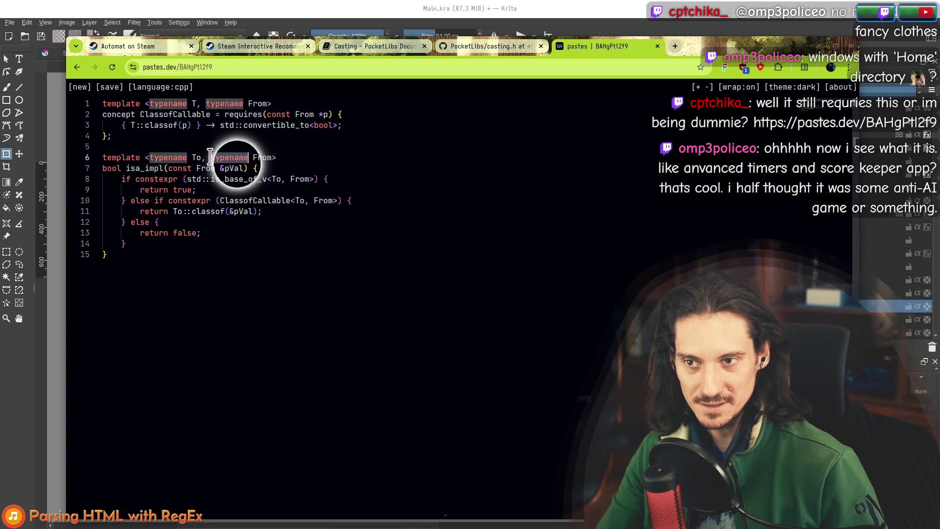
key("alt+Tab")
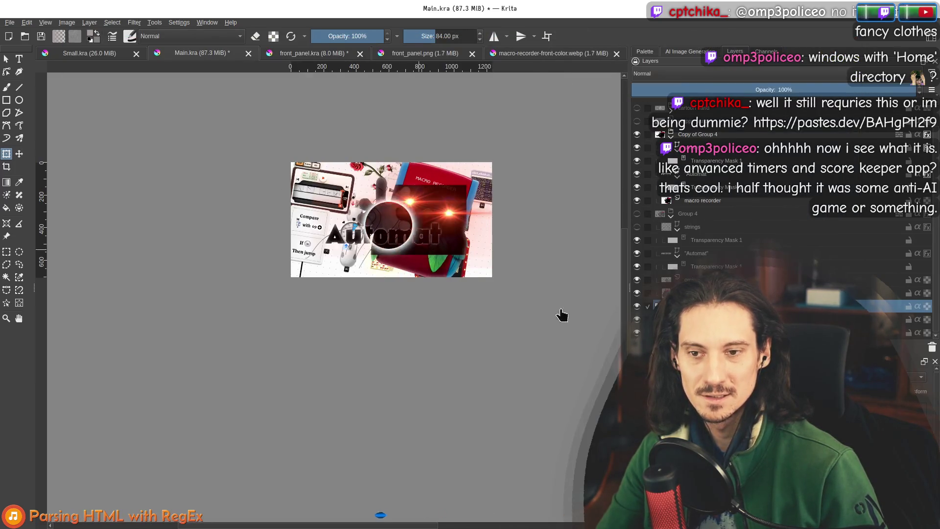
Zoom in on the capsule and select the layer one row up
key("ctrl+plus")
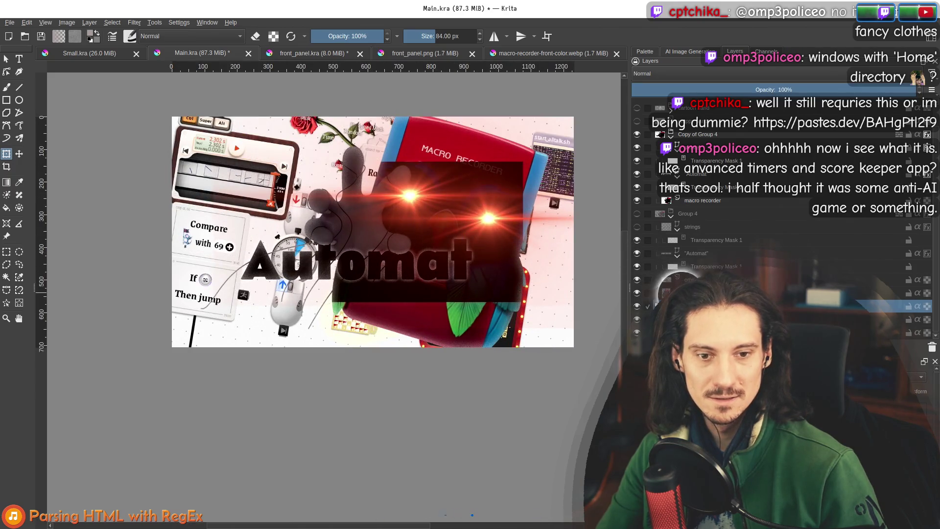
left_click(661, 293)
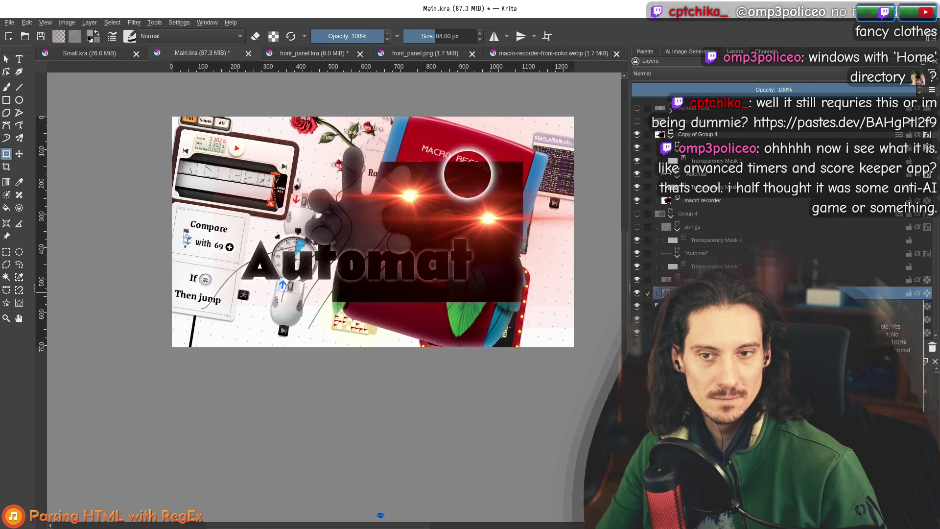
left_click_drag(444, 206, 456, 242)
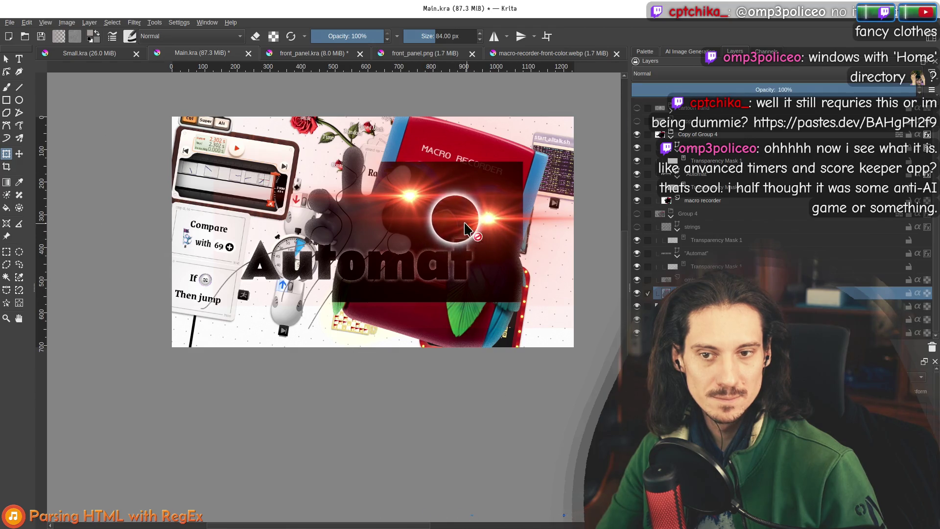
scroll(456, 226, "up", 2)
scroll(445, 225, "down", 2)
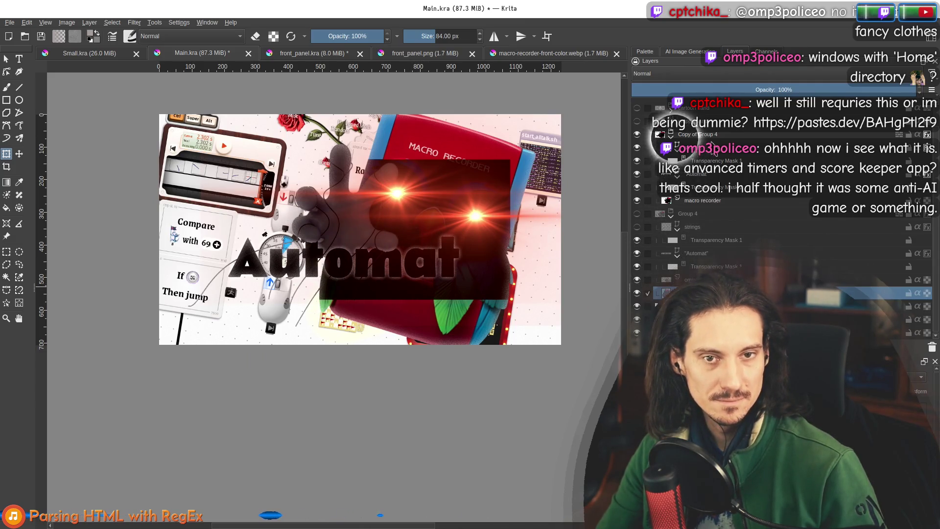
Delete the hidden Group 4 layer group, then bring up front_panel.png
left_click(719, 214)
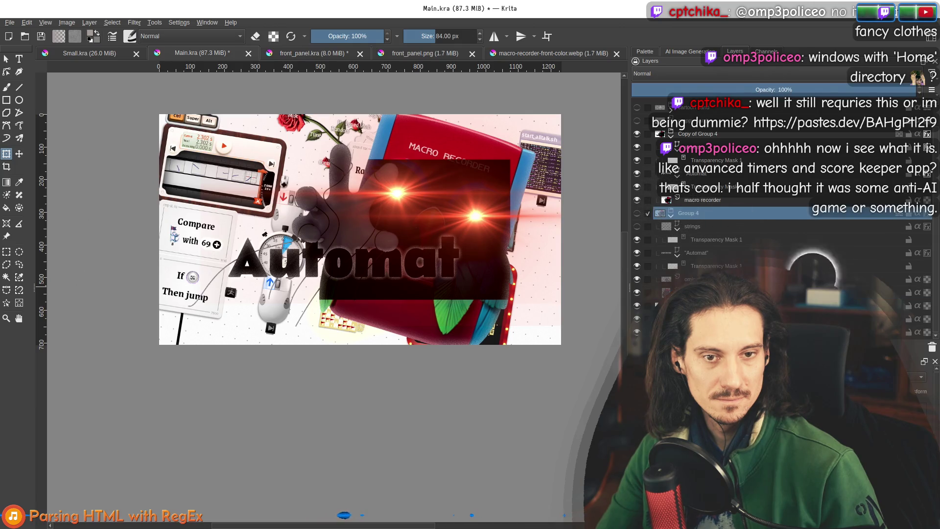
left_click(932, 346)
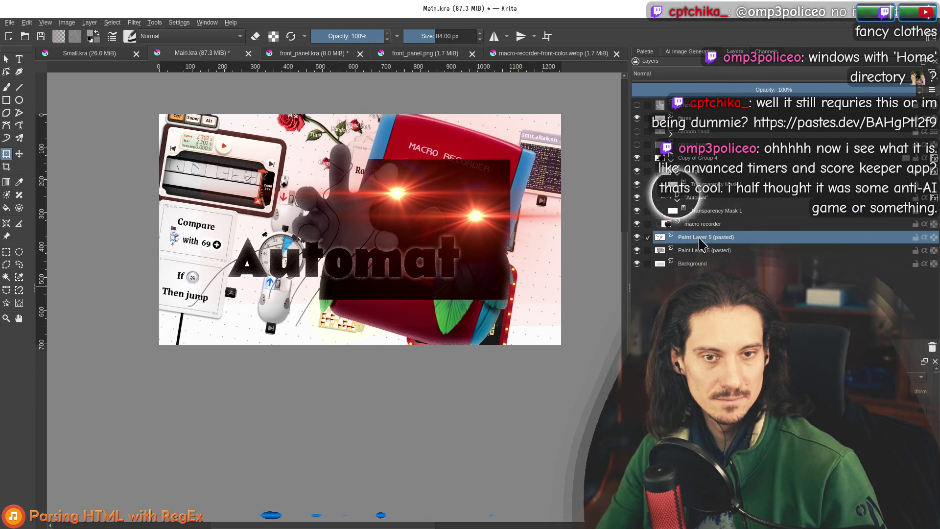
left_click(710, 159)
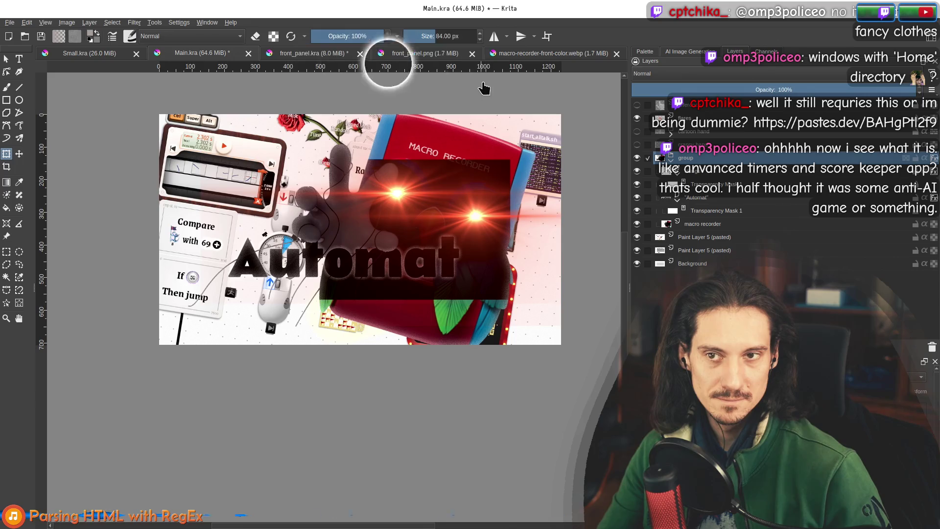
left_click(424, 52)
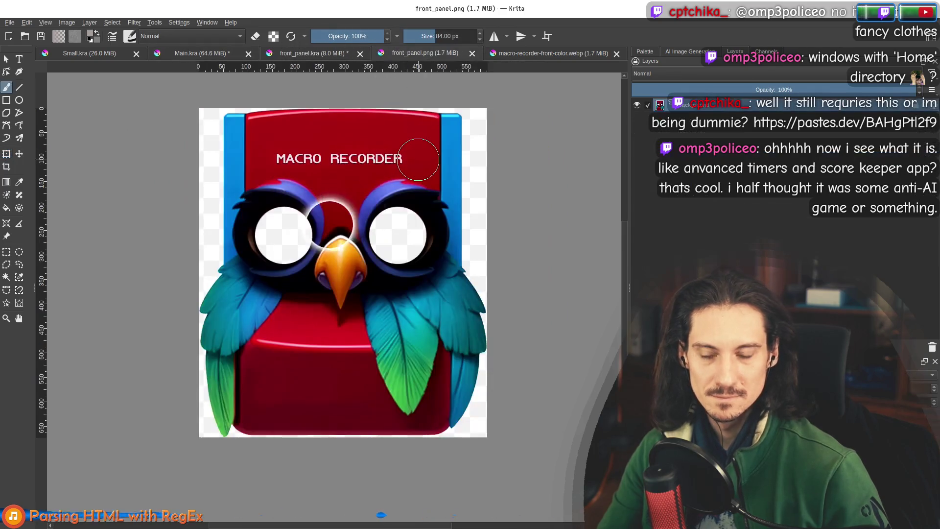
Paste the Macro Recorder owl image into Main.kra and move it onto the right half
left_click(551, 53)
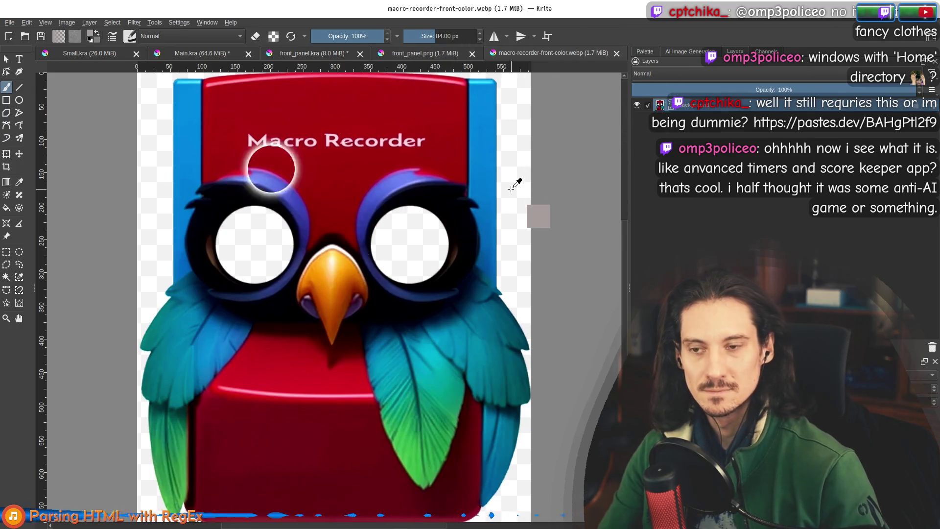
left_click(149, 53)
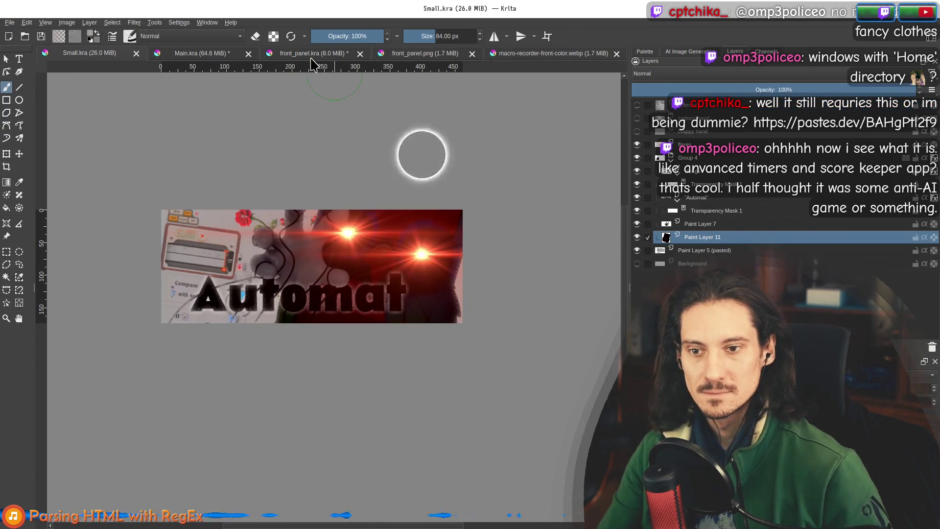
left_click(521, 52)
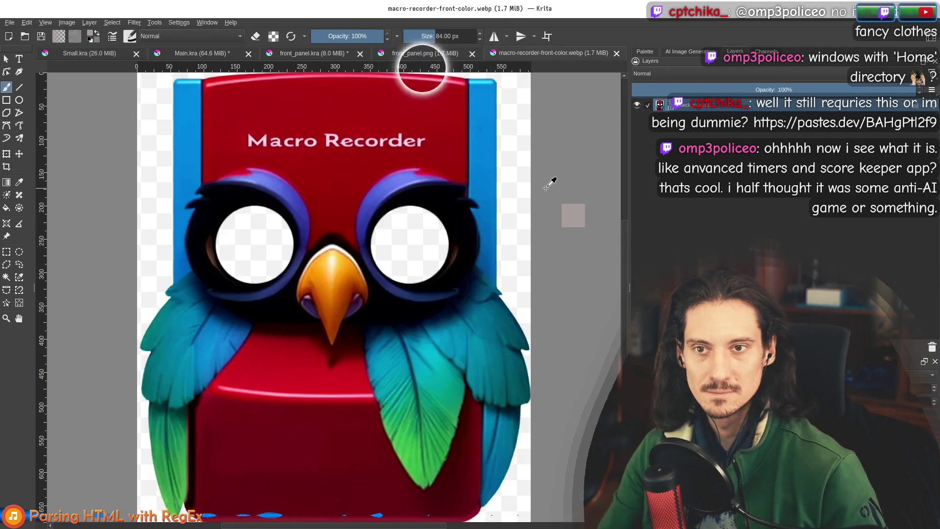
left_click(201, 53)
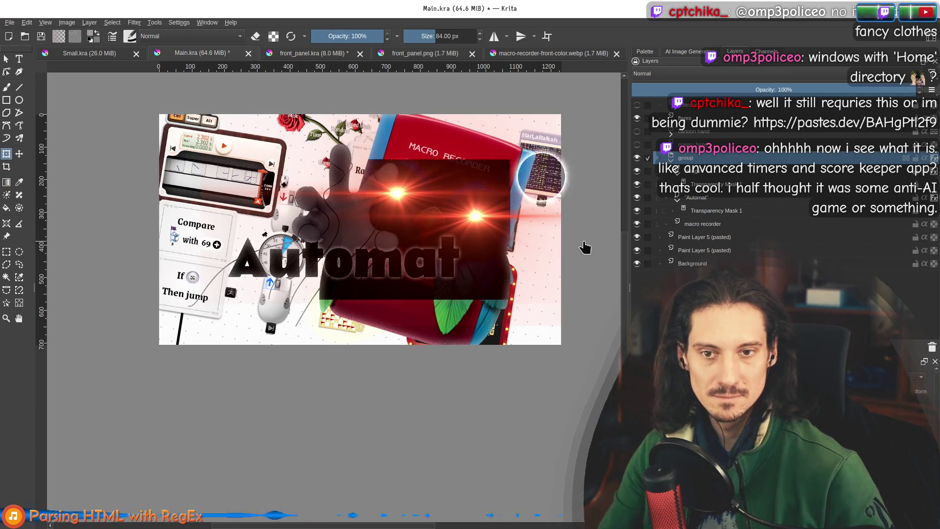
key("ctrl+v")
left_click(19, 153)
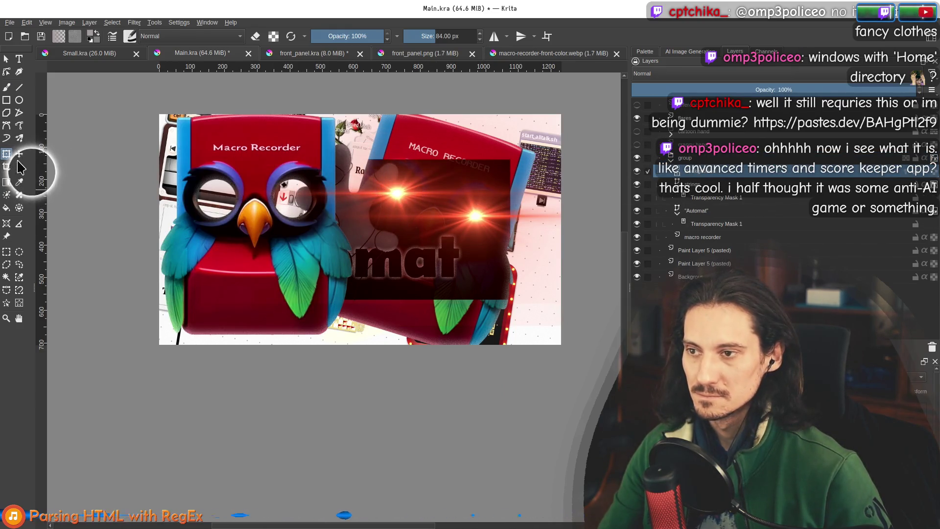
left_click_drag(275, 270, 444, 262)
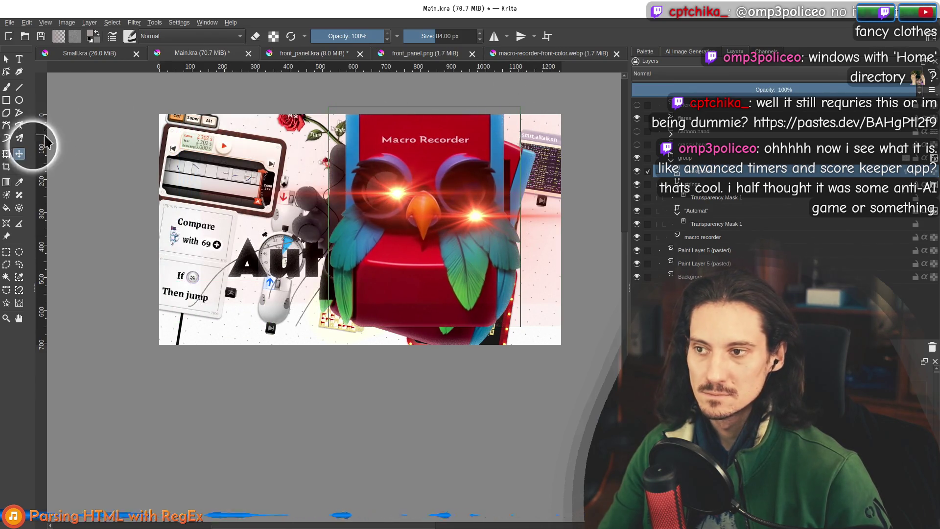
Enlarge and tilt the owl clockwise, and place its layer beneath the Automat title
left_click(5, 154)
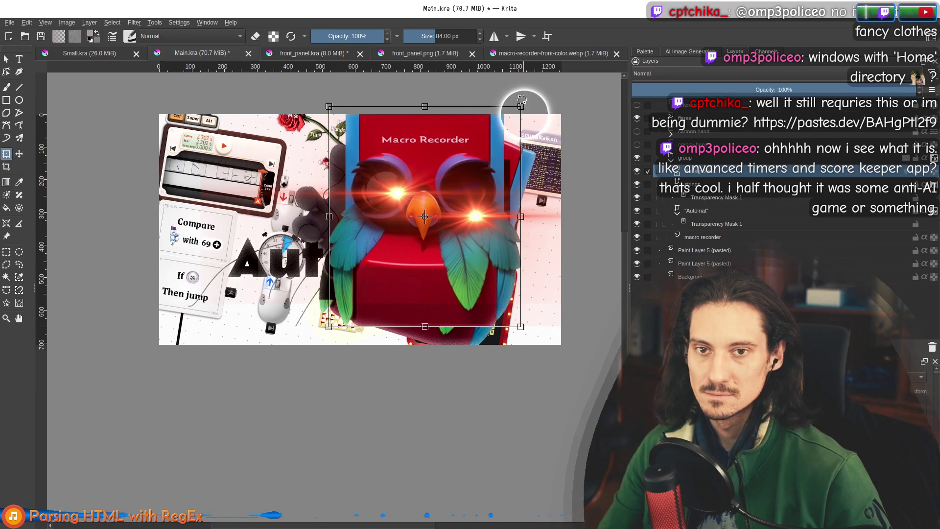
mouse_move(521, 107)
left_mouse_down()
mouse_move(543, 100)
mouse_move(557, 116)
left_mouse_up()
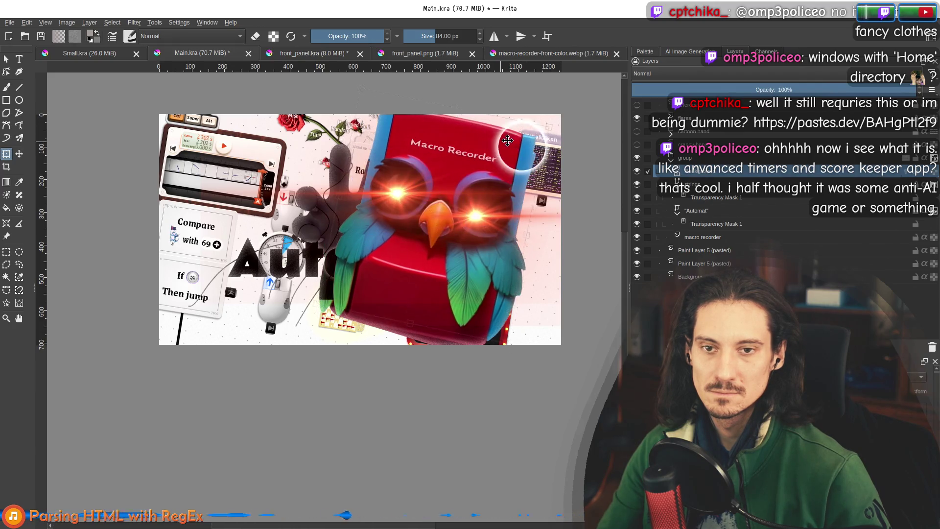
key("Escape")
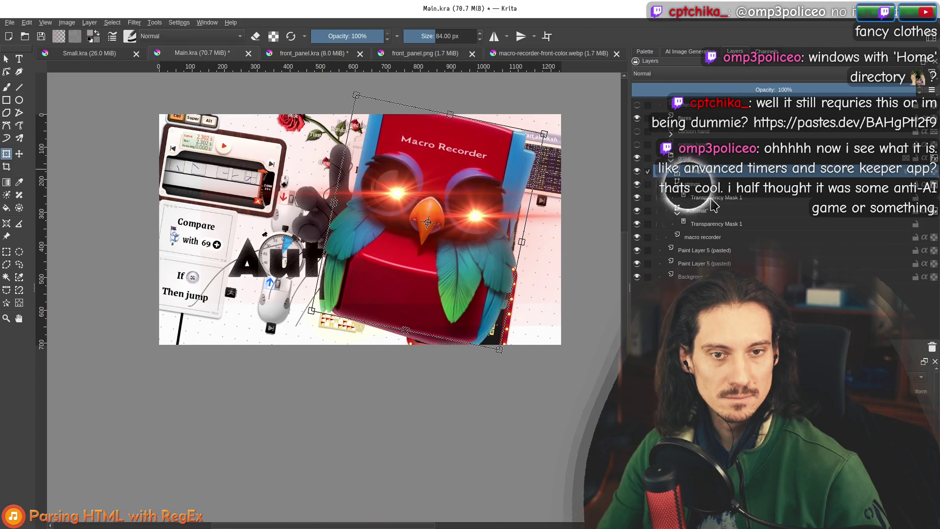
left_click_drag(704, 176, 705, 228)
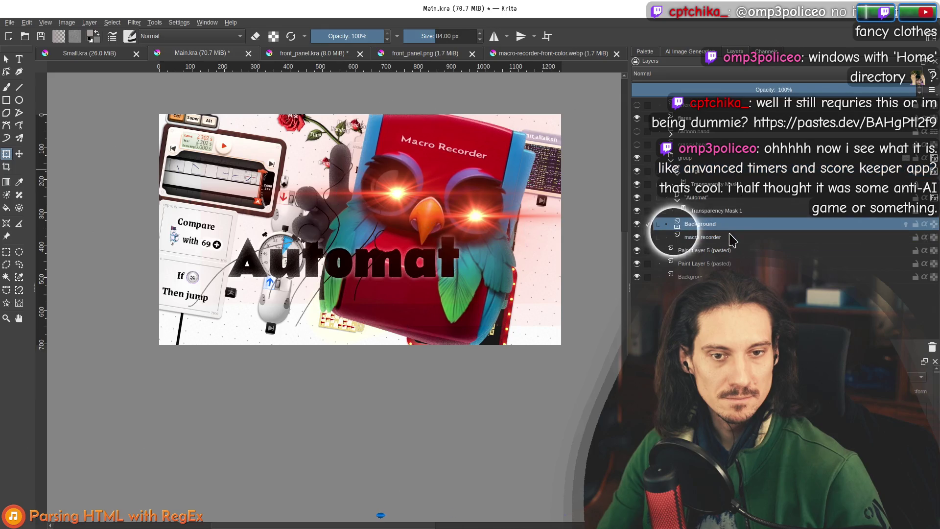
left_click(718, 238)
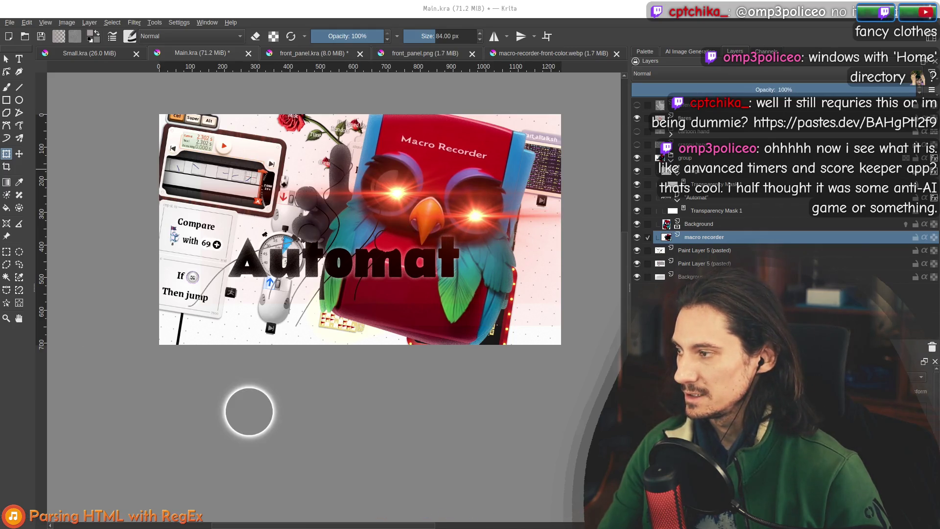
key("alt+Tab")
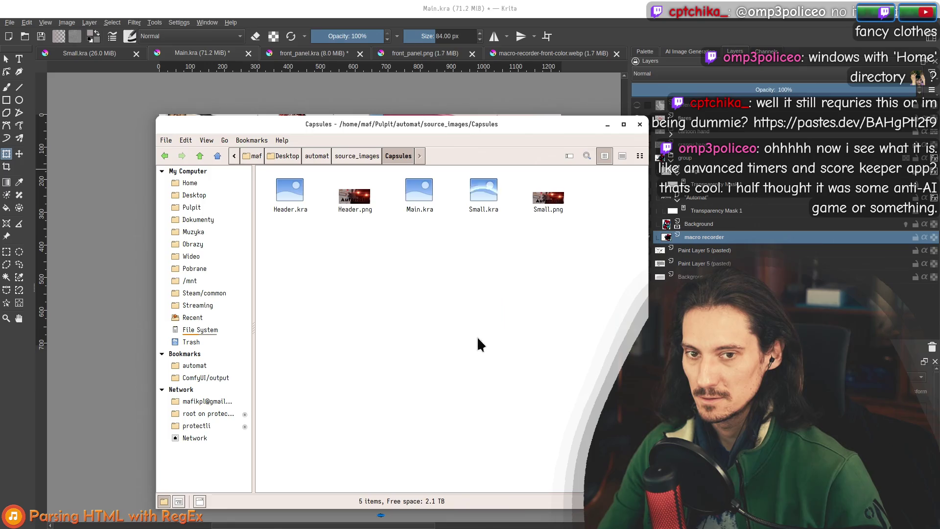
Drop Front Red Lens Flare - 1200x674.png from Pobrane onto the canvas as two new layers
left_click(191, 270)
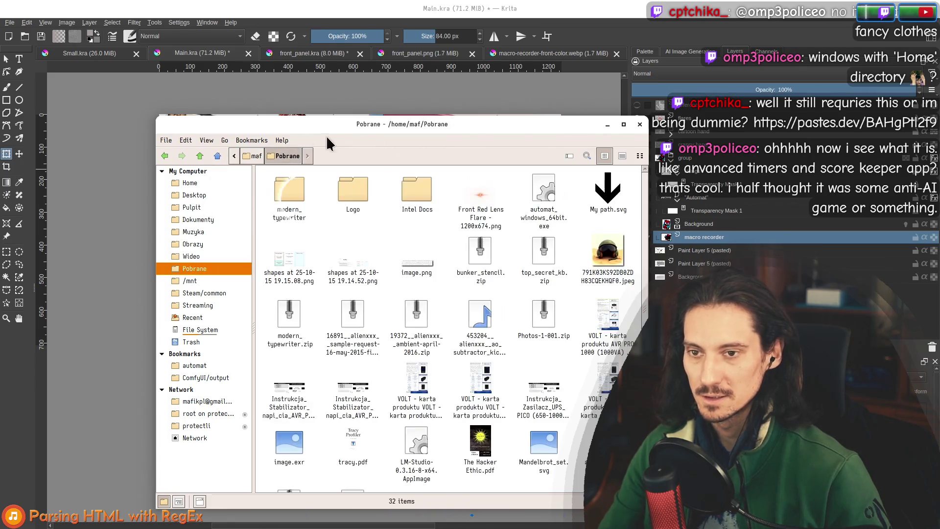
mouse_move(480, 195)
left_mouse_down()
mouse_move(78, 179)
mouse_move(729, 203)
mouse_move(728, 177)
left_mouse_up()
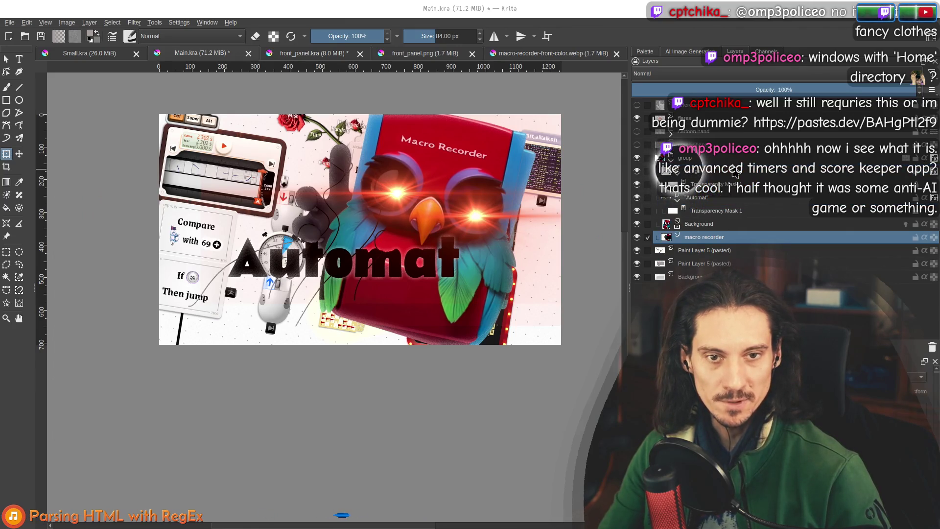
left_click_drag(335, 252, 479, 252)
left_click(507, 254)
mouse_move(686, 212)
left_mouse_down()
mouse_move(367, 210)
mouse_move(358, 218)
left_mouse_up()
left_click(392, 229)
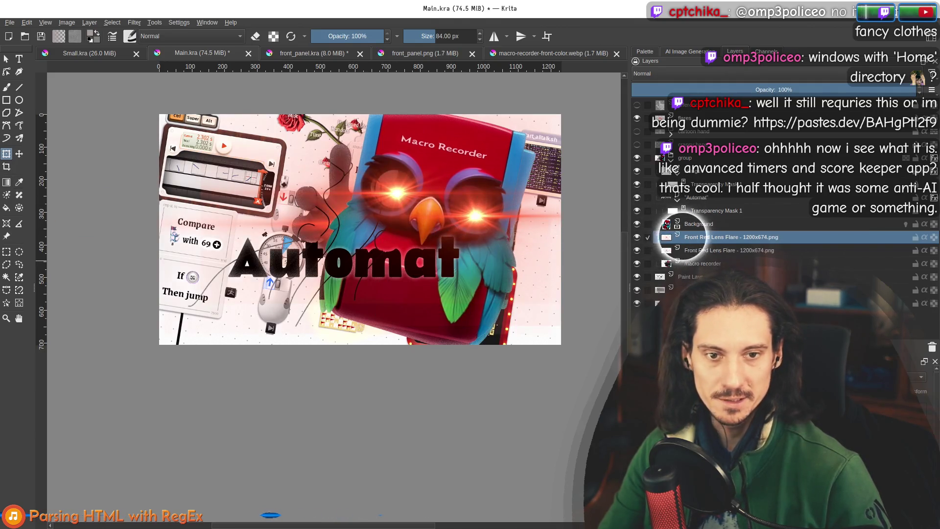
Move Background below the lens flare layers, delete the old flares layer, and raise the flare
mouse_move(714, 238)
left_mouse_down()
mouse_move(696, 212)
mouse_move(718, 234)
left_mouse_up()
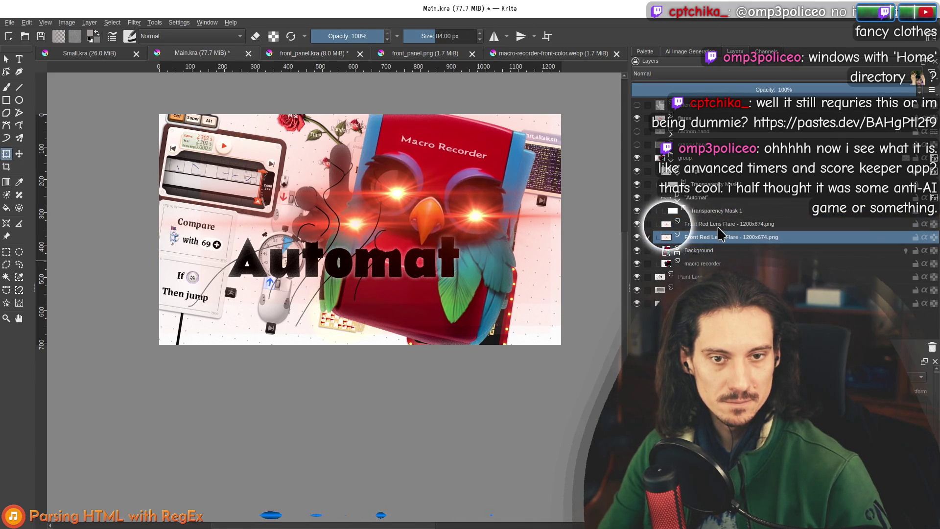
left_click(750, 224)
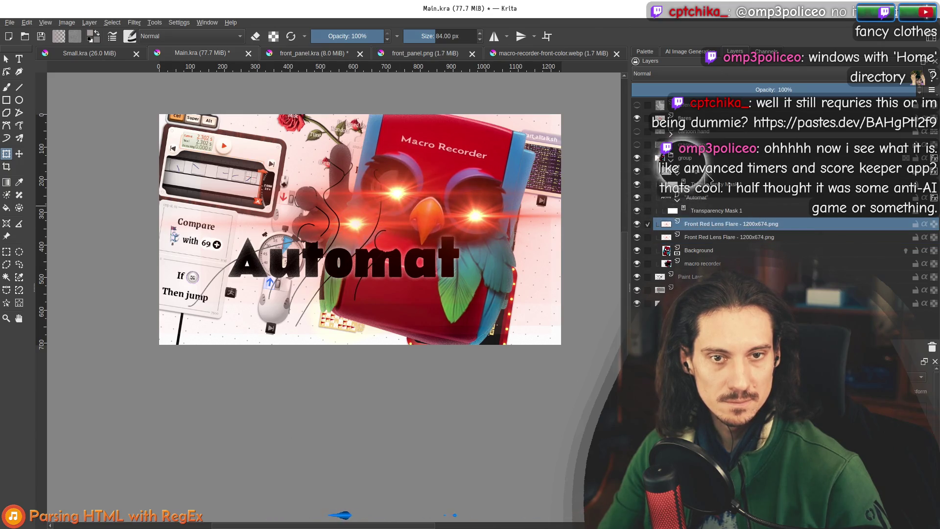
left_click(709, 174)
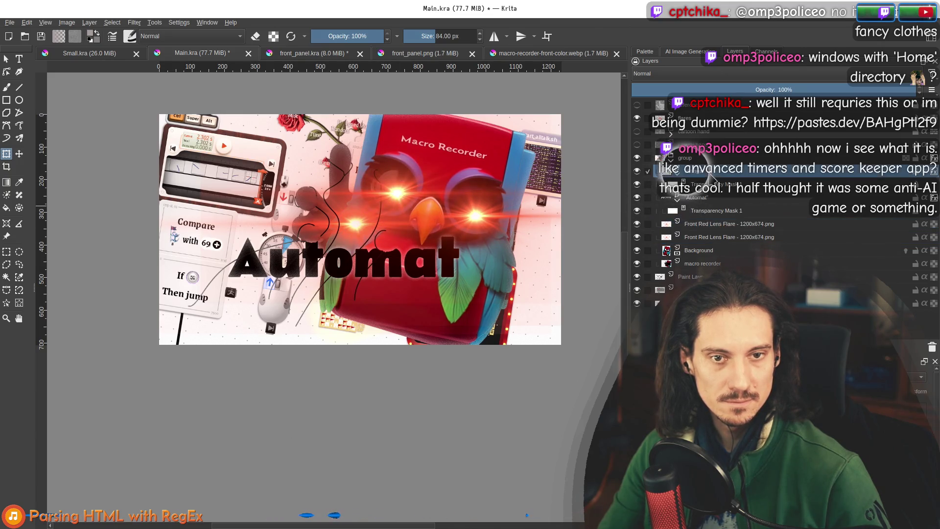
left_click(711, 119)
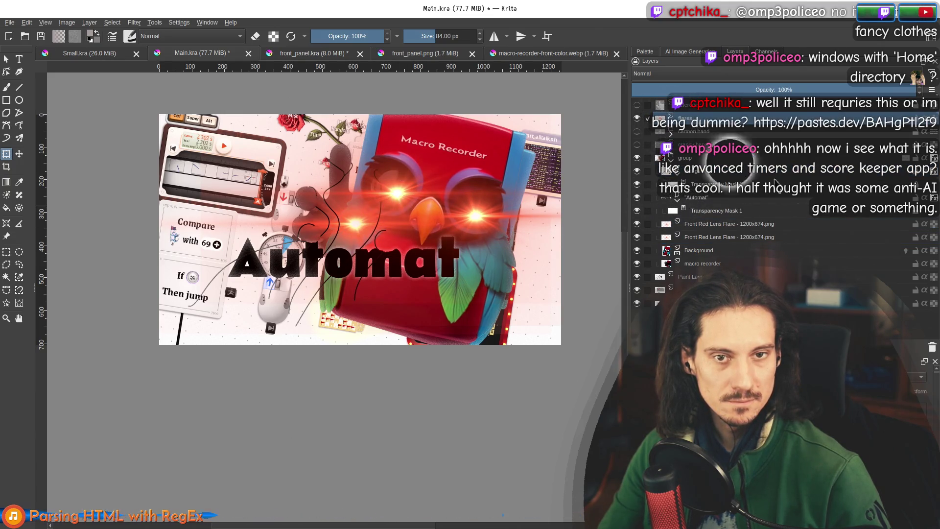
left_click(932, 348)
left_click_drag(710, 211, 727, 154)
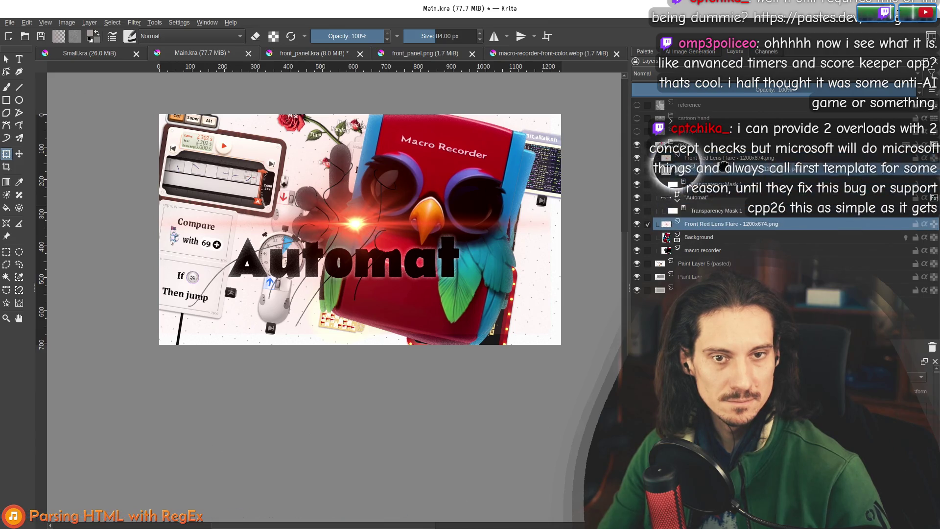
Rotate the lens flare layer 180° and shift it so the red glows sit on the owl's eyes
left_click(725, 169)
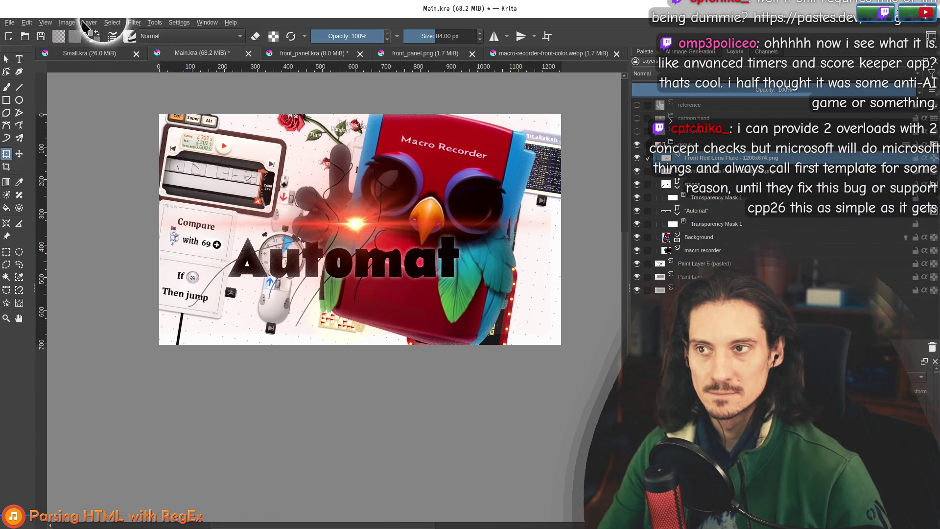
left_click(67, 22)
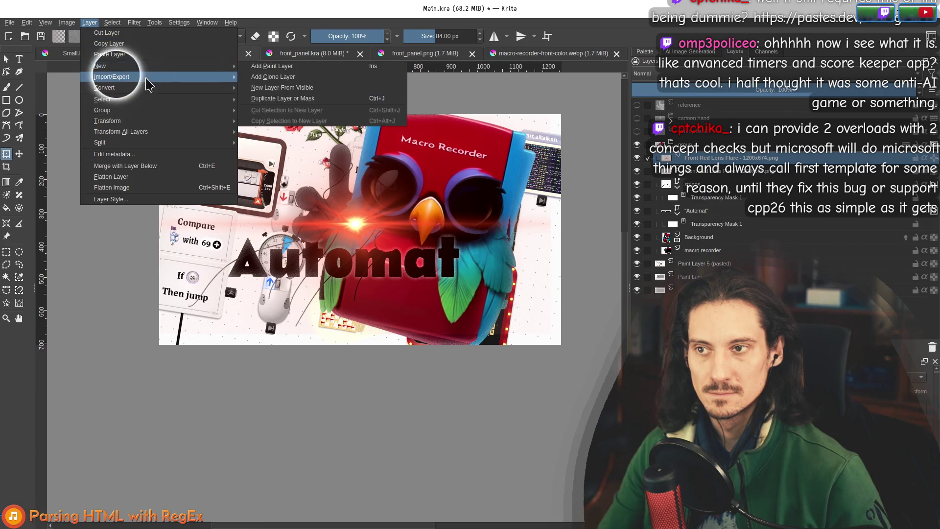
mouse_move(147, 78)
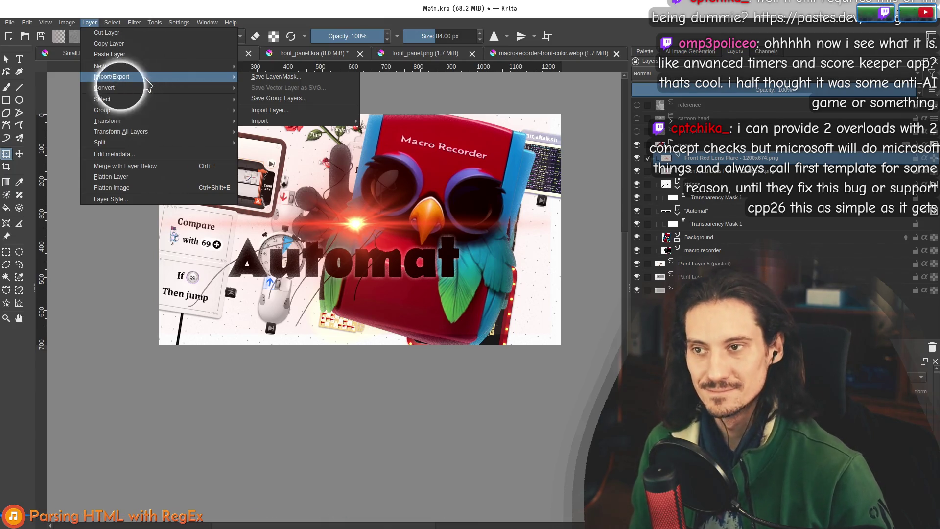
mouse_move(111, 121)
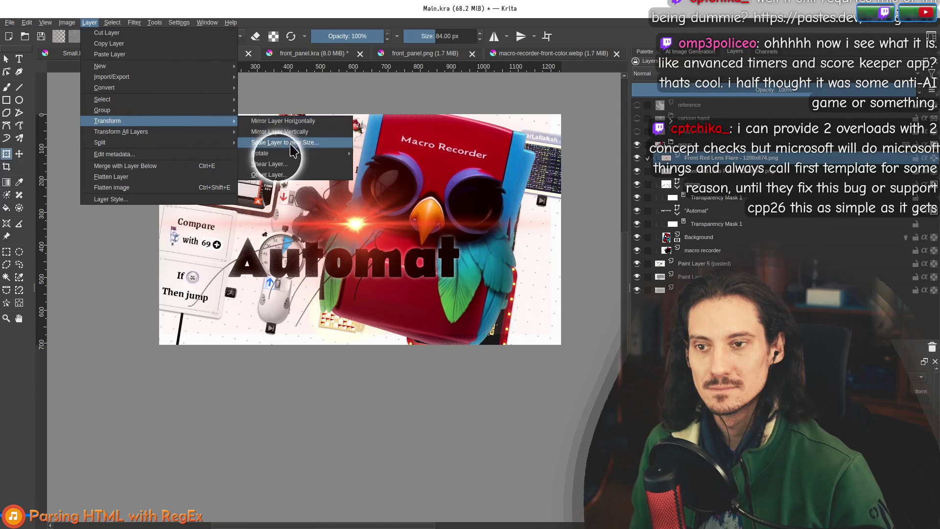
mouse_move(300, 156)
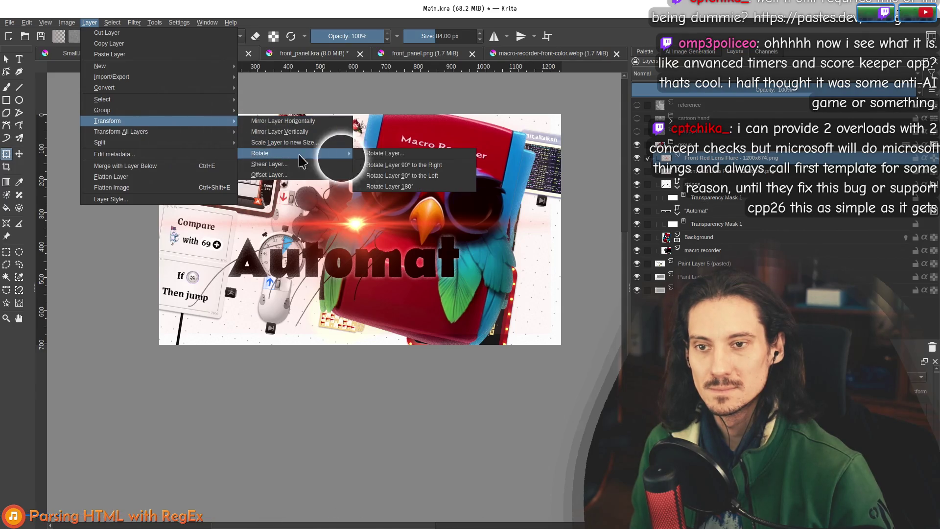
left_click(418, 189)
left_click(19, 154)
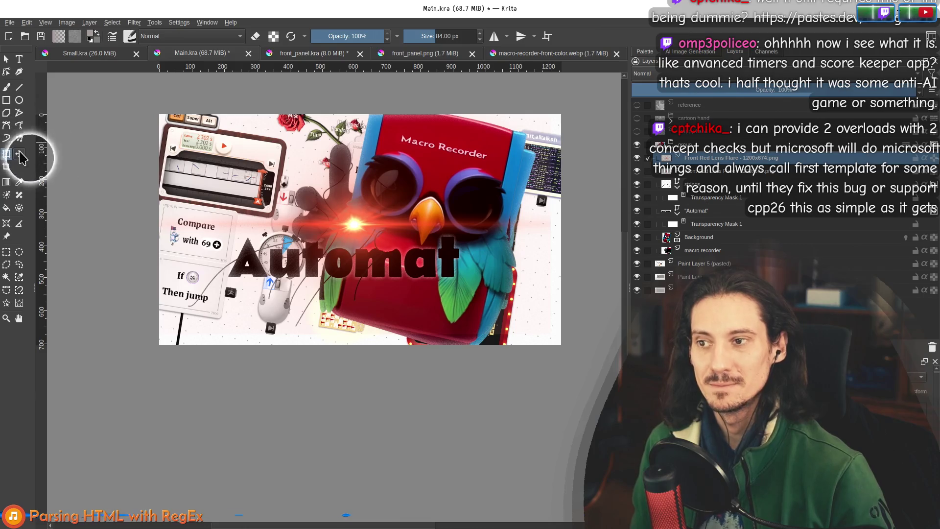
mouse_move(345, 223)
left_mouse_down()
mouse_move(401, 256)
mouse_move(531, 235)
mouse_move(495, 216)
mouse_move(486, 227)
mouse_move(392, 220)
mouse_move(384, 268)
mouse_move(431, 206)
mouse_move(352, 252)
left_mouse_up()
Open the Background layer's context menu in the Layers docker to add a Filter Mask
left_click(708, 250)
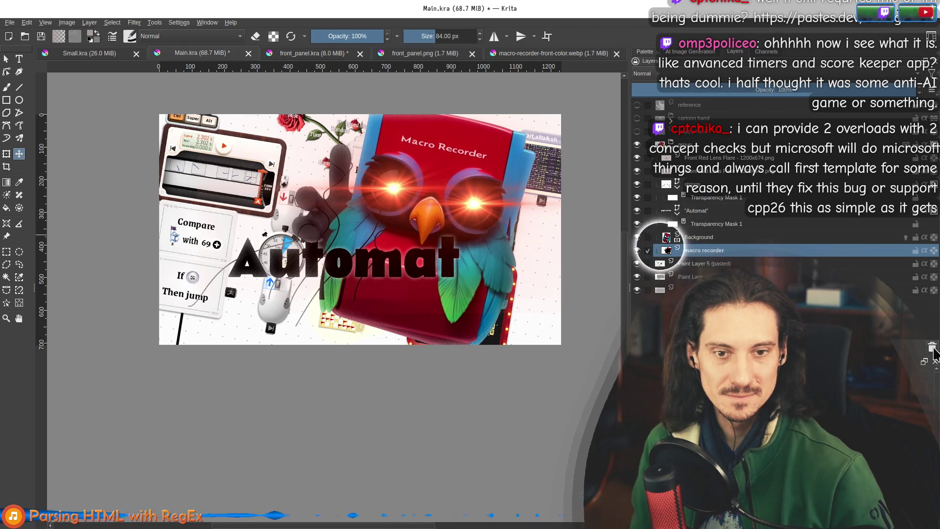
right_click(701, 237)
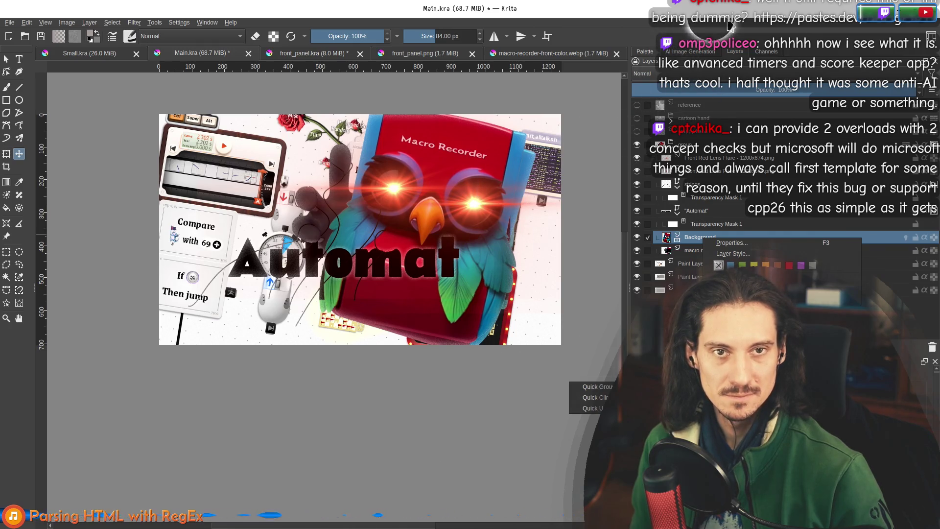
key("Escape")
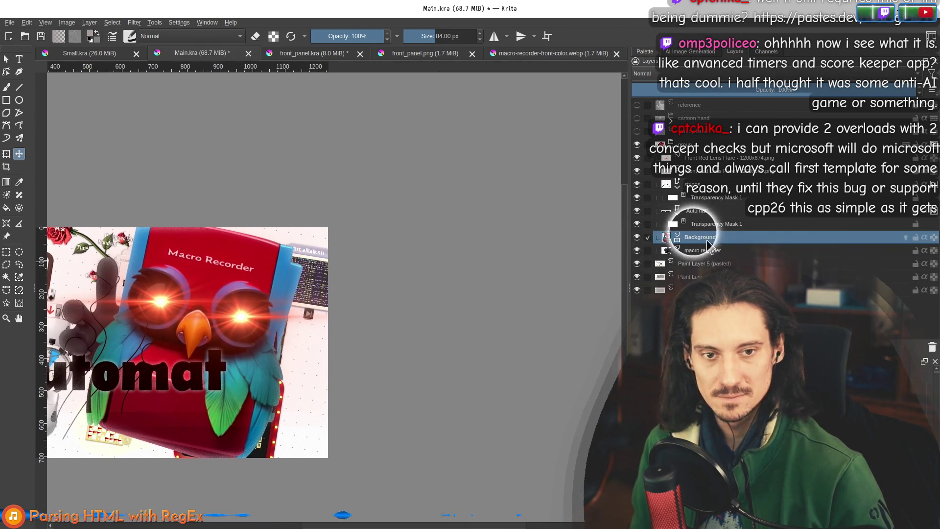
right_click(708, 241)
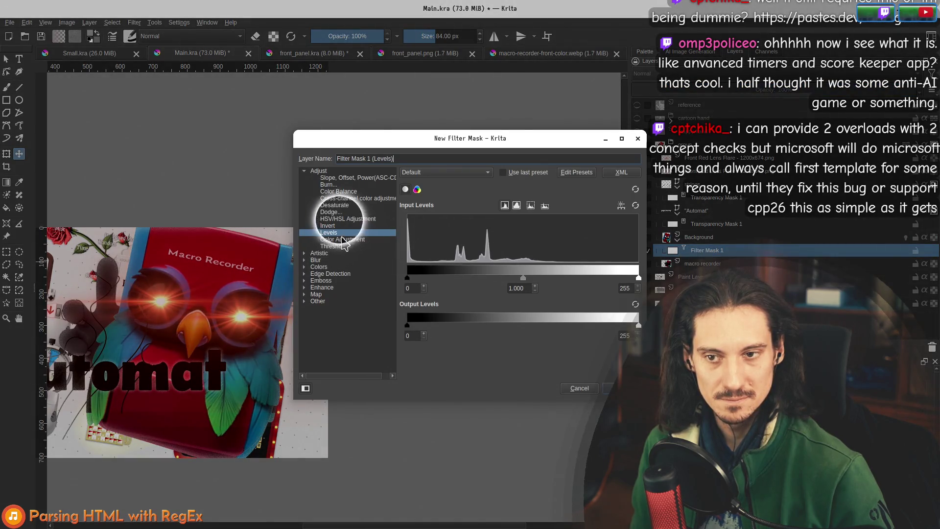
Preview Slope, Offset, Power, Burn and Color Balance in the mask, lowering Burn exposure below 19
left_click(345, 177)
left_click(343, 185)
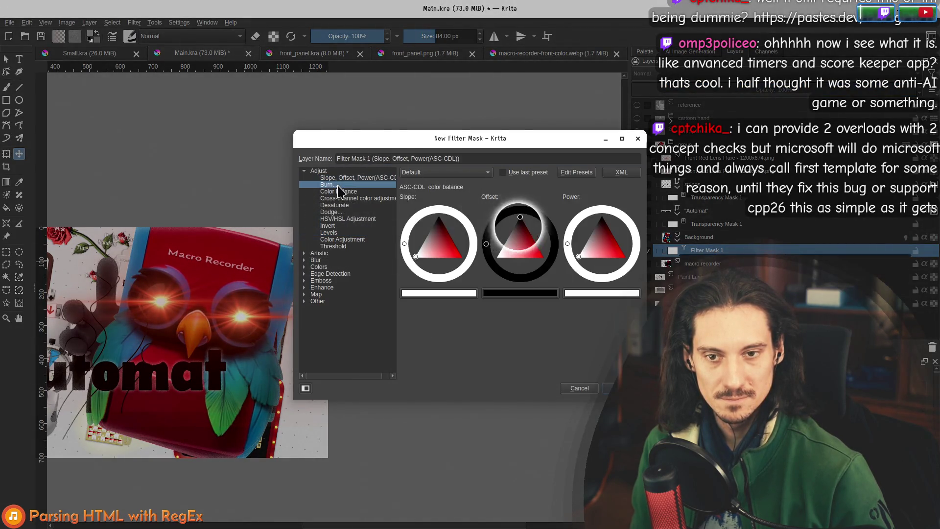
left_click(343, 191)
left_click(333, 184)
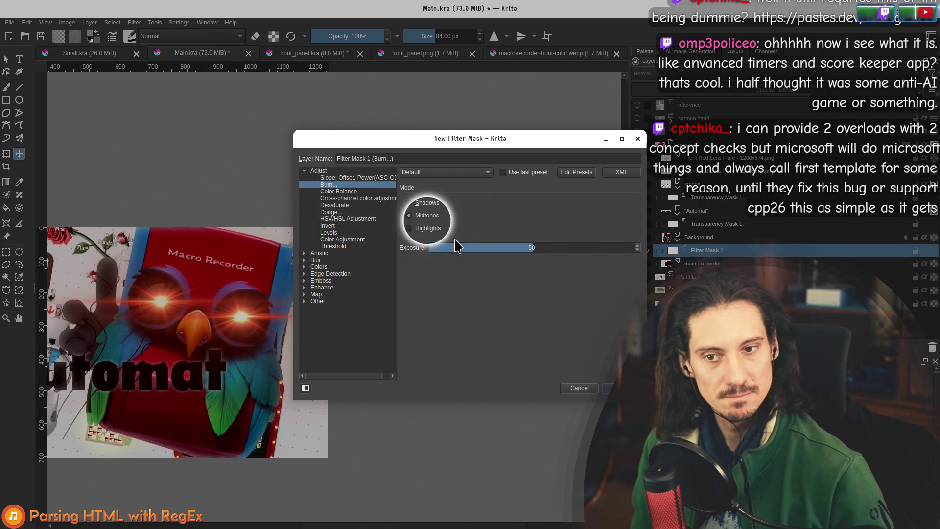
left_click(464, 248)
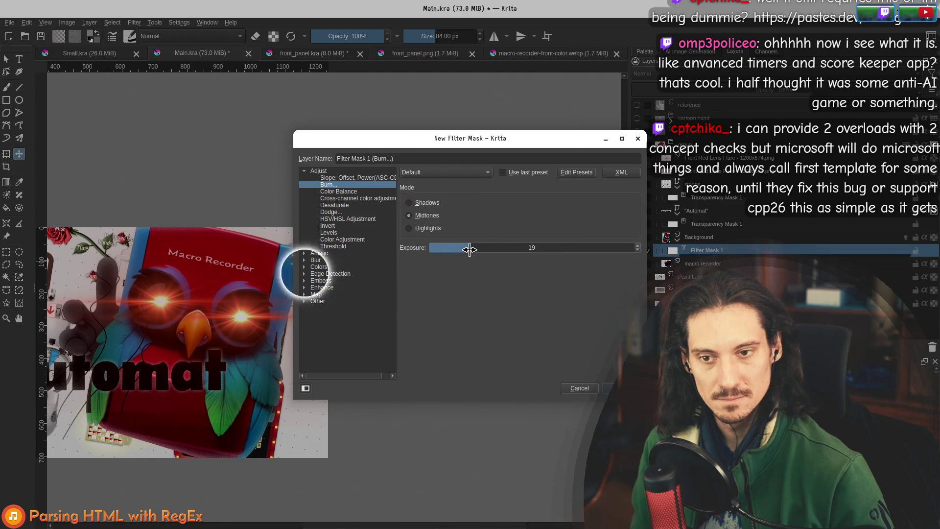
left_click_drag(464, 249, 438, 248)
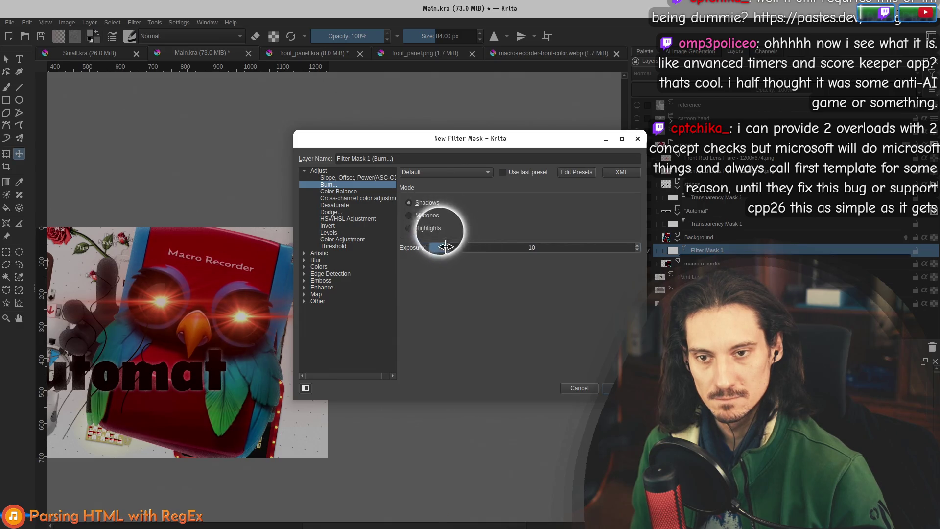
Preview Cross-channel, Desaturate and Dodge with adjusted exposure, then cancel the filter mask
left_click(351, 192)
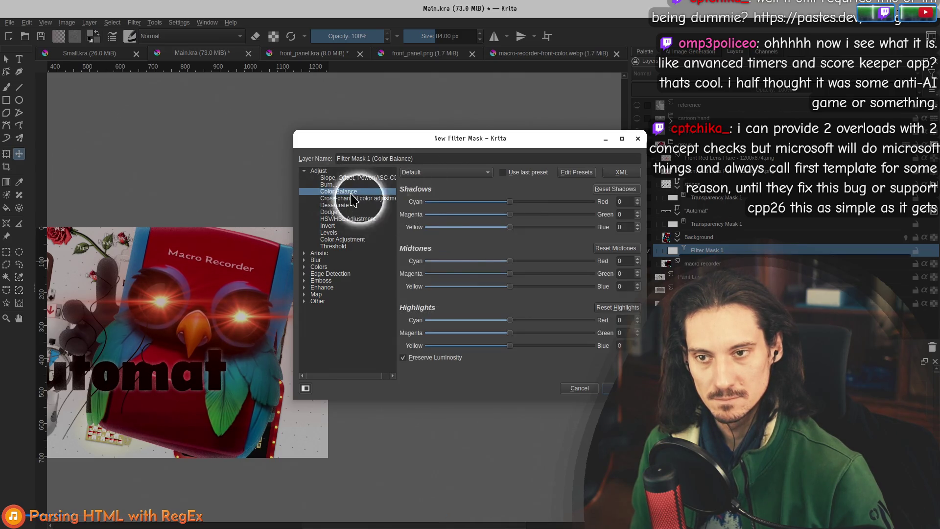
left_click(347, 199)
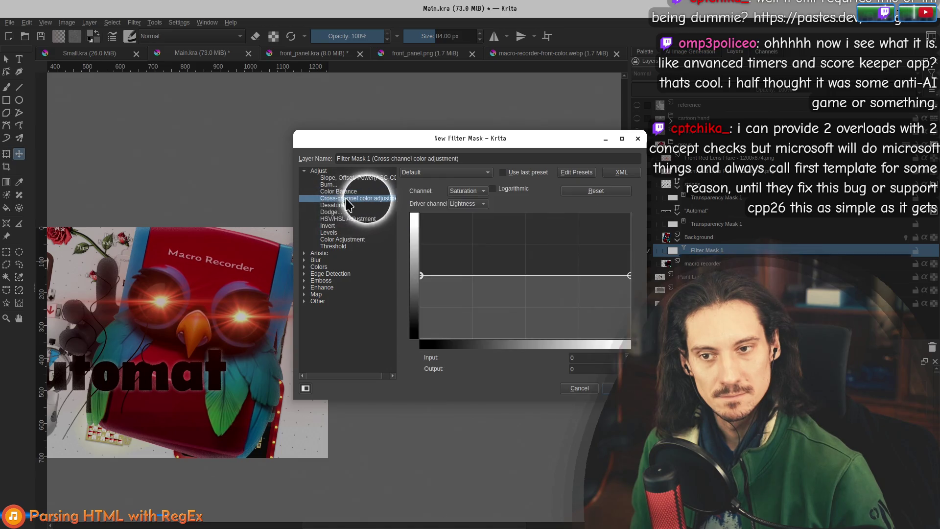
left_click(334, 206)
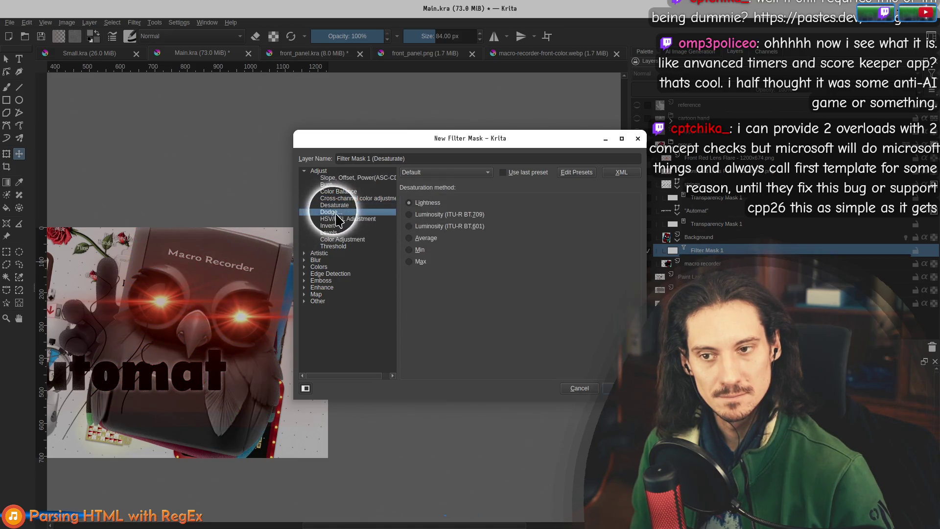
left_click(337, 213)
mouse_move(509, 245)
left_mouse_down()
mouse_move(435, 250)
mouse_move(541, 248)
left_mouse_up()
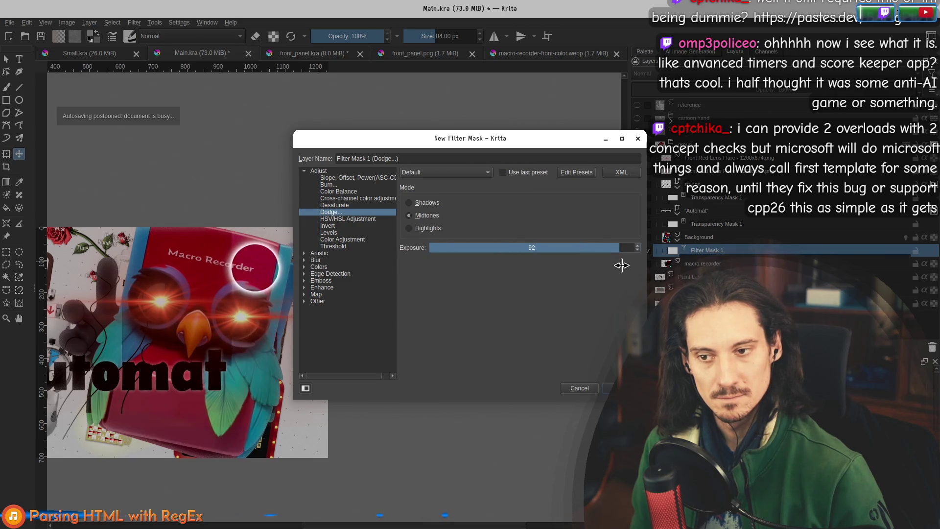
mouse_move(547, 245)
left_mouse_down()
mouse_move(531, 246)
mouse_move(666, 248)
mouse_move(389, 260)
left_mouse_up()
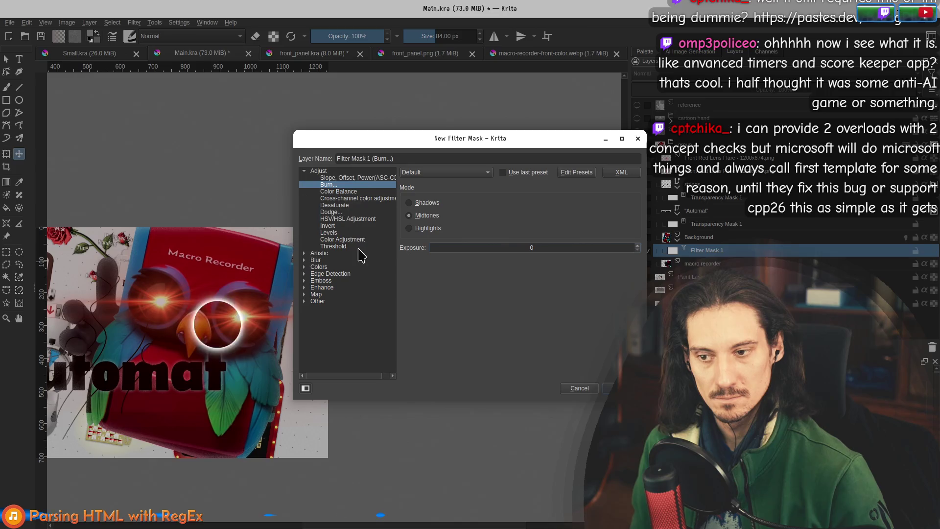
left_click(580, 388)
scroll(351, 367, "up", 4)
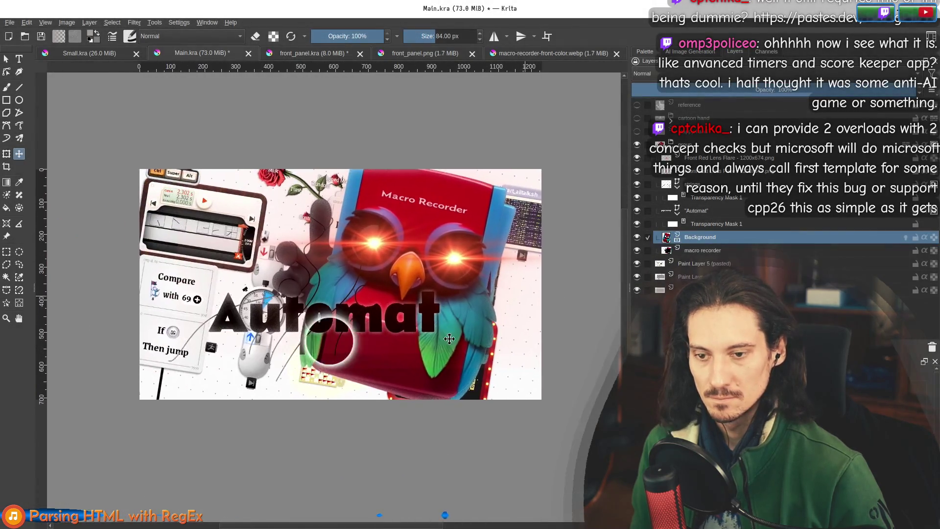
On the Front Red Lens Flare layer, set up the Line tool with the Erase preset at 188 px
scroll(334, 352, "down", 2)
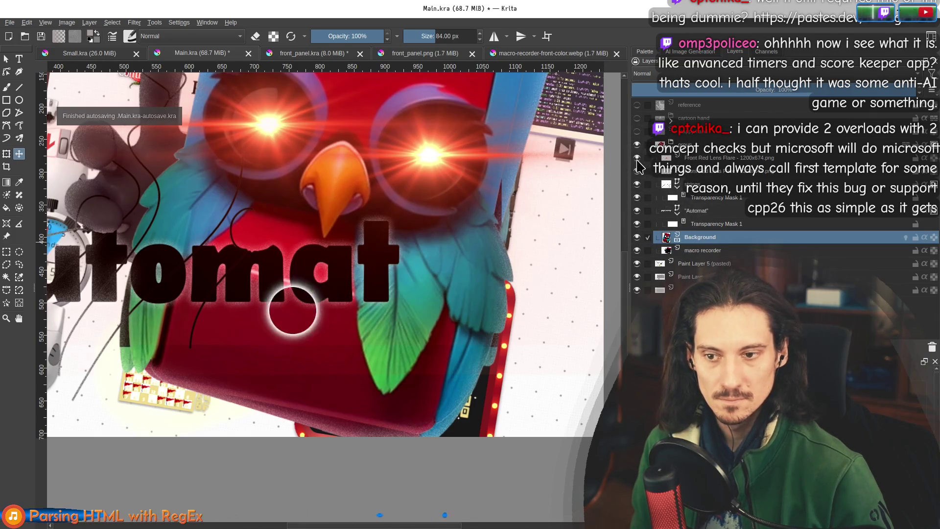
left_click(718, 160)
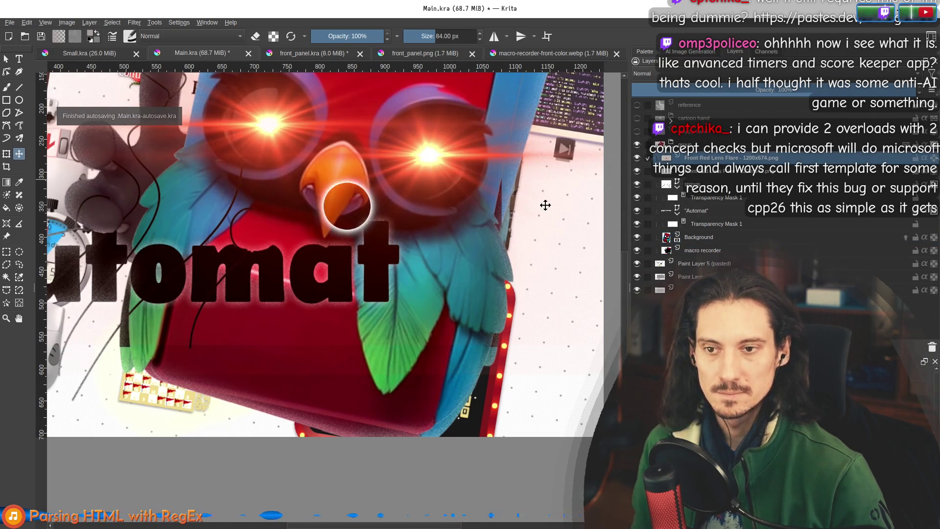
scroll(343, 231, "down", 4)
scroll(211, 262, "up", 2)
left_click(7, 88)
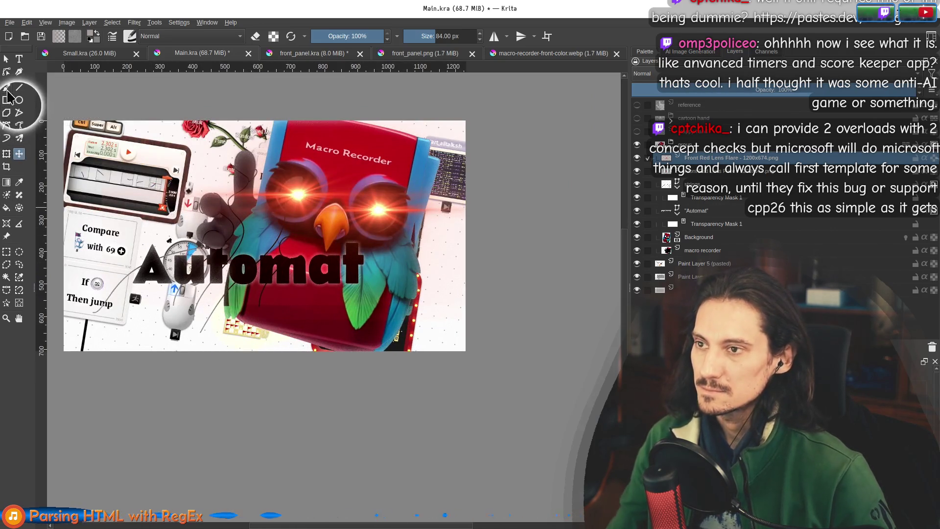
left_click(19, 88)
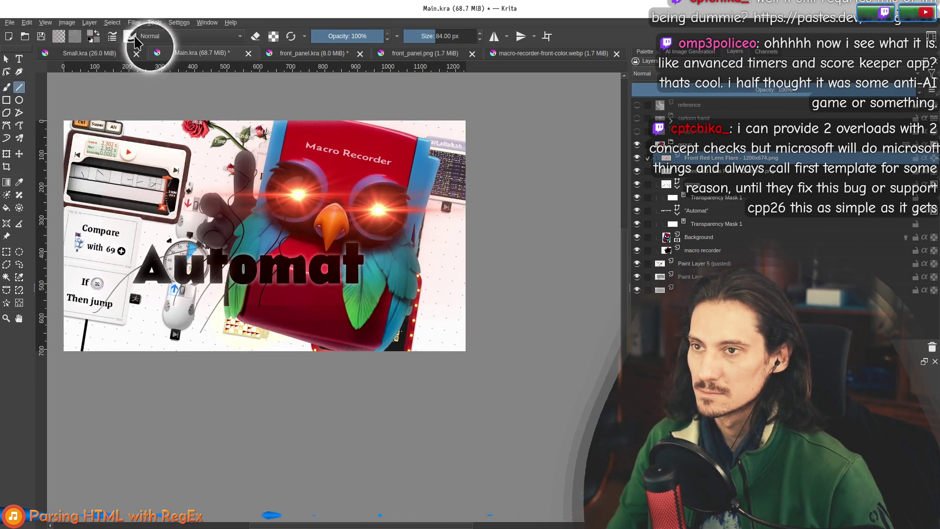
left_click(130, 36)
left_click(256, 35)
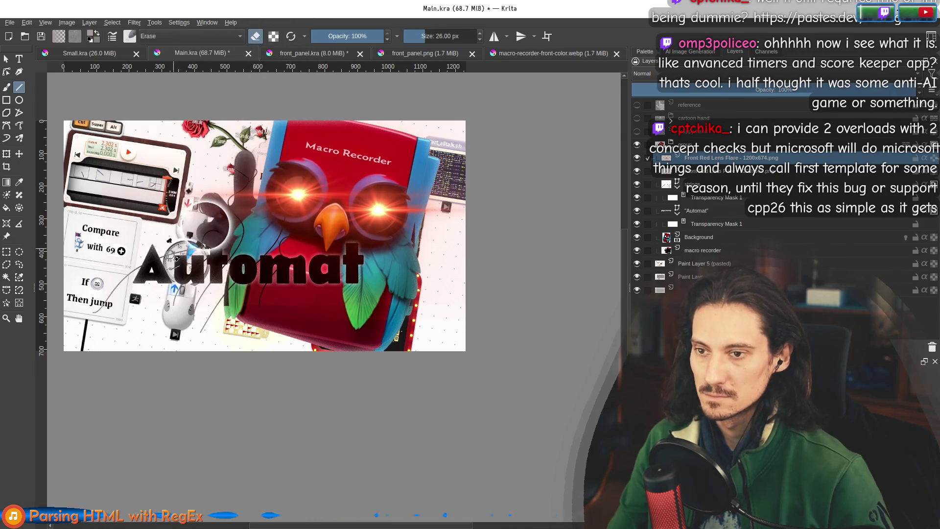
mouse_move(171, 255)
left_mouse_down()
mouse_move(179, 278)
mouse_move(231, 273)
mouse_move(326, 310)
left_mouse_up()
Hide the red glow on the owl's left eye and the Paint Layer background
scroll(325, 310, "down", 1)
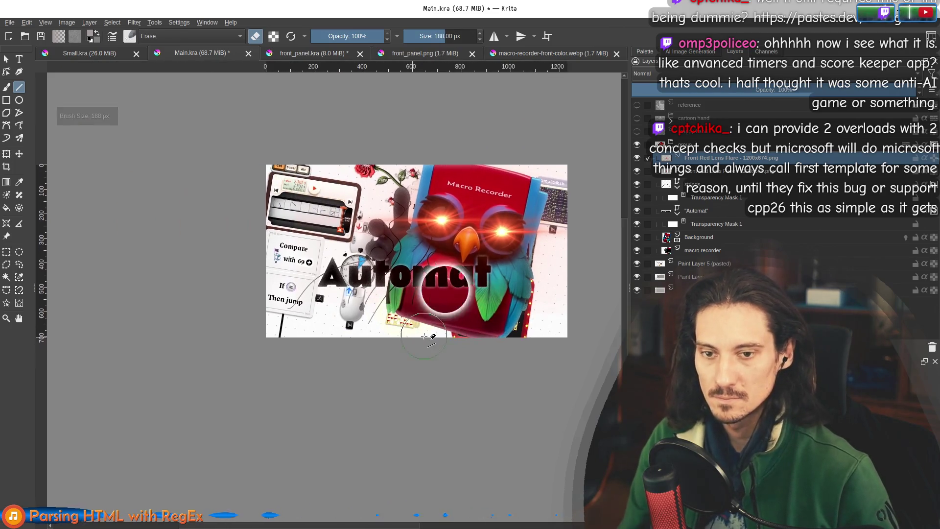
left_click(637, 171)
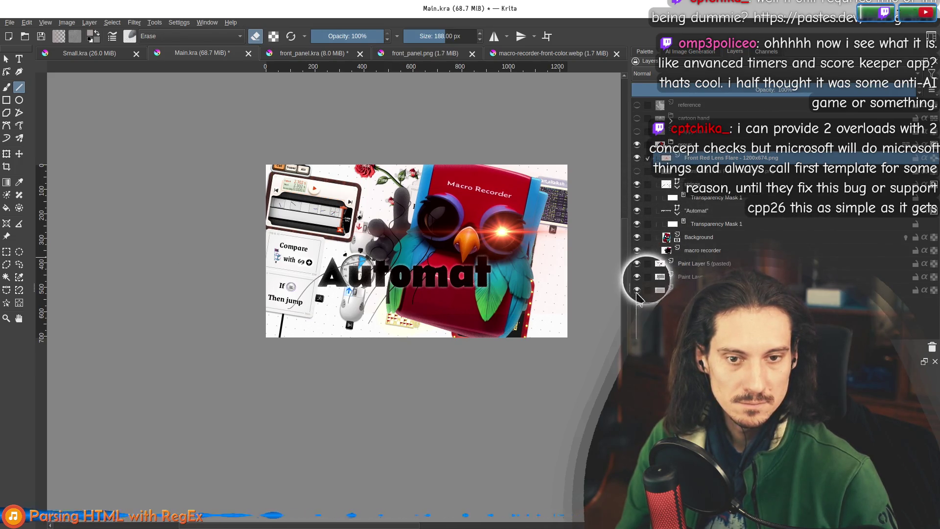
left_click(637, 277)
Hide the pasted collage layer, show the bottom layer, clear it and fill it solid black
left_click(637, 267)
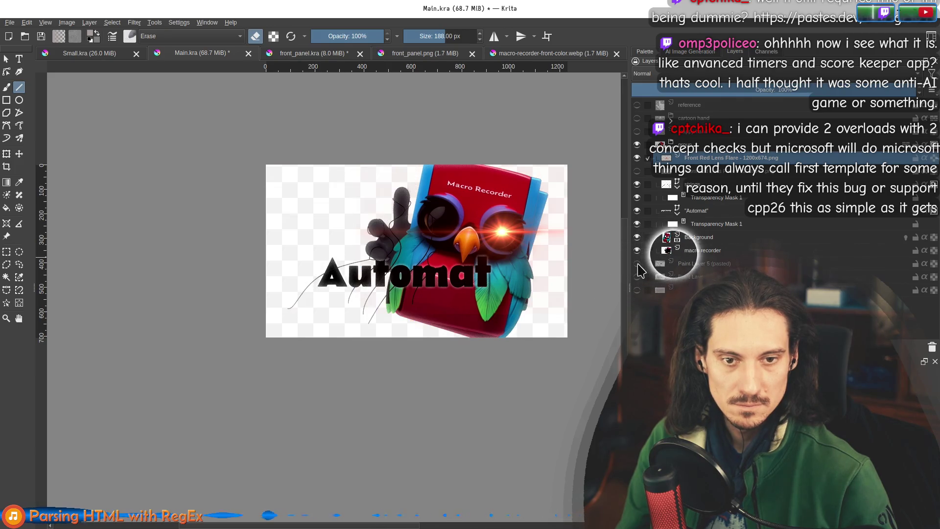
left_click(660, 290)
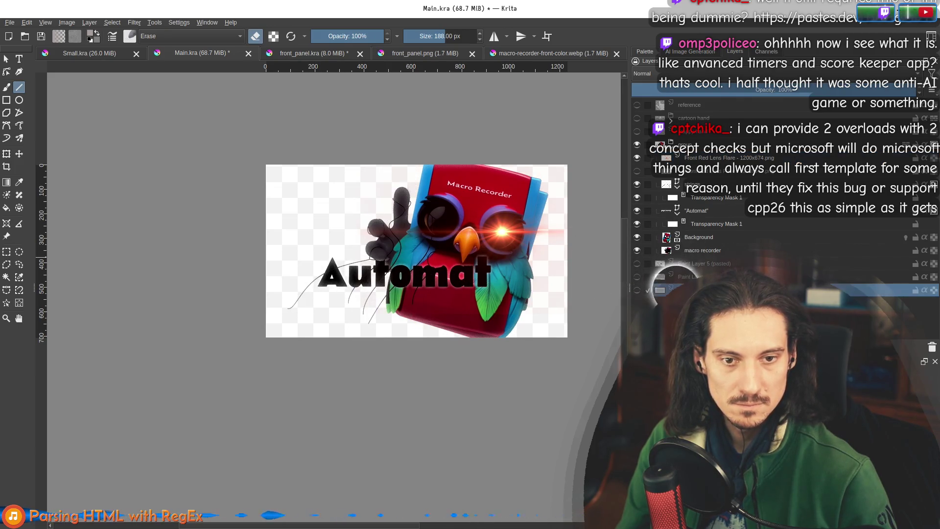
left_click(637, 290)
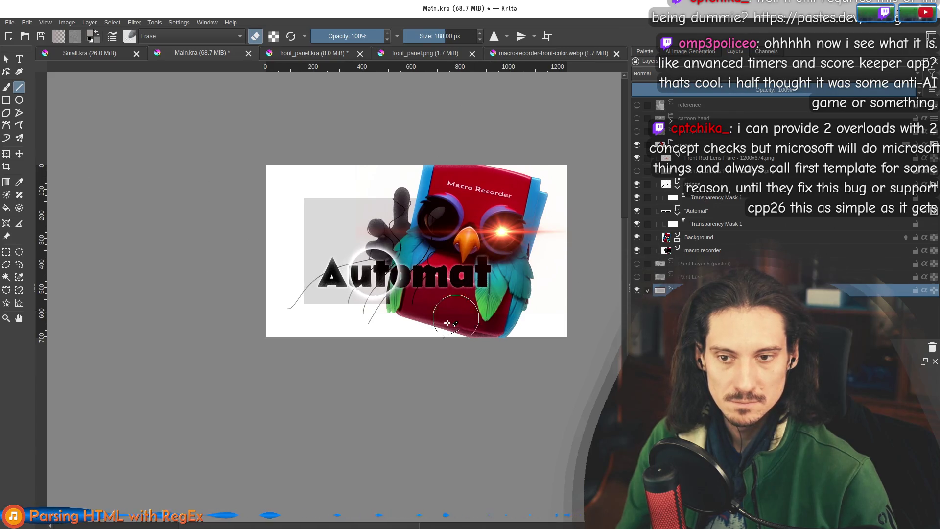
left_click(7, 209)
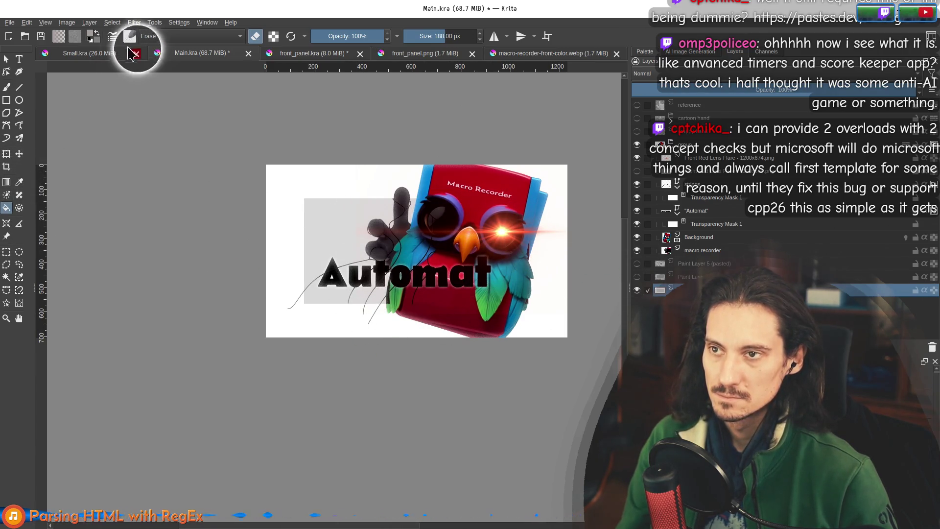
left_click(315, 334)
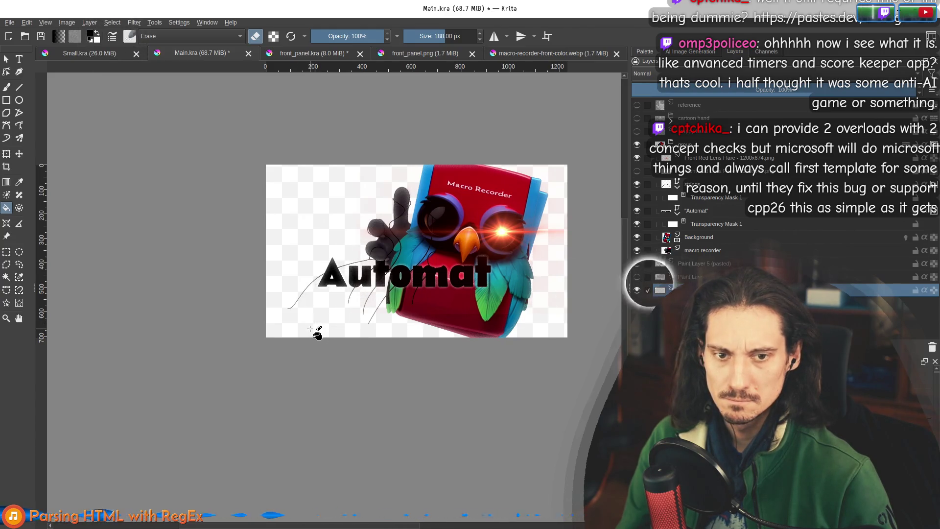
left_click(132, 37)
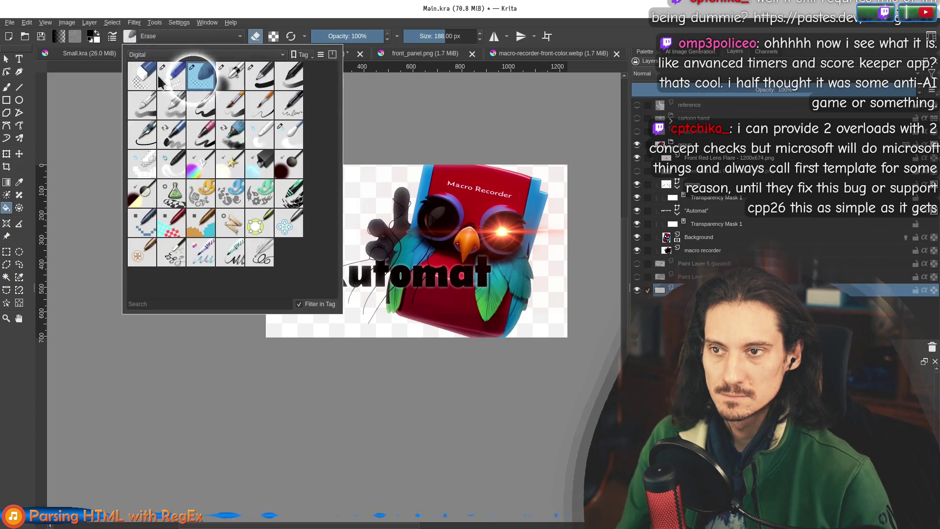
left_click(251, 79)
left_click(387, 333)
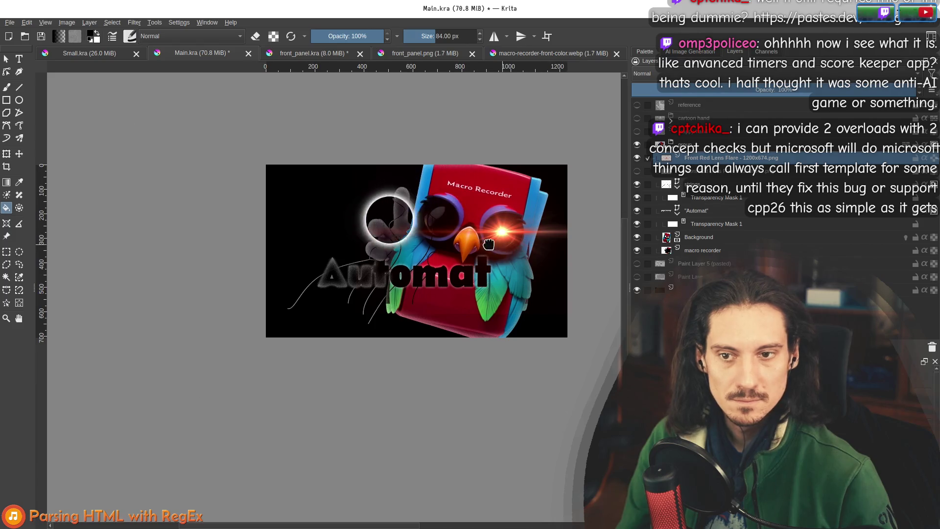
scroll(343, 219, "right", 3)
Erase a straight band of stray lens-flare glow with the 188 px eraser
left_click(7, 88)
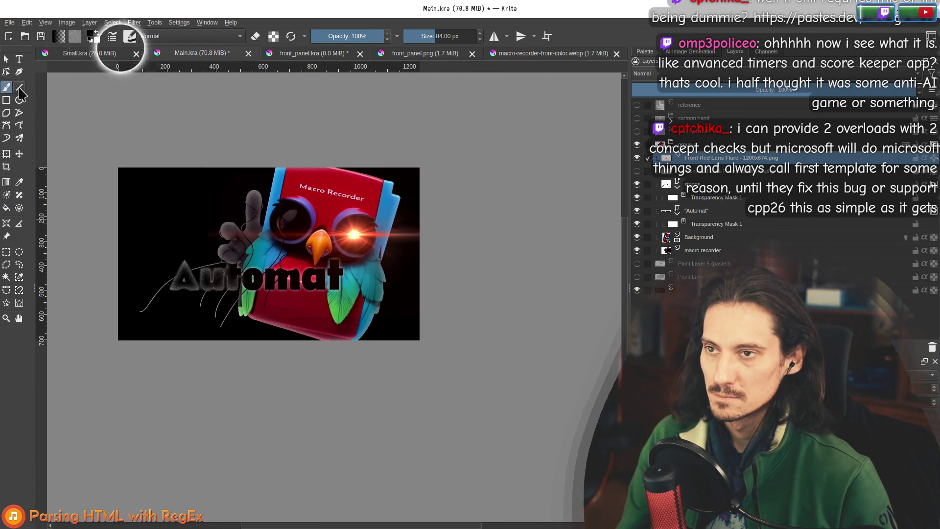
left_click(135, 37)
left_click(202, 83)
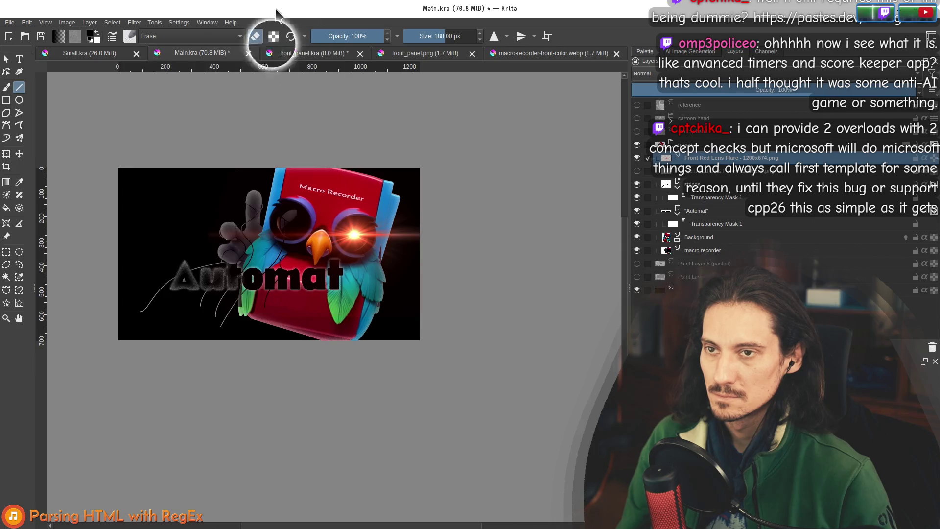
mouse_move(205, 201)
left_mouse_down()
mouse_move(208, 318)
mouse_move(211, 147)
mouse_move(210, 210)
mouse_move(252, 314)
mouse_move(444, 328)
mouse_move(567, 321)
left_mouse_up()
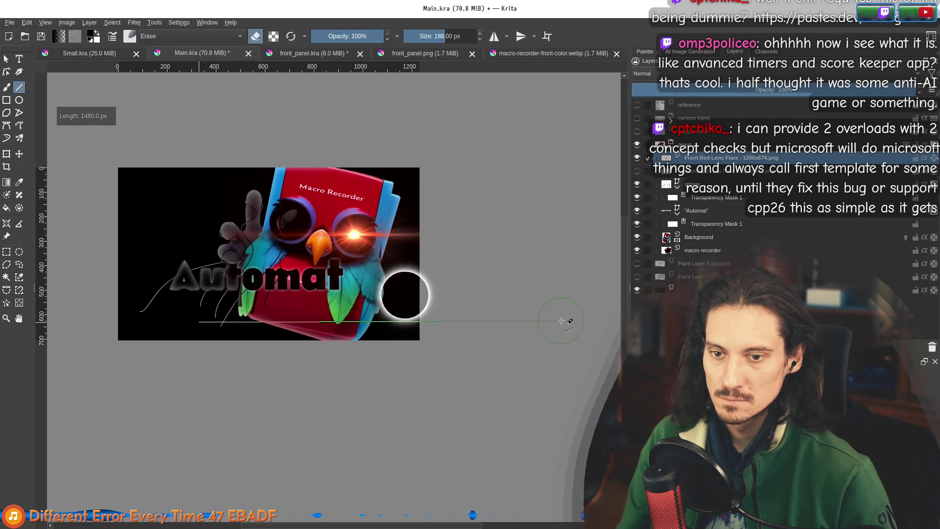
On the layer below Front Red Lens Flare, erase two wide straight bands of stray flare with the Line tool at 615 px
left_click(637, 158)
left_click(717, 173)
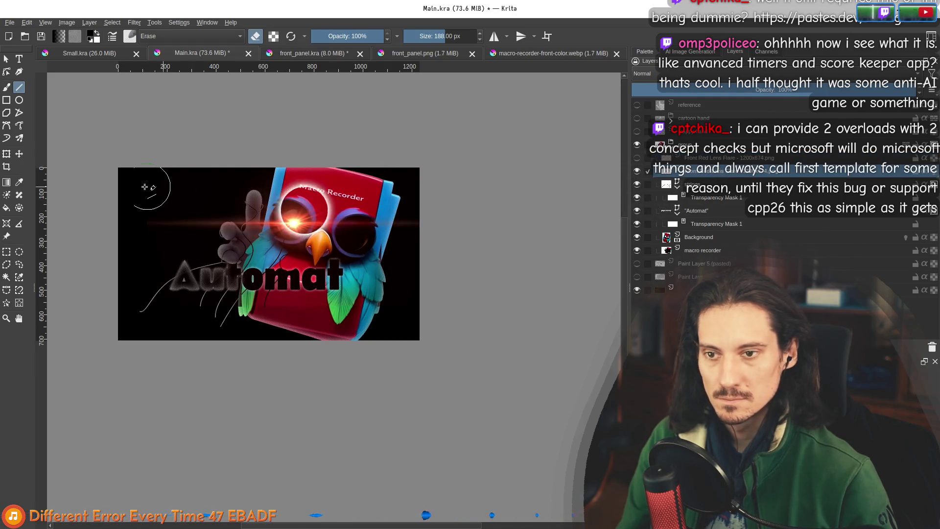
mouse_move(168, 193)
left_mouse_down()
mouse_move(168, 272)
mouse_move(143, 309)
mouse_move(576, 308)
left_mouse_up()
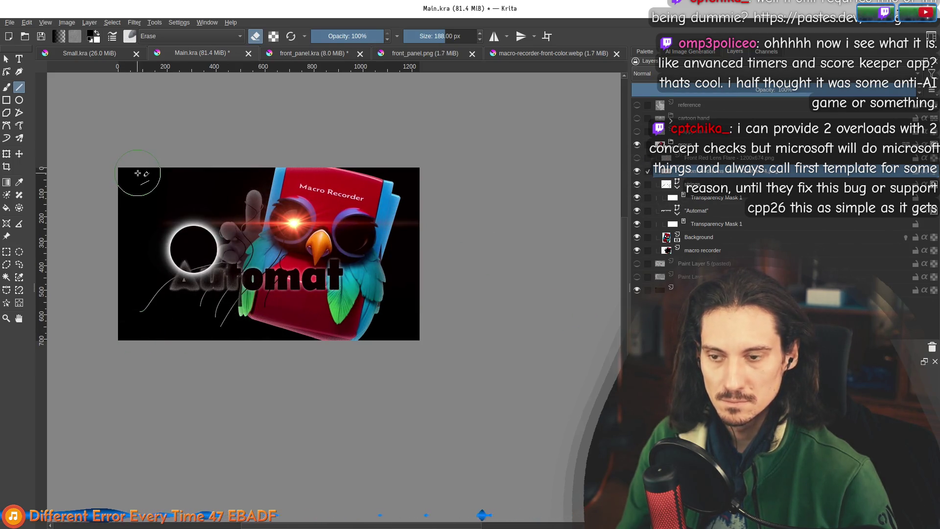
key("bracketright")
key("bracketright")
key("bracketright")
key("bracketright")
key("bracketright")
mouse_move(260, 172)
left_mouse_down()
mouse_move(206, 230)
mouse_move(152, 338)
mouse_move(125, 338)
mouse_move(542, 340)
mouse_move(542, 325)
mouse_move(740, 206)
mouse_move(641, 168)
left_mouse_up()
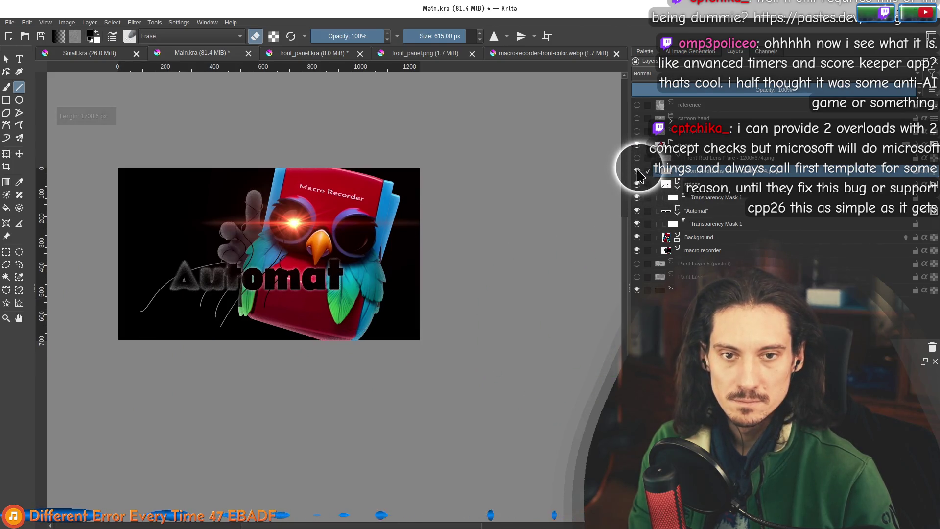
Toggle the lens-flare layers' visibility until both owl eyes glow red
left_click(637, 171)
left_click(637, 158)
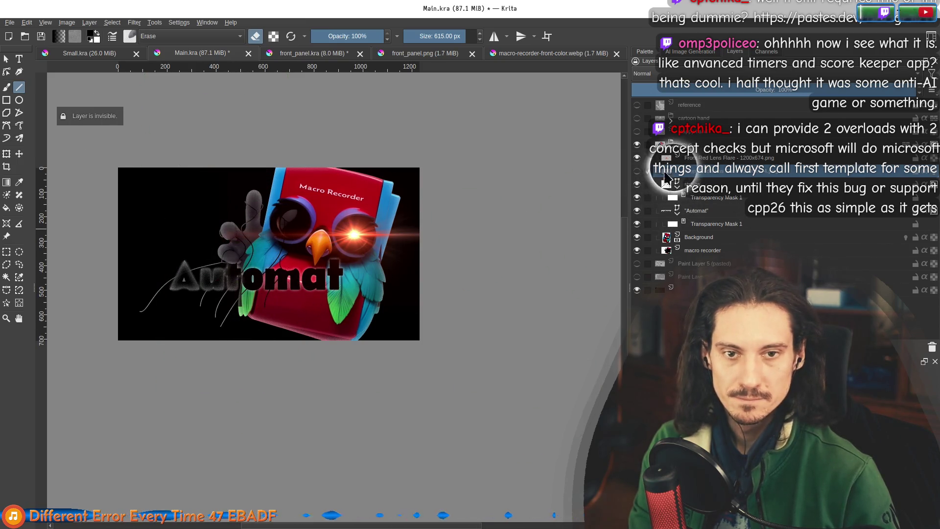
left_click(637, 171)
left_click(637, 157)
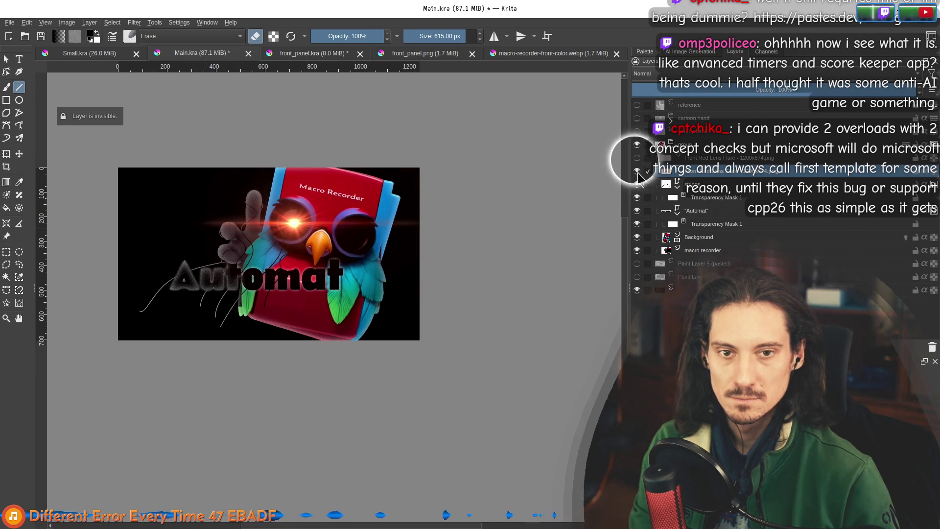
left_click(638, 157)
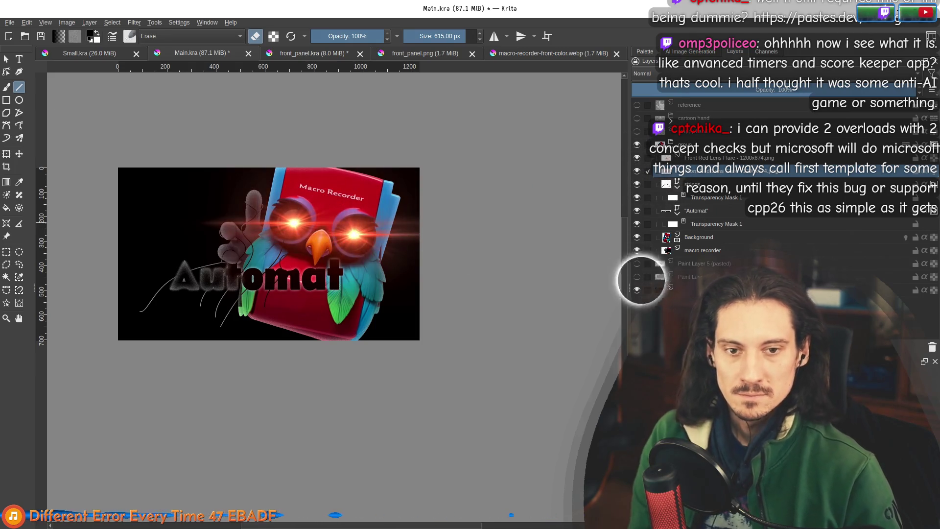
Compare the upright and tilted collage backgrounds, then keep Paint Layer 5 (pasted) visible and selected
left_click(637, 264)
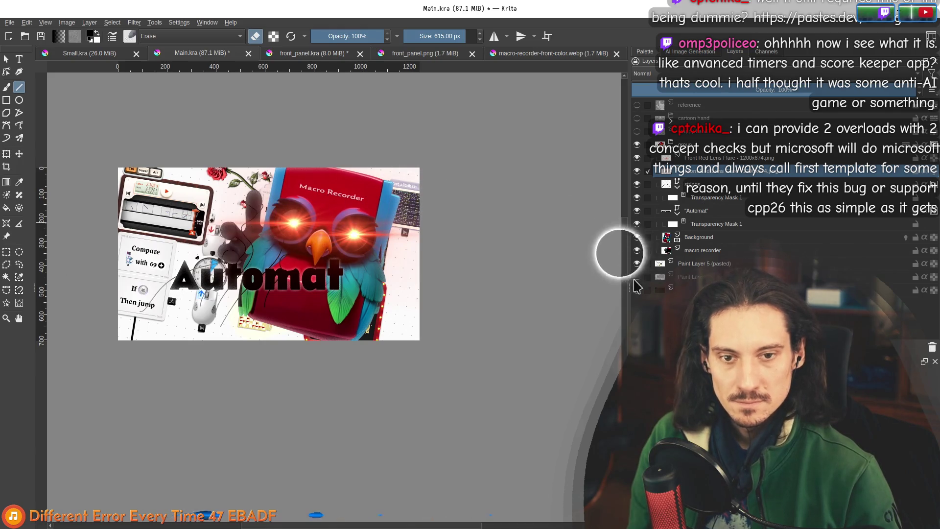
left_click(637, 263)
left_click(637, 277)
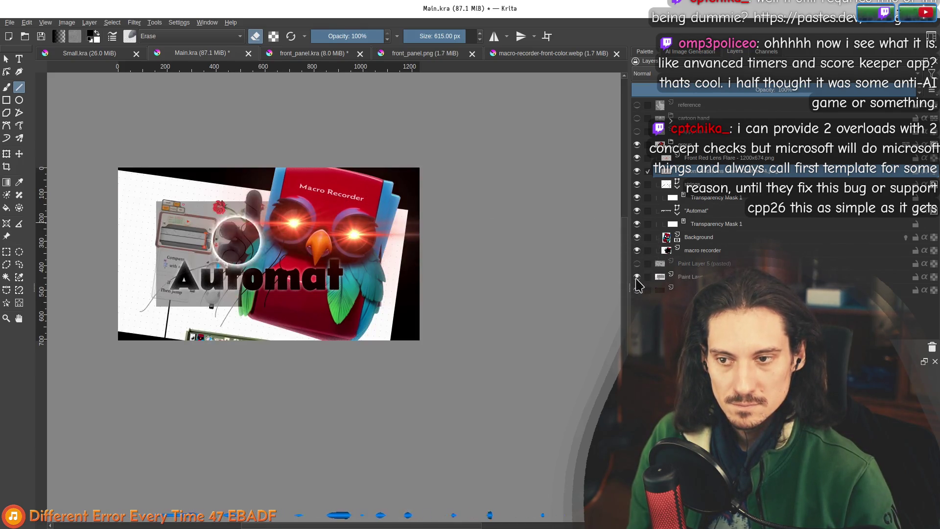
left_click(637, 276)
left_click(638, 264)
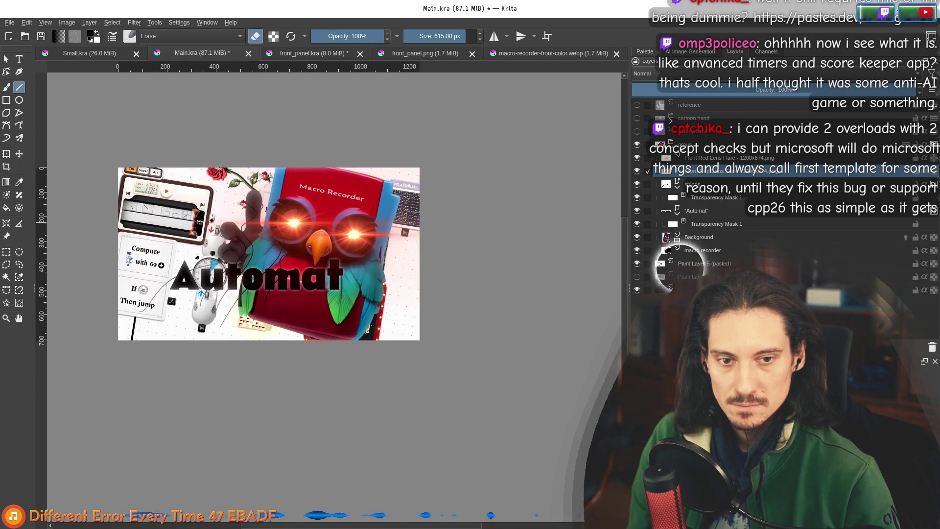
left_click(681, 276)
left_click(700, 265)
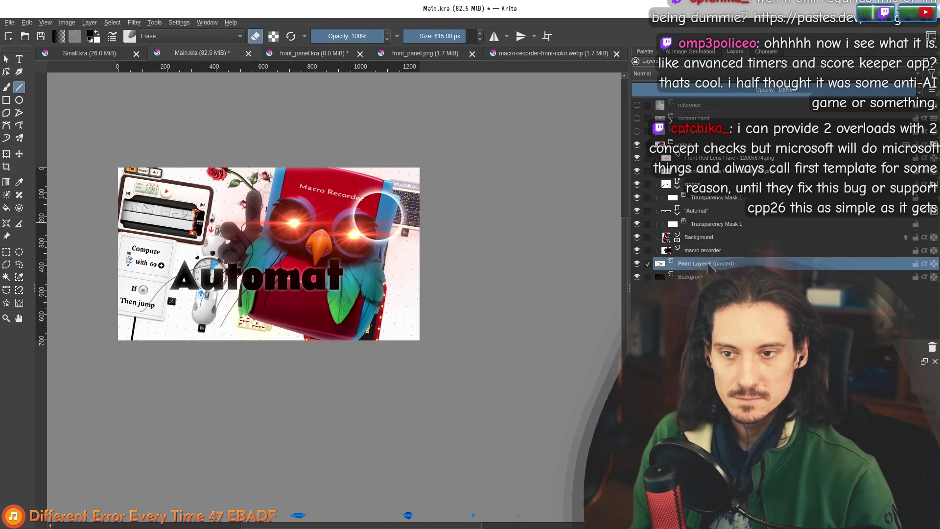
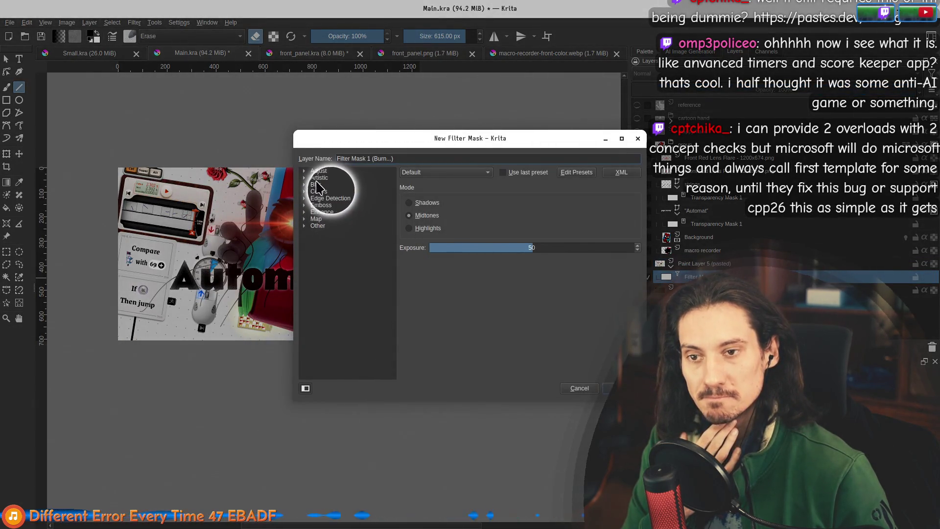
In the new filter mask, try Burn at exposure 99, then a darkening Color Adjustment curve
left_click(304, 172)
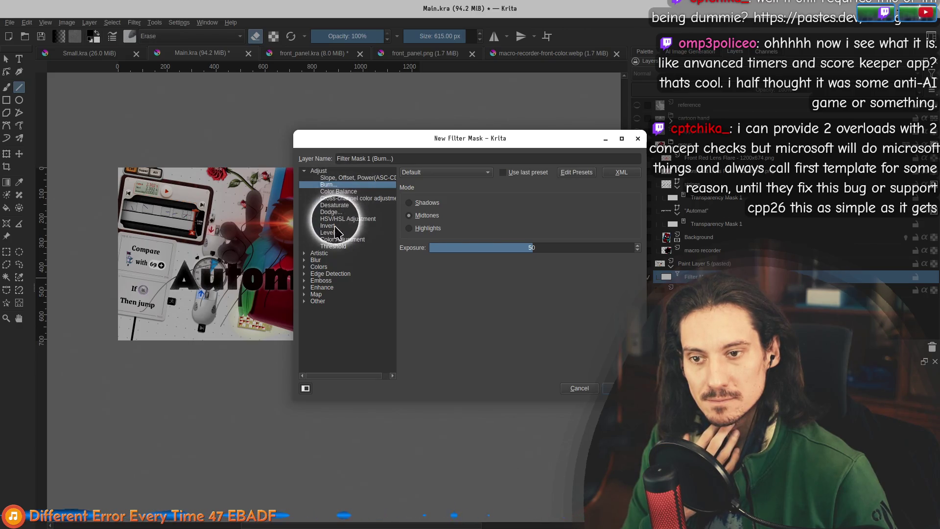
left_click_drag(544, 248, 669, 245)
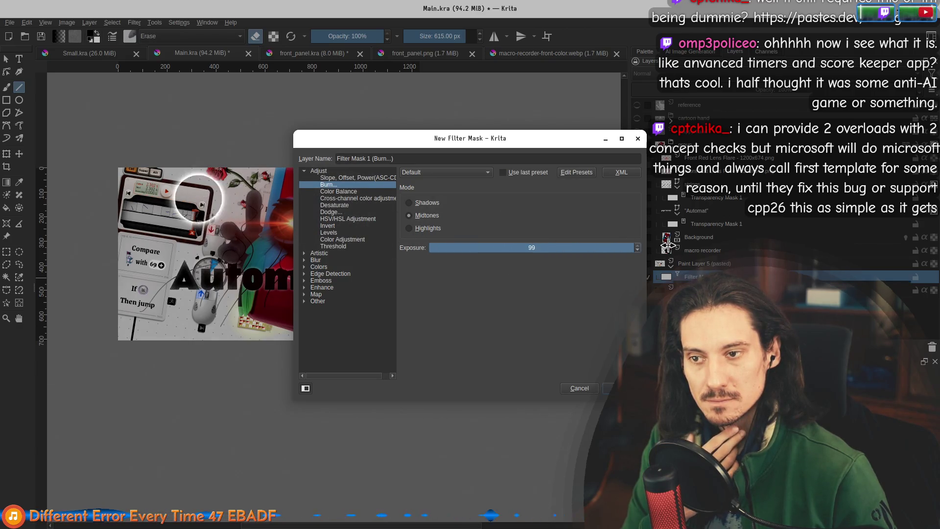
left_click(343, 240)
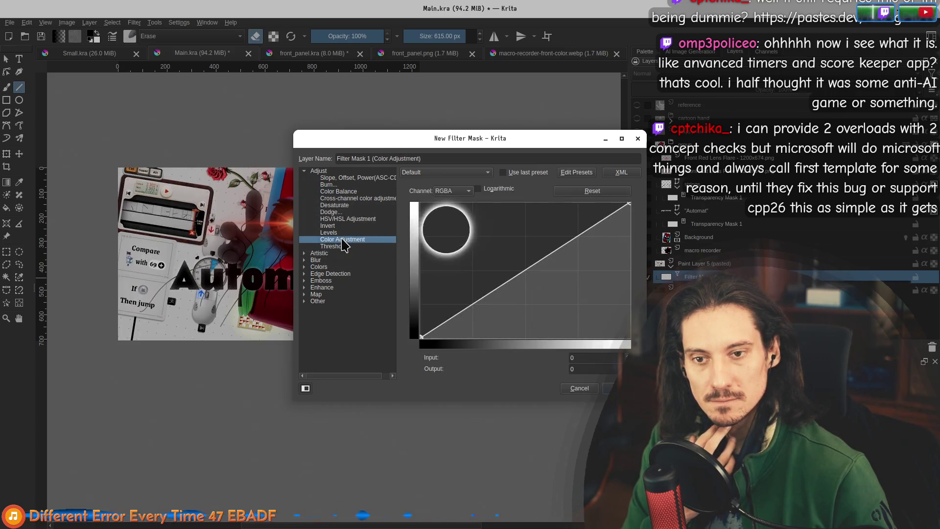
mouse_move(631, 203)
left_mouse_down()
mouse_move(651, 247)
mouse_move(645, 324)
mouse_move(520, 326)
mouse_move(646, 285)
mouse_move(646, 248)
left_mouse_up()
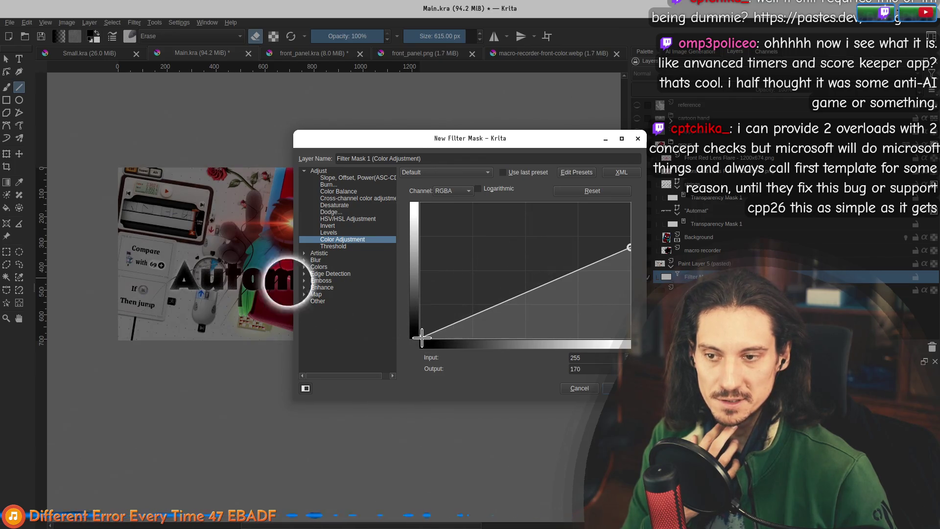
left_click_drag(421, 338, 399, 312)
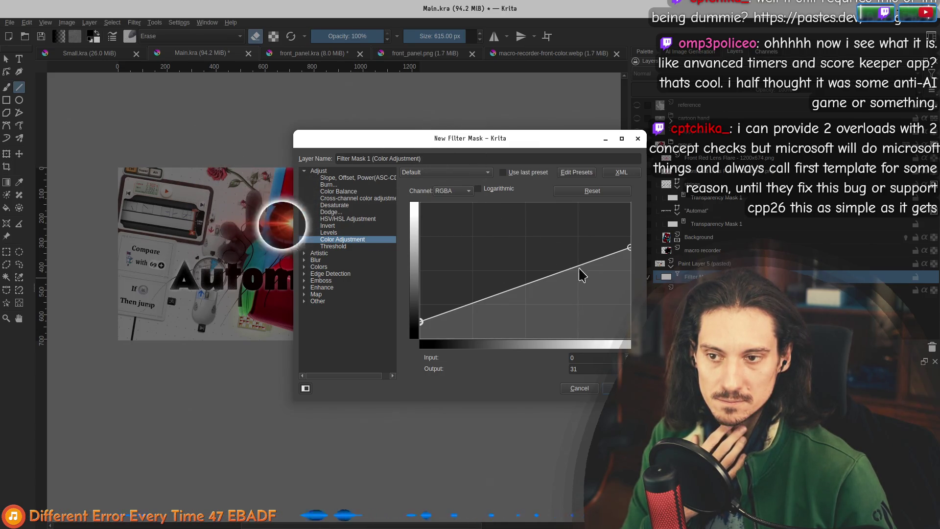
Switch the mask to Levels with gamma about 1.018 and output 54–169, and create it
left_click(333, 234)
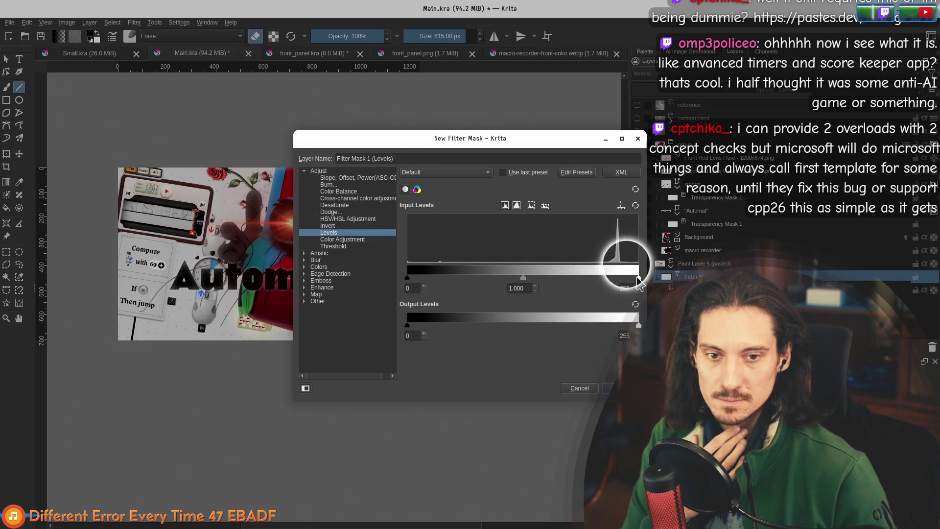
mouse_move(639, 278)
left_mouse_down()
mouse_move(605, 281)
mouse_move(636, 316)
mouse_move(544, 335)
left_mouse_up()
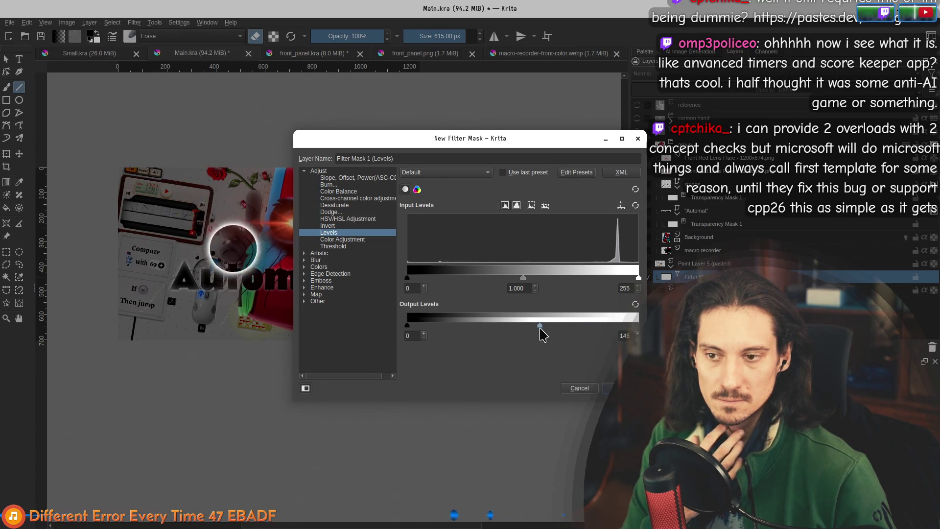
mouse_move(540, 329)
left_mouse_down()
mouse_move(560, 328)
mouse_move(544, 327)
left_mouse_up()
left_click_drag(408, 326, 434, 327)
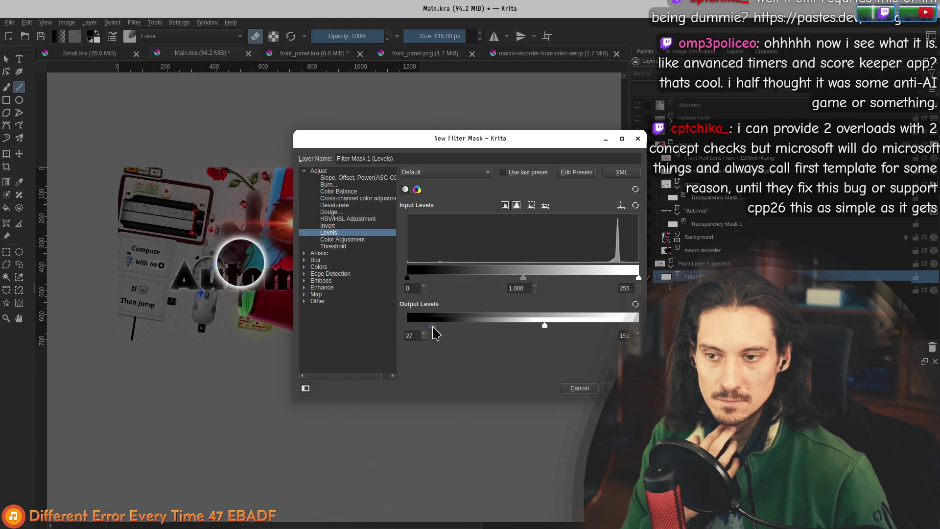
mouse_move(545, 327)
left_mouse_down()
mouse_move(560, 327)
mouse_move(550, 326)
left_mouse_up()
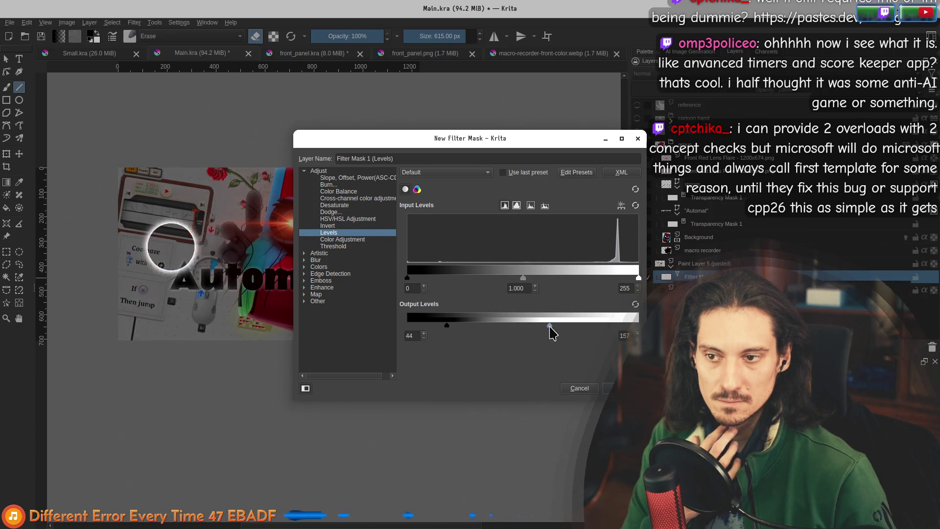
mouse_move(522, 278)
left_mouse_down()
mouse_move(504, 279)
mouse_move(550, 283)
mouse_move(522, 285)
left_mouse_up()
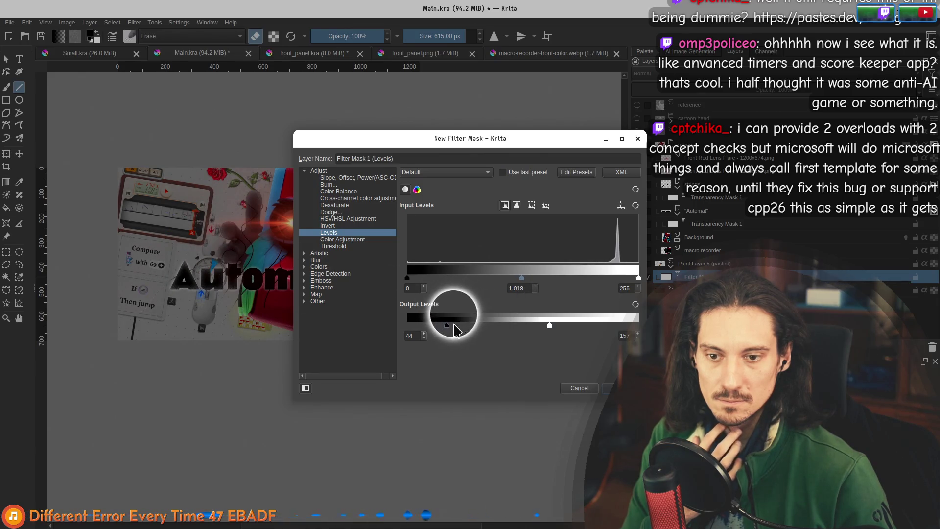
mouse_move(446, 326)
left_mouse_down()
mouse_move(432, 327)
mouse_move(457, 327)
left_mouse_up()
mouse_move(550, 326)
left_mouse_down()
mouse_move(574, 328)
mouse_move(562, 328)
left_mouse_up()
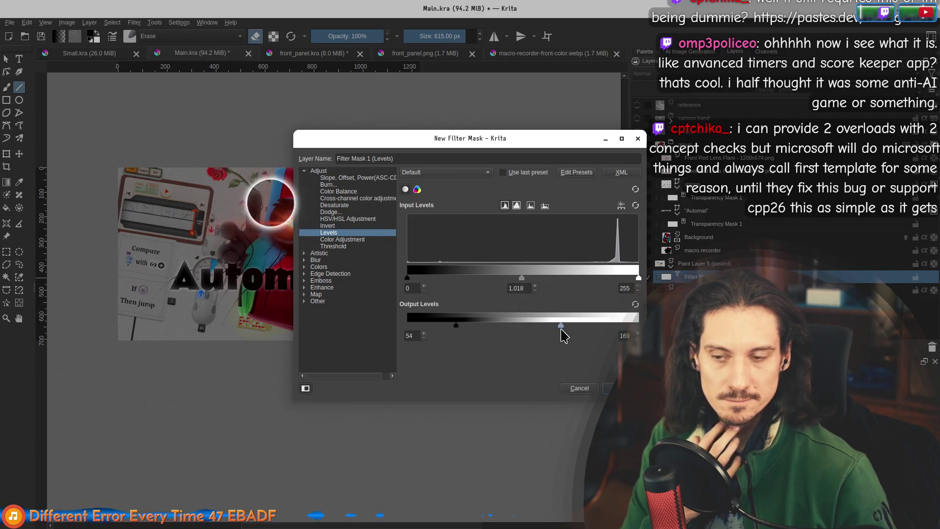
left_click(619, 388)
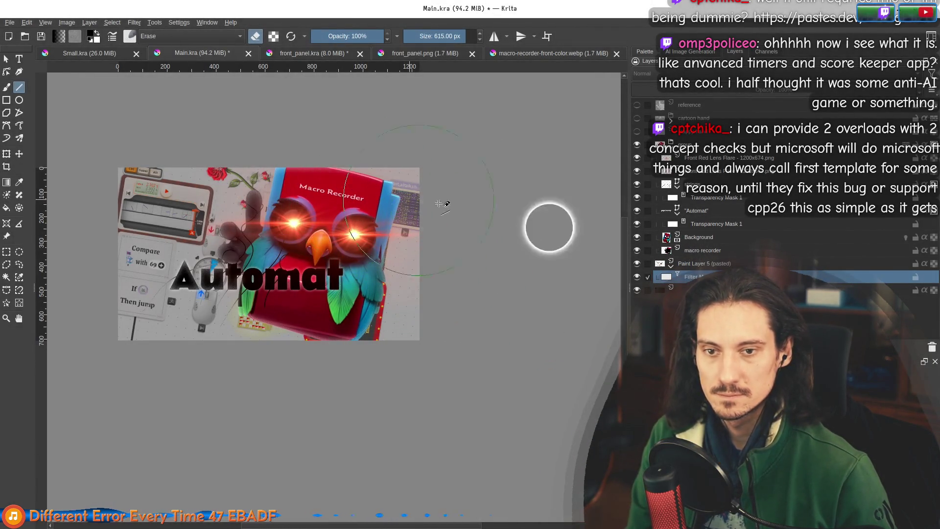
Add a Color Adjustment mask to the Background layer with the curve's bright end pulled down
right_click(700, 239)
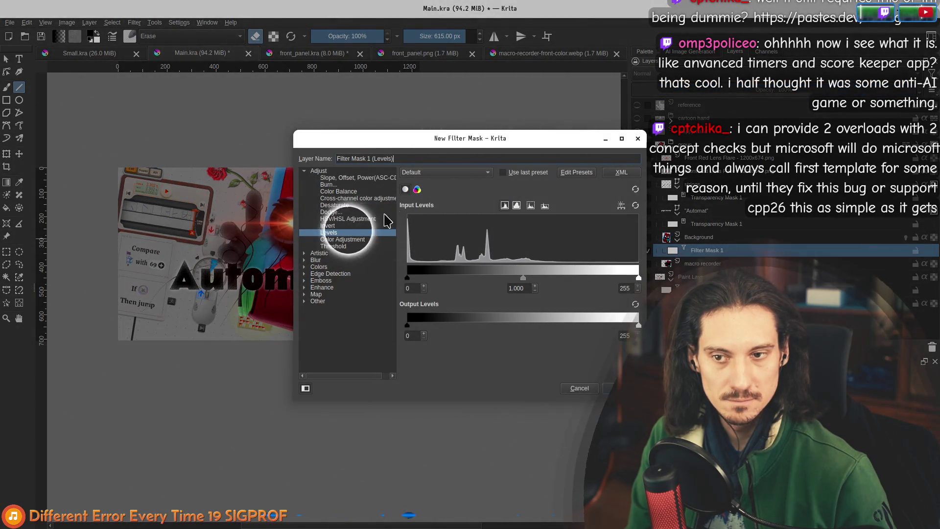
left_click(337, 239)
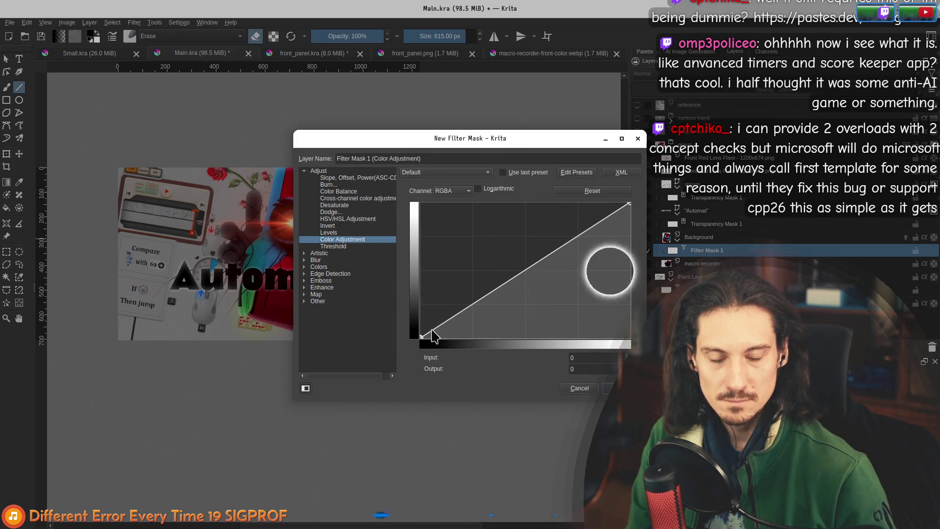
mouse_move(629, 203)
left_mouse_down()
mouse_move(646, 248)
mouse_move(640, 278)
left_mouse_up()
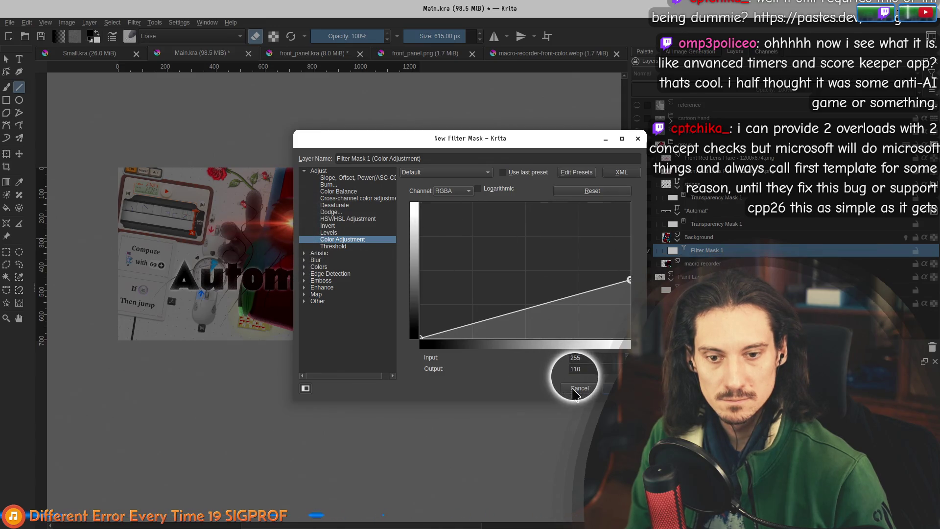
left_click(620, 388)
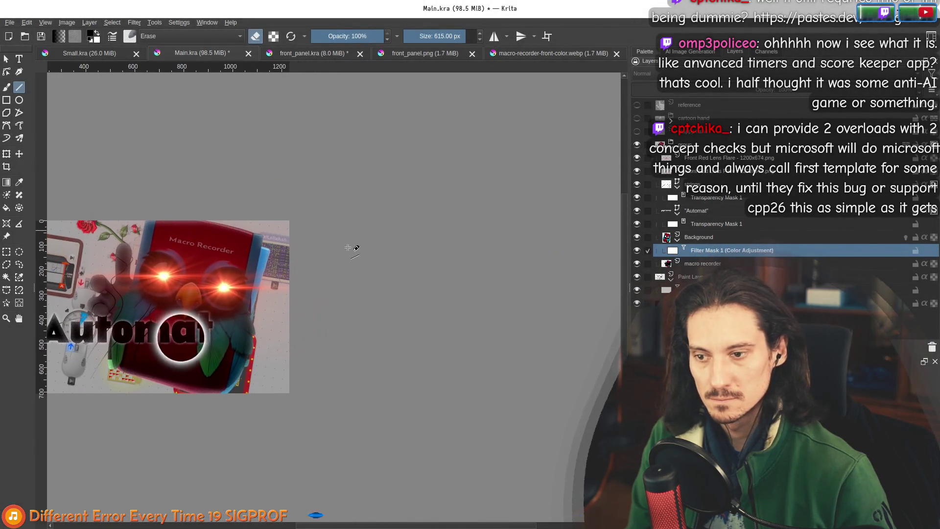
Re-edit Filter Mask 1's curve, lowering white to output 69, and apply it
right_click(704, 252)
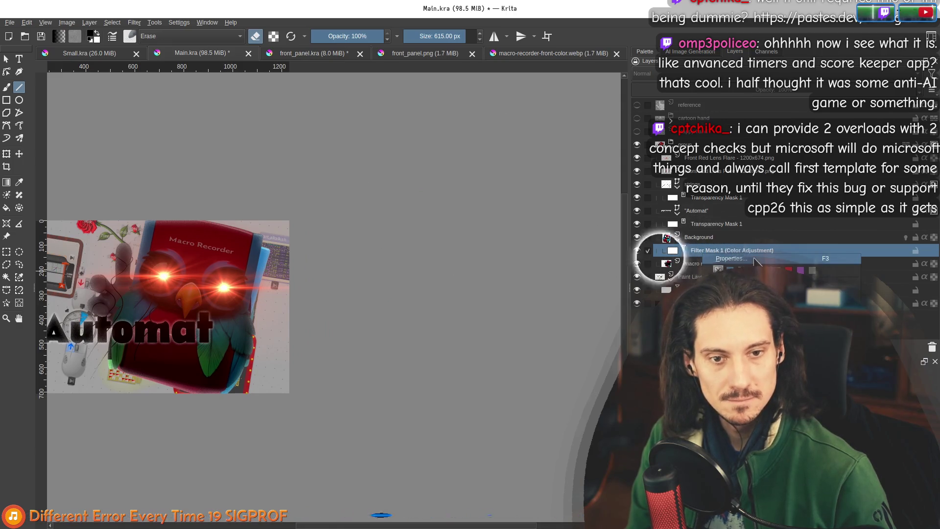
left_click(754, 260)
mouse_move(542, 200)
left_mouse_down()
mouse_move(541, 266)
mouse_move(554, 292)
mouse_move(553, 285)
left_mouse_up()
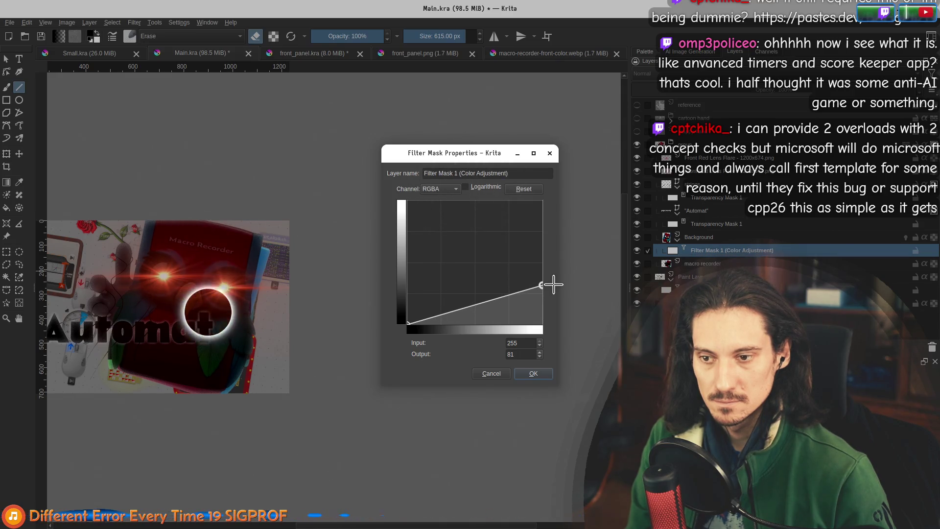
left_click(407, 322)
mouse_move(407, 322)
left_mouse_down()
mouse_move(399, 313)
mouse_move(387, 333)
left_mouse_up()
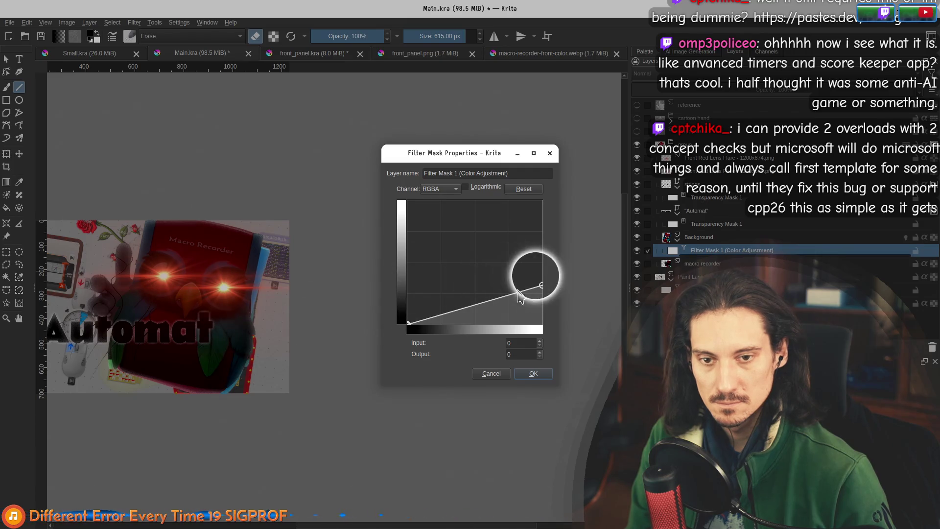
left_click_drag(544, 288, 546, 297)
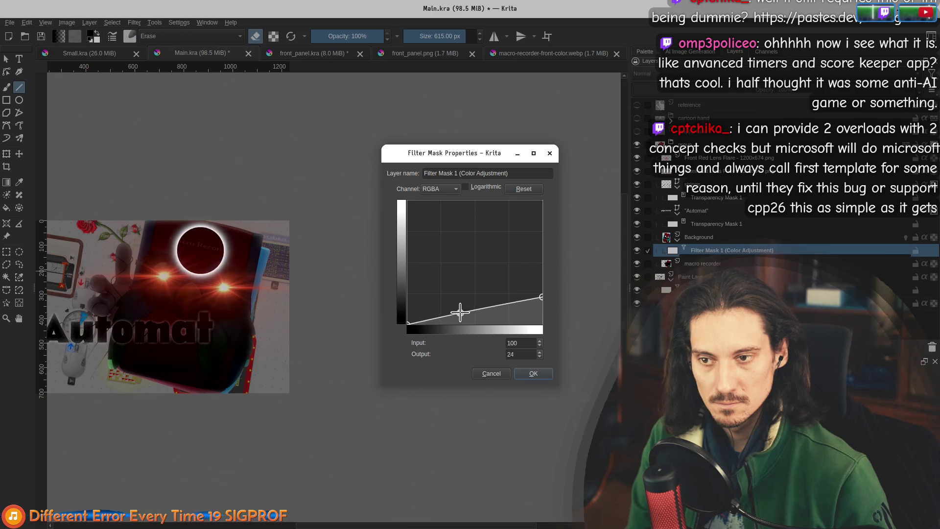
left_click_drag(470, 315, 459, 312)
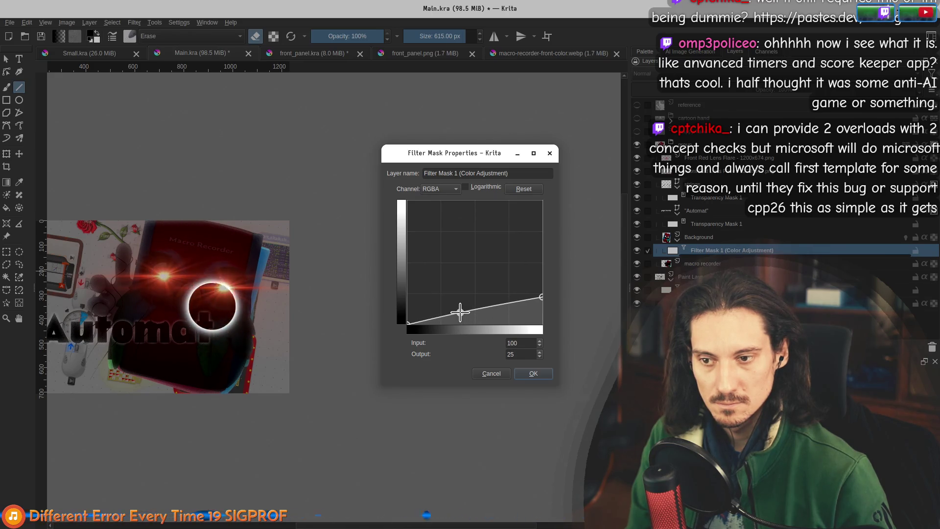
left_click(408, 322)
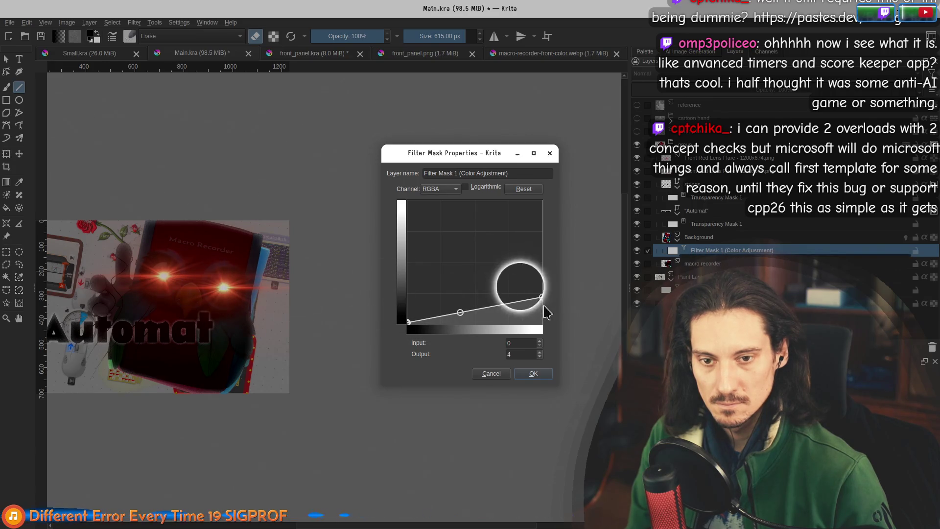
left_click_drag(544, 299, 544, 300)
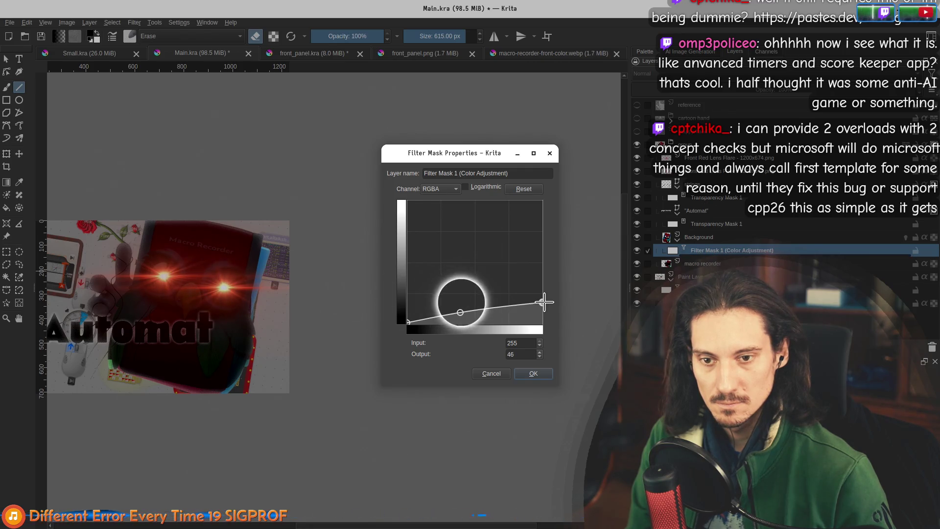
left_click_drag(459, 314, 544, 291)
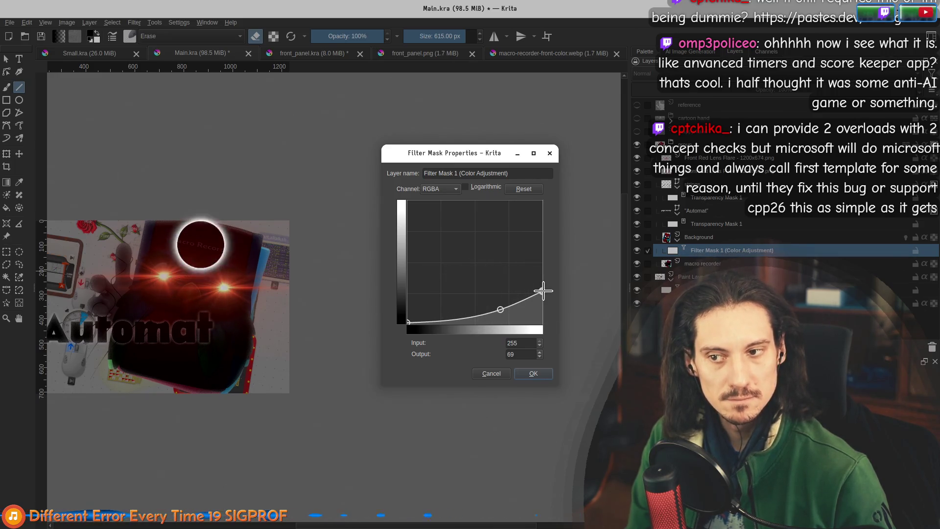
left_click(533, 375)
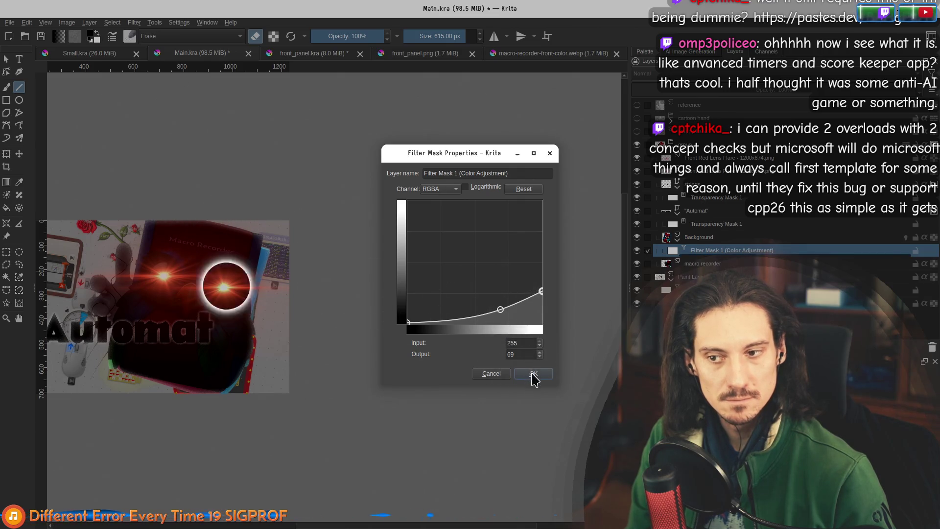
scroll(523, 267, "left", 5)
scroll(522, 267, "down", 1)
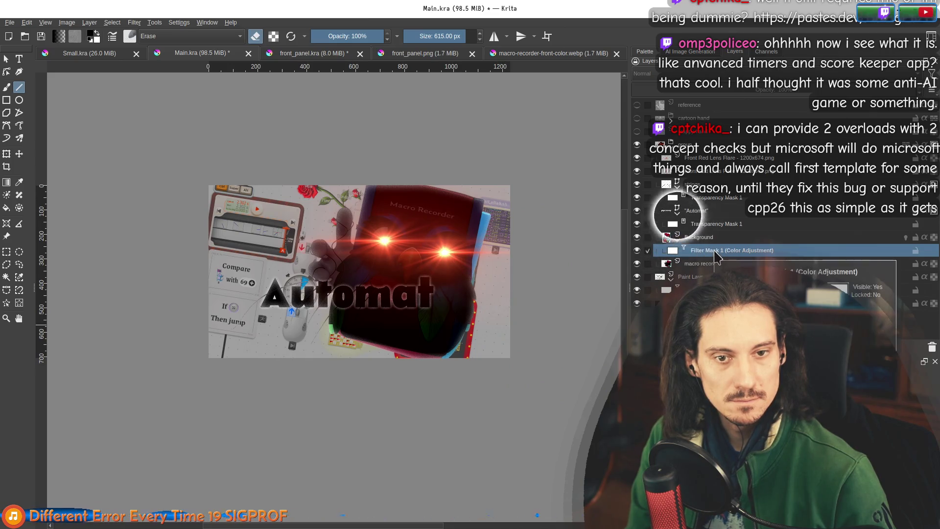
Name the group 'Front Stuff' and move Filter Mask 1 into it above Background
left_click(700, 239)
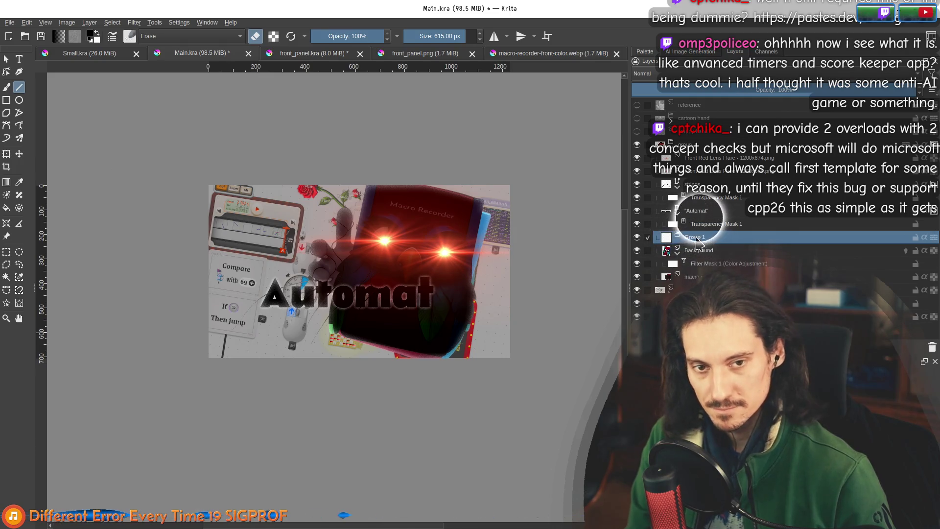
type("Front Stu")
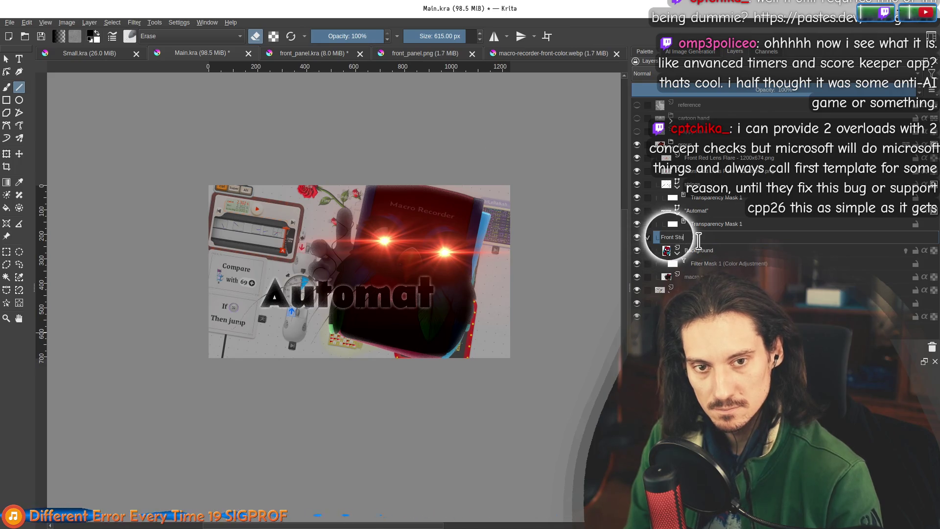
type("ff")
key("Return")
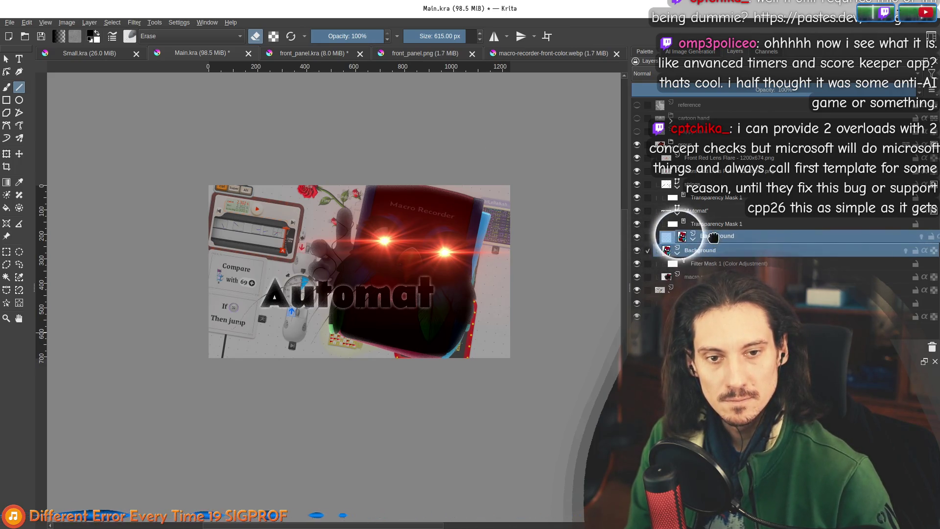
left_click(713, 264)
left_click_drag(714, 264, 717, 240)
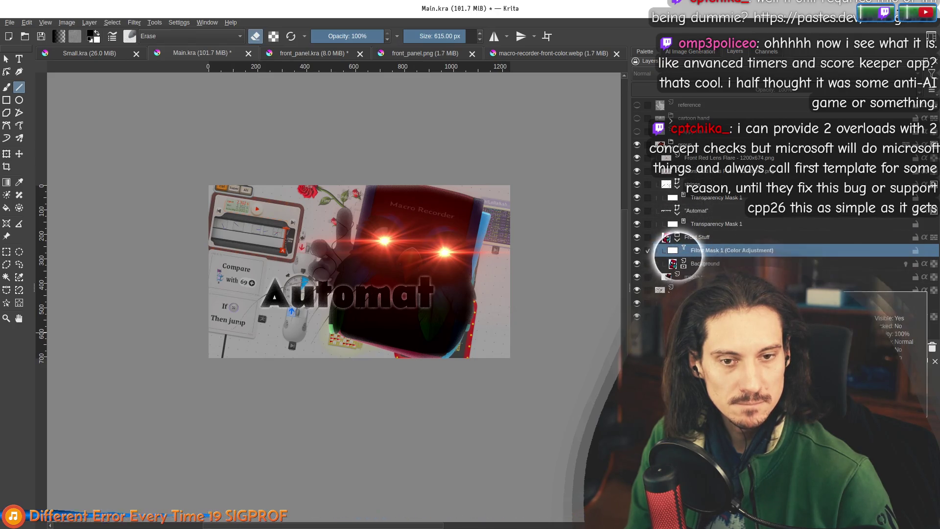
Delete the macro recorder layer and bring up the Open Images dialog
key("Page_Down")
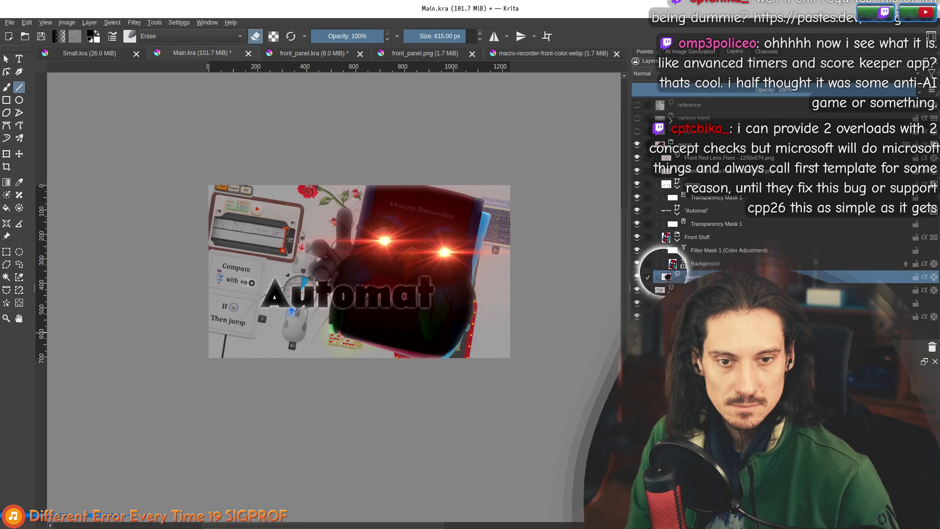
left_click(931, 349)
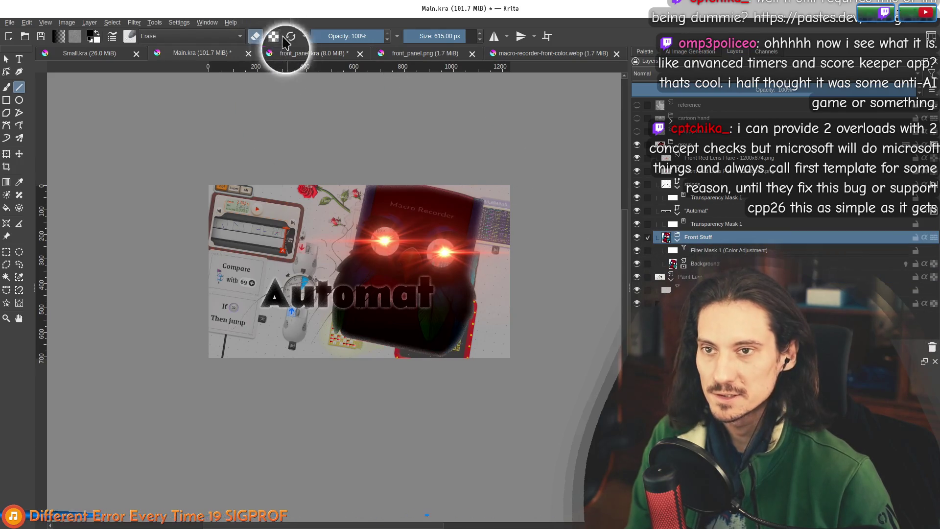
left_click(9, 23)
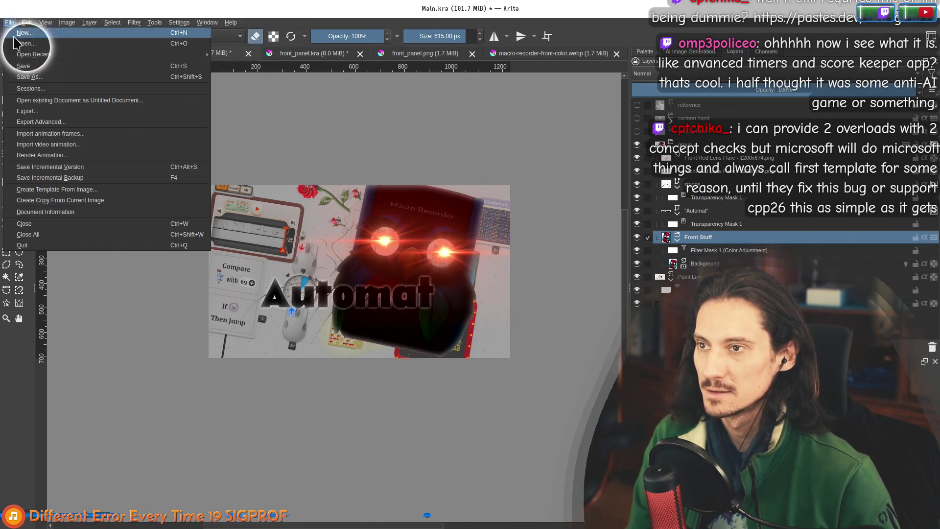
left_click(22, 40)
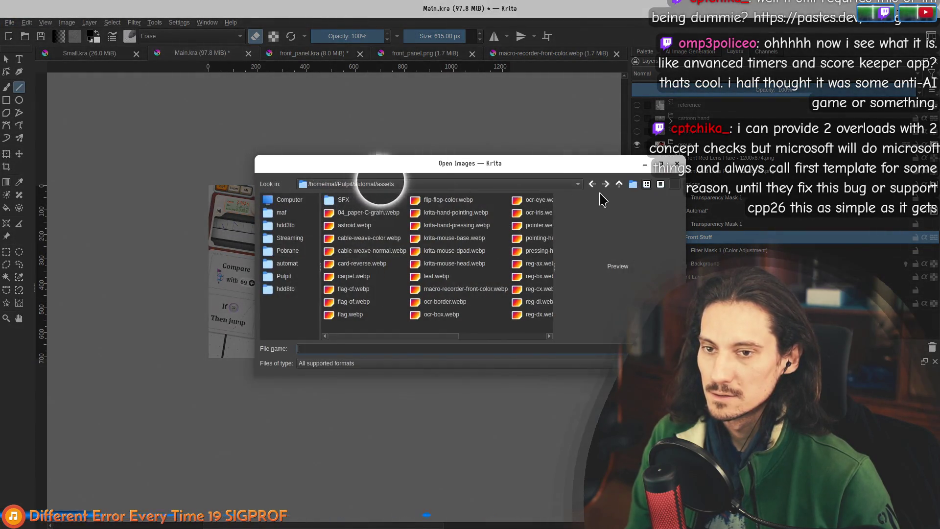
Browse to automat > source_images > Capsules and open Header.kra
left_click(619, 186)
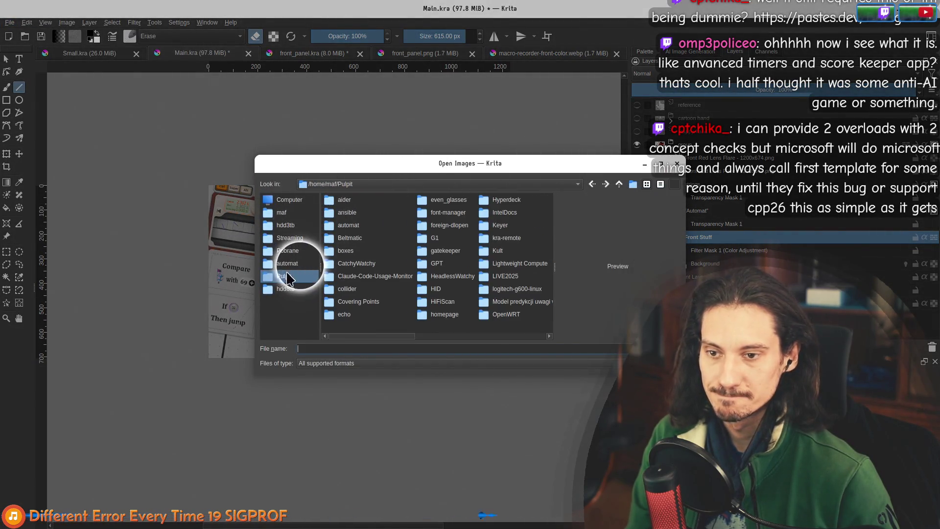
double_click(363, 251)
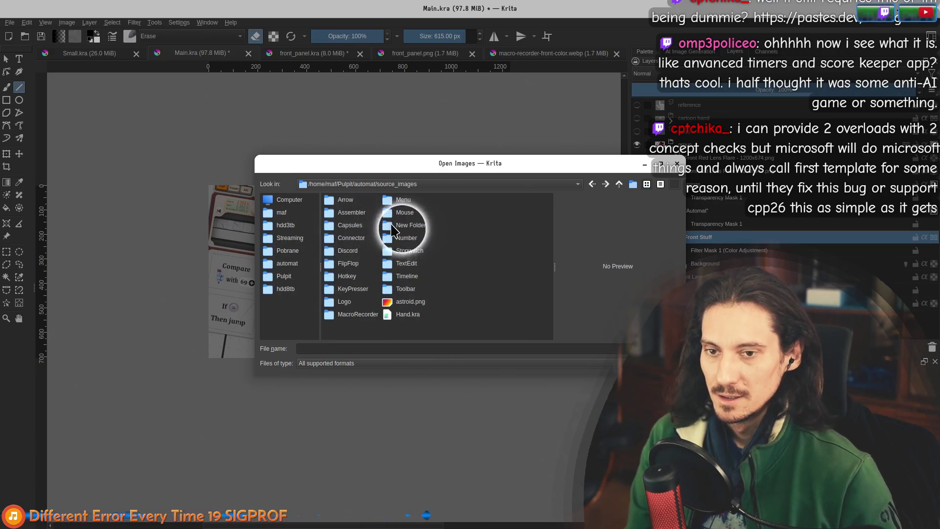
double_click(346, 228)
mouse_move(349, 227)
left_mouse_down()
mouse_move(351, 240)
mouse_move(337, 204)
left_mouse_up()
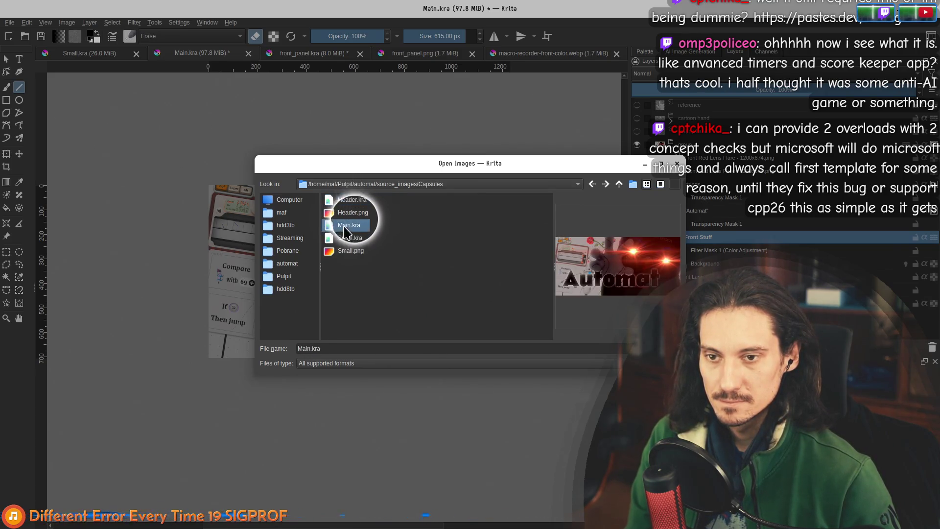
double_click(353, 200)
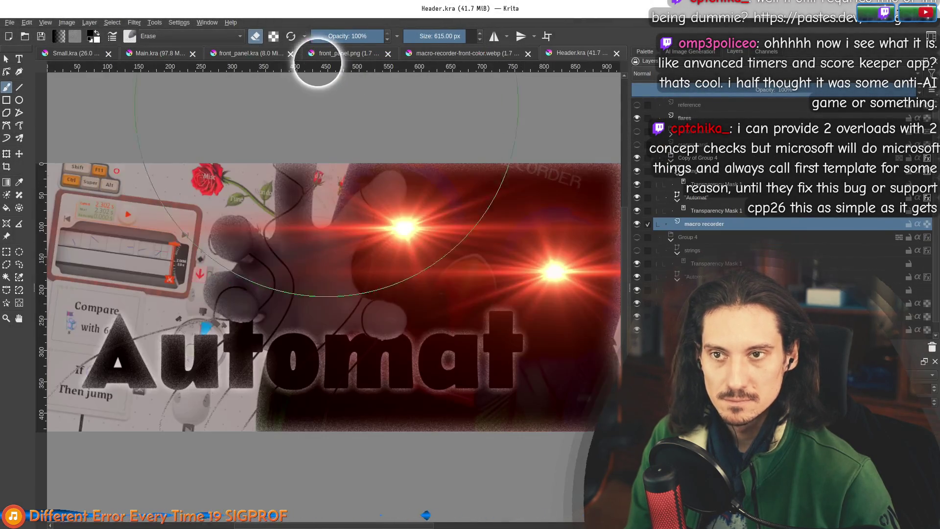
Dismiss the Header.kra layer menu and switch over to the Main.kra document
scroll(673, 293, "down", 1)
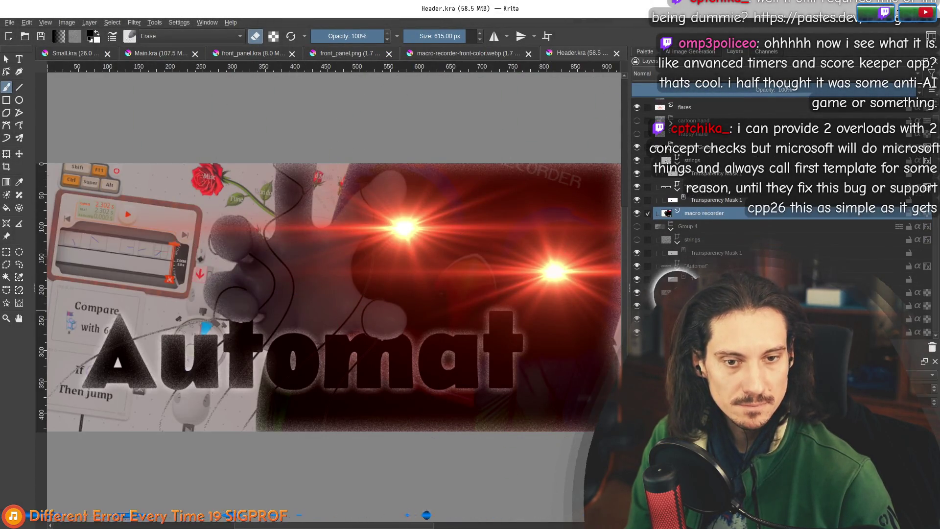
right_click(718, 292)
left_click(725, 79)
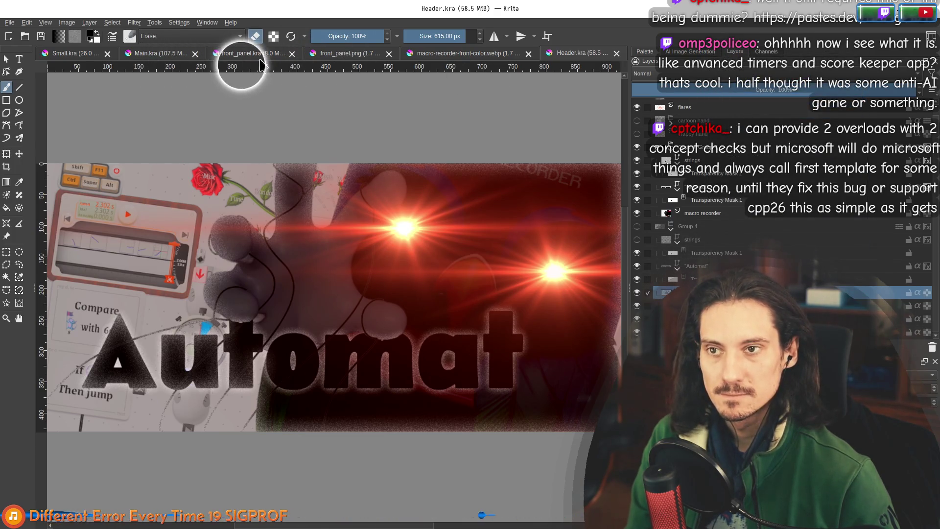
left_click(240, 54)
left_click(158, 55)
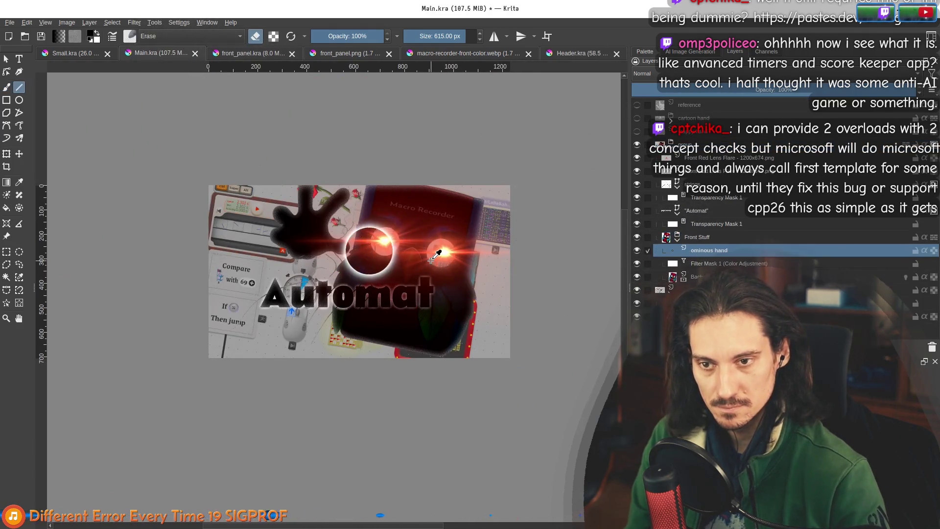
With the Move tool, shift the ominous hand behind the robot's glowing eyes, then return to Header.kra
left_click(20, 155)
left_click_drag(708, 257, 723, 258)
mouse_move(336, 235)
left_mouse_down()
mouse_move(310, 221)
mouse_move(357, 235)
mouse_move(356, 264)
mouse_move(340, 264)
left_mouse_up()
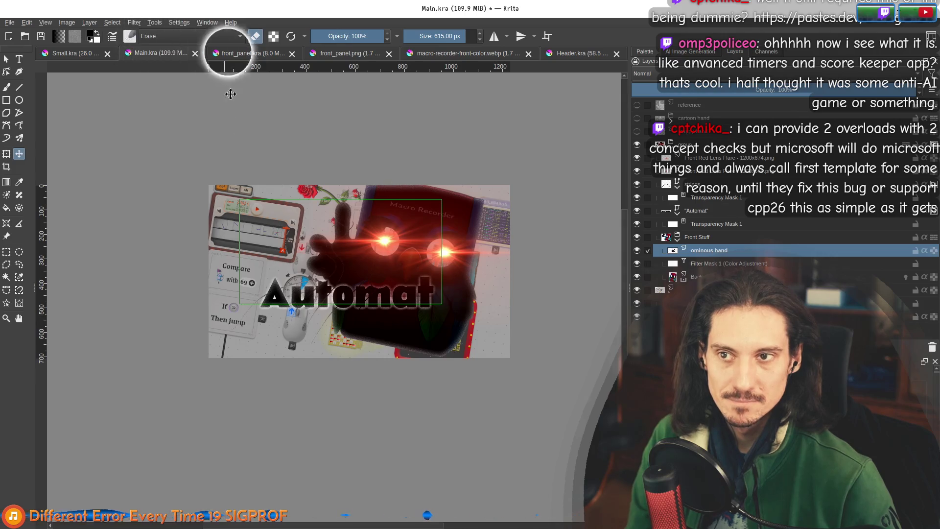
left_click(576, 53)
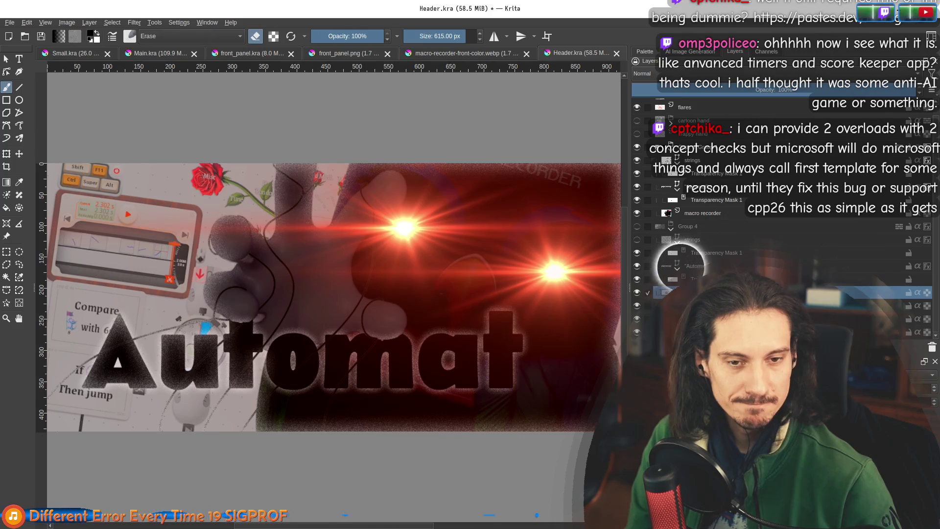
scroll(695, 205, "up", 1)
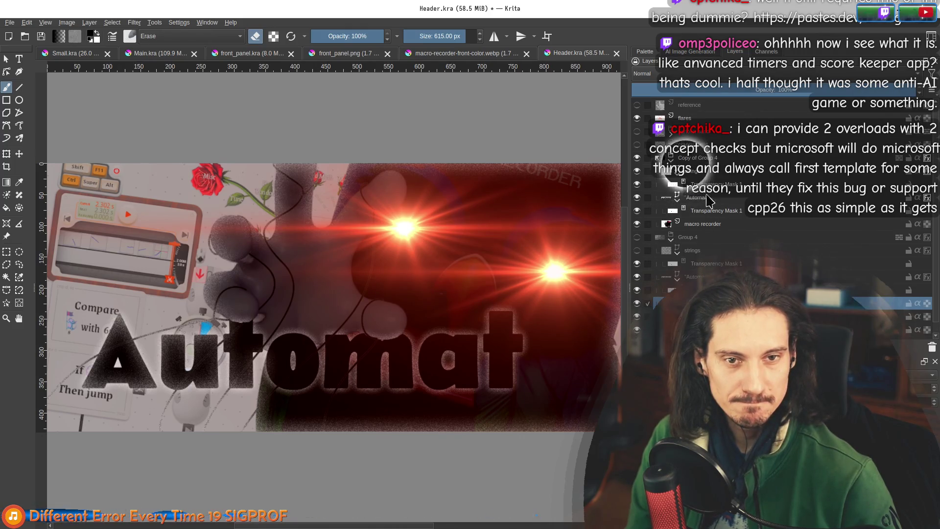
Toggle the extra hand layer in Header.kra and add the generated grey hand image as a layer
left_click(637, 137)
left_click(637, 137)
left_click(637, 137)
left_click(637, 137)
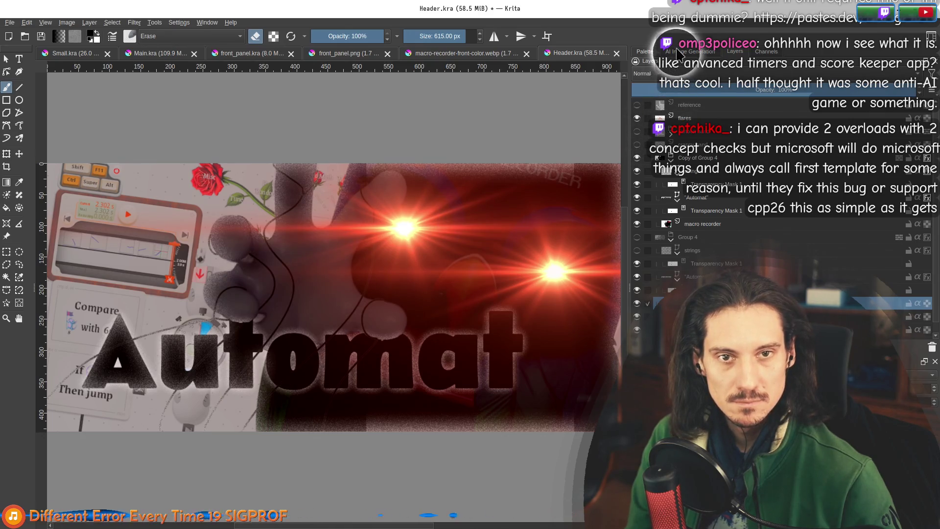
left_click(686, 51)
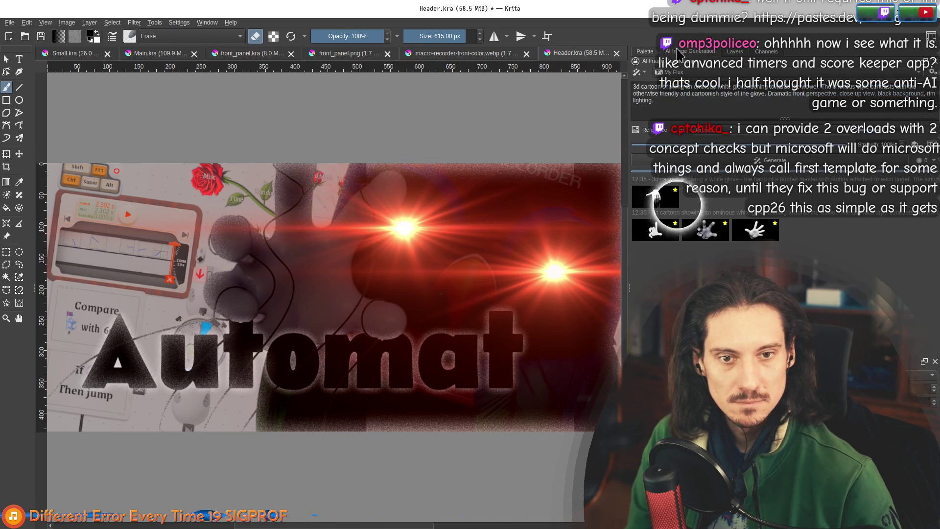
left_click(705, 233)
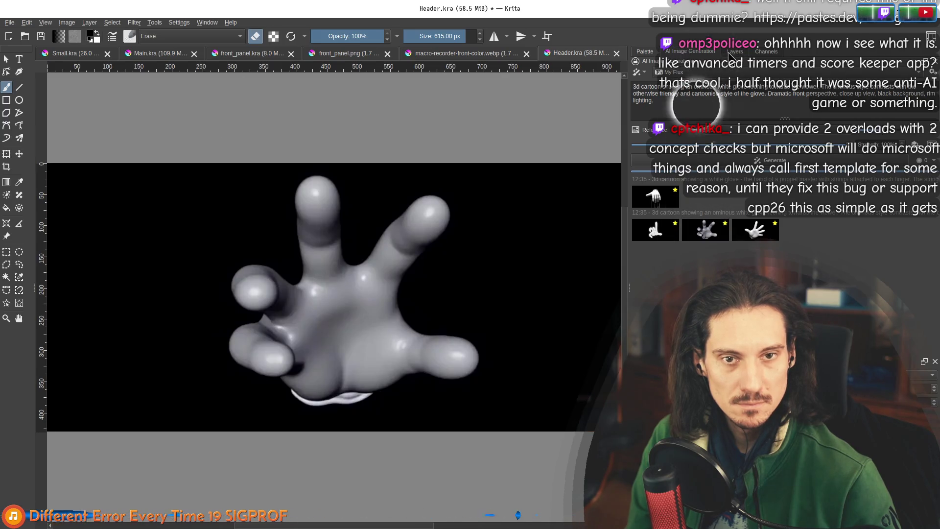
left_click(734, 51)
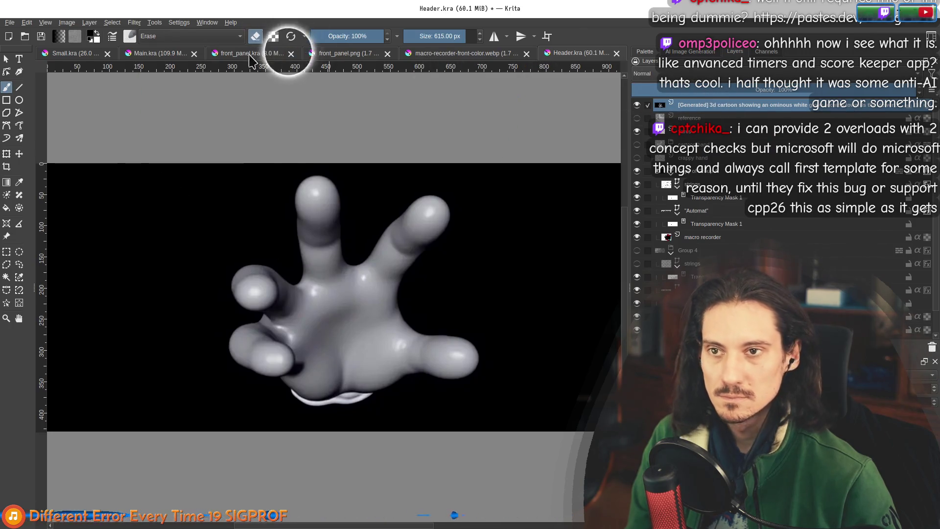
Paste the hand into Main.kra, move its layer above the group, and nudge it down-right
left_click(156, 52)
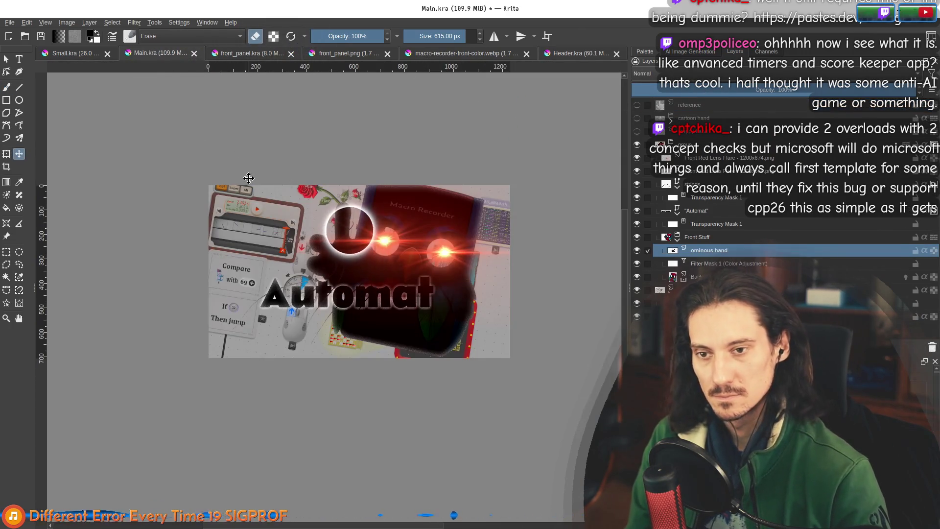
key("ctrl+v")
mouse_move(674, 240)
left_mouse_down()
mouse_move(704, 236)
mouse_move(667, 150)
mouse_move(696, 145)
left_mouse_up()
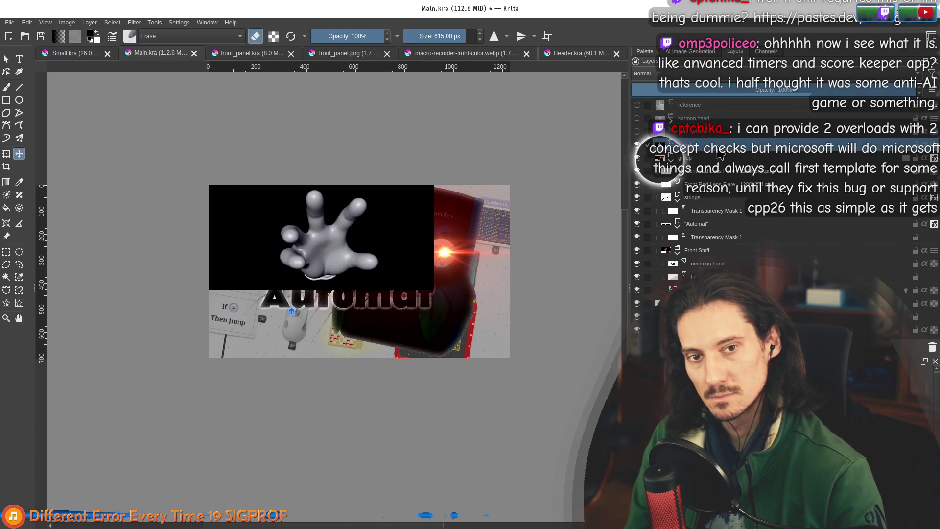
left_click_drag(270, 218, 293, 241)
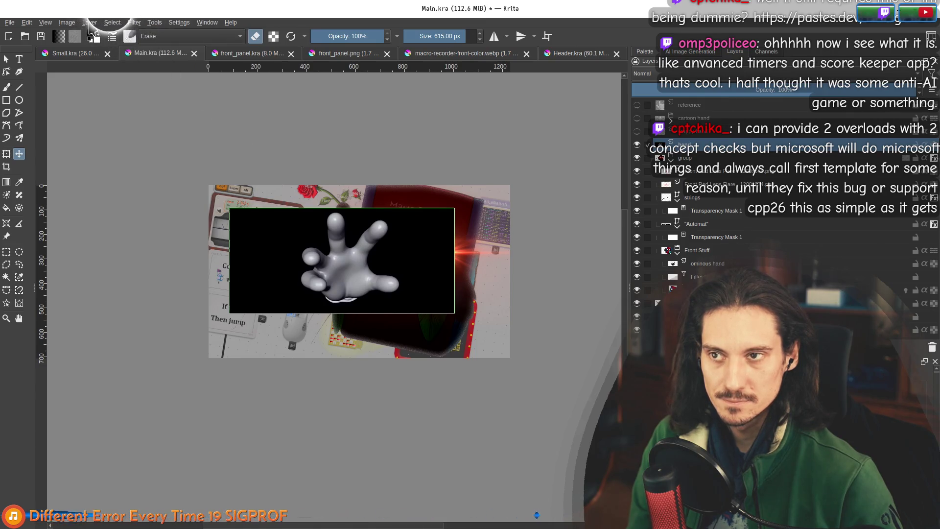
Apply Levels to the hand layer with the input white point lowered from 255 to 226
left_click(134, 23)
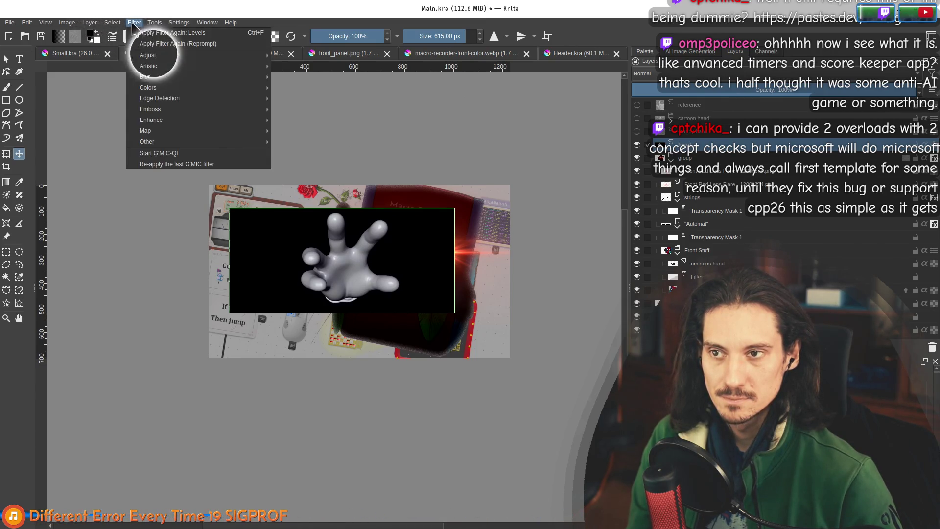
mouse_move(162, 55)
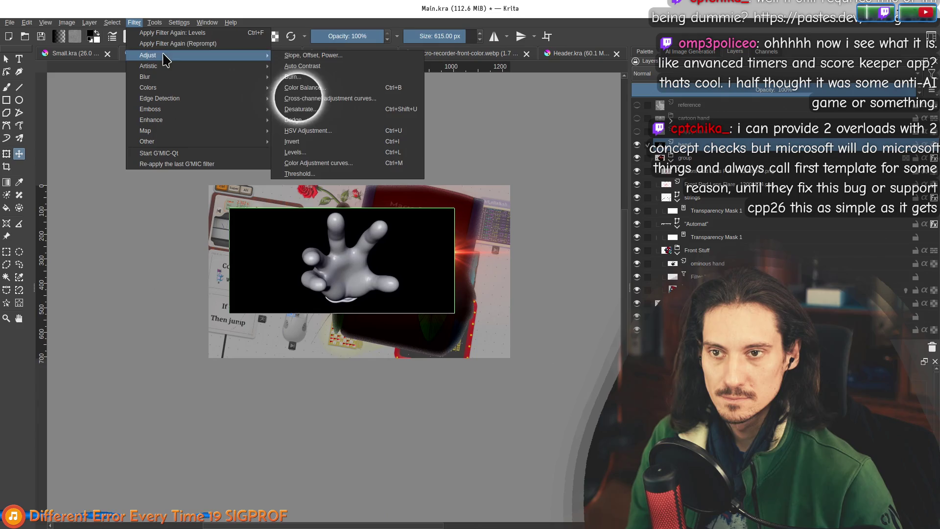
left_click(327, 154)
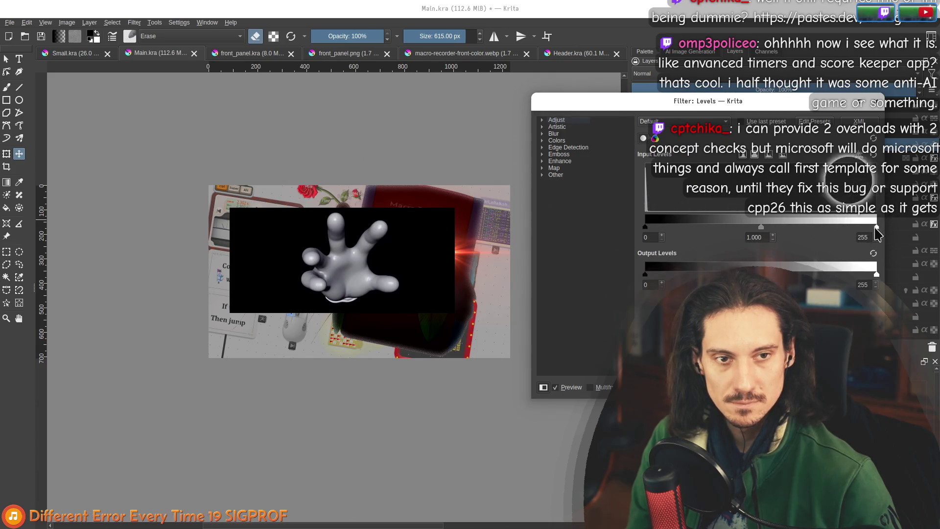
left_click_drag(877, 234, 852, 234)
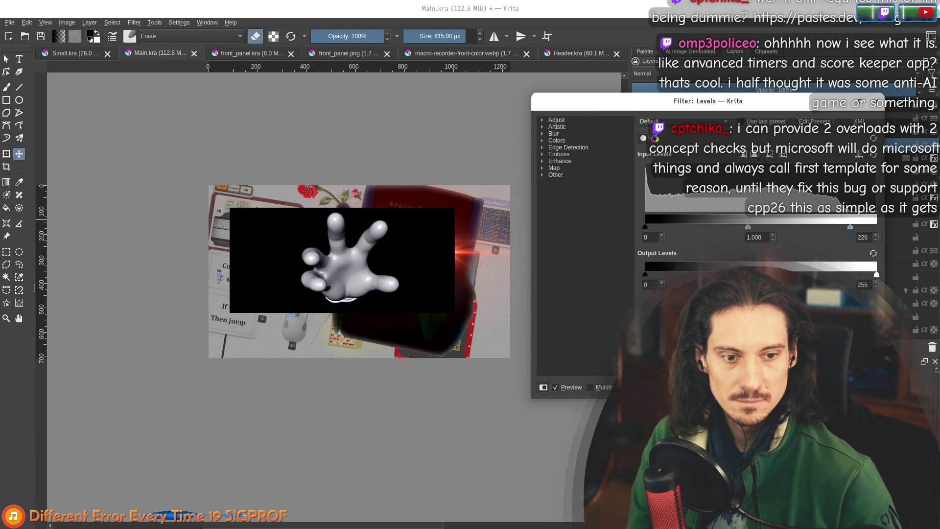
key("Return")
scroll(357, 279, "up", 3)
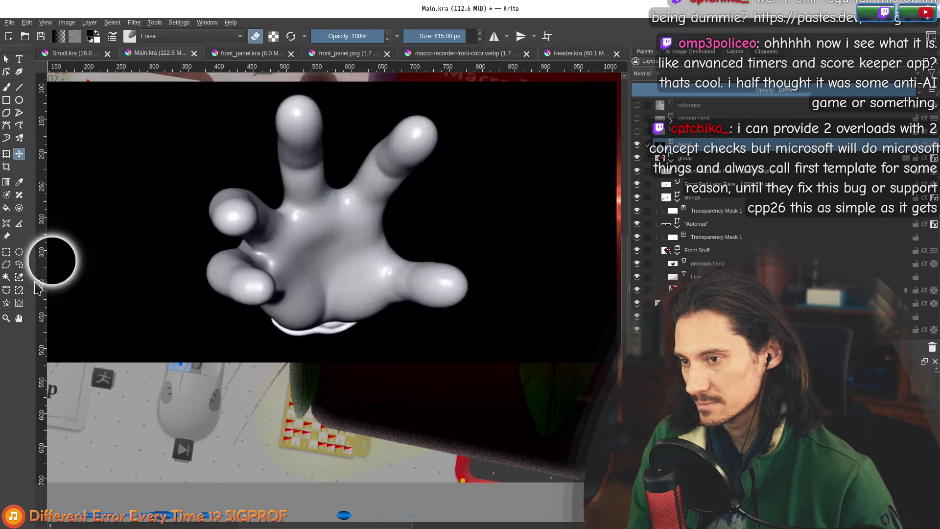
Select the grey hand apart from its black background with Similar Color Selection
left_click(19, 304)
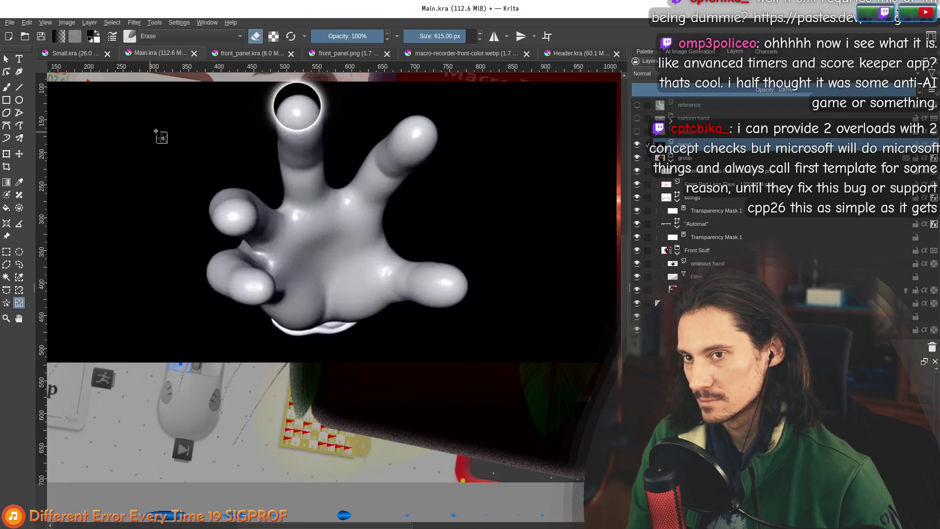
scroll(158, 136, "down", 1)
scroll(204, 283, "up", 1)
mouse_move(179, 298)
left_mouse_down()
mouse_move(450, 203)
mouse_move(459, 62)
mouse_move(478, 163)
left_mouse_up()
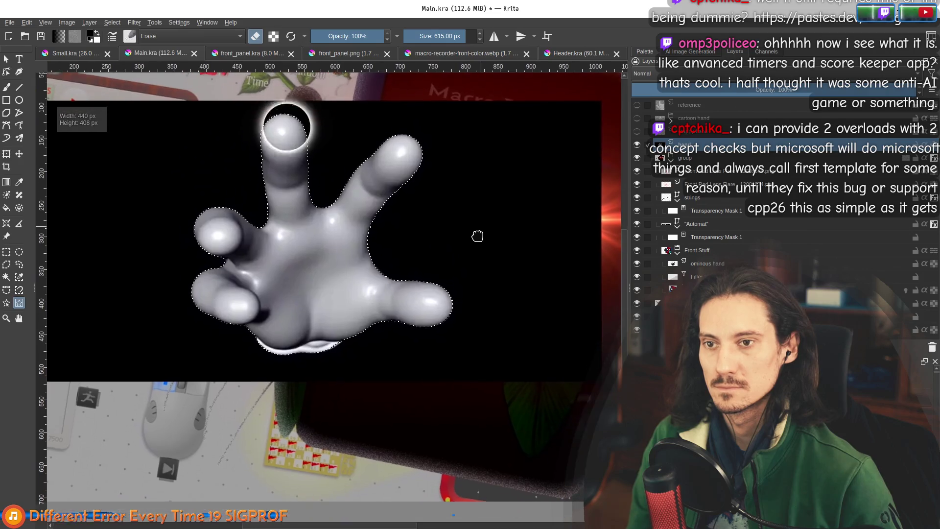
scroll(367, 300, "up", 1)
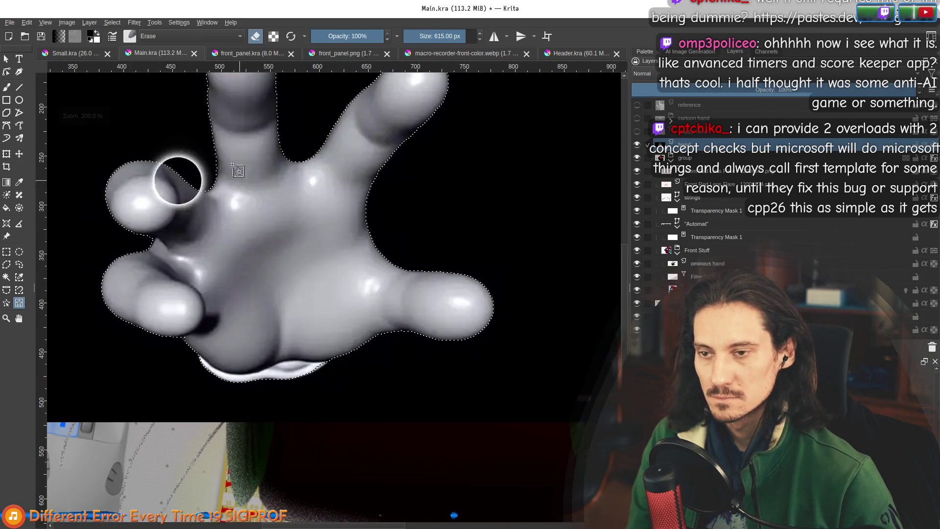
Shrink the hand selection inward by 3 pixels
left_click(111, 23)
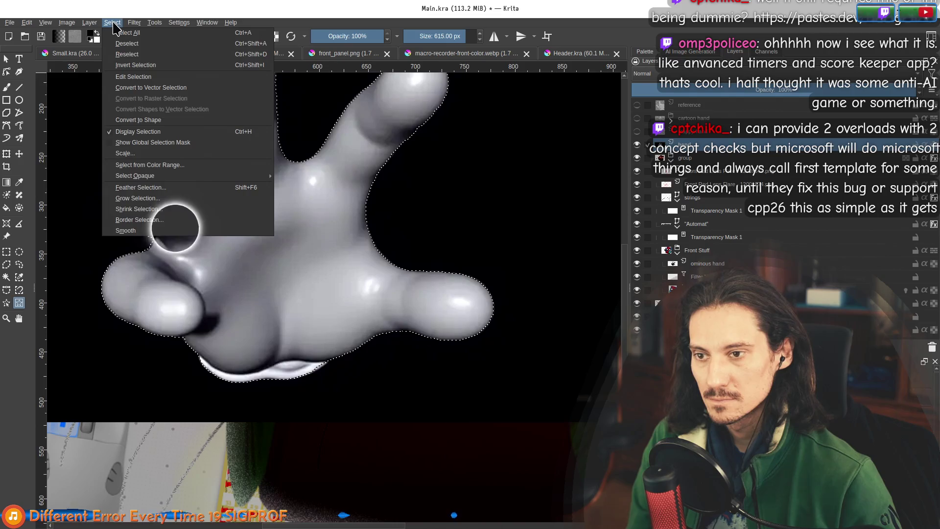
left_click(152, 209)
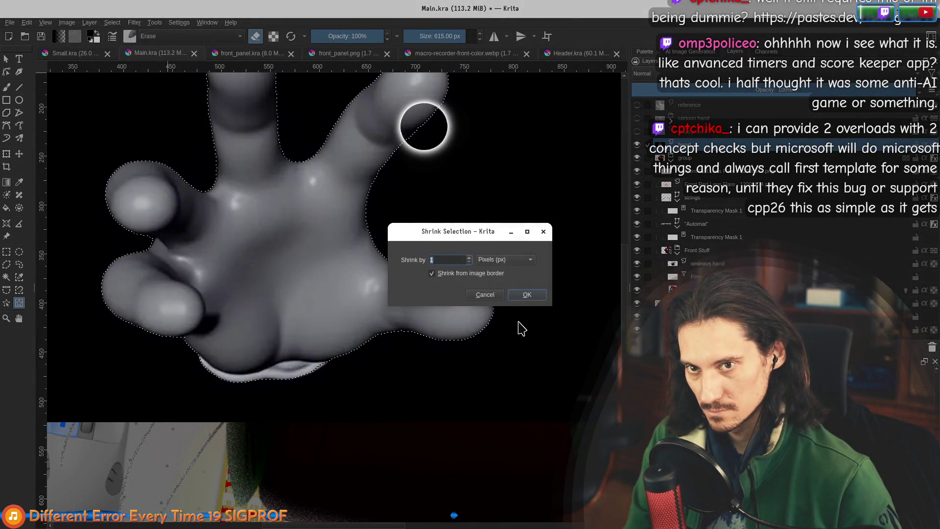
left_click(527, 294)
scroll(157, 172, "down", 2)
left_click(112, 23)
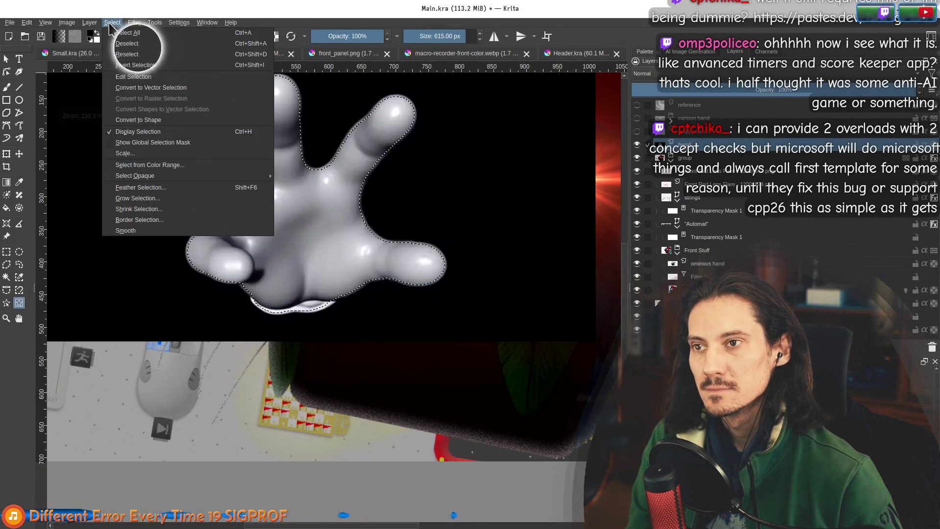
mouse_move(155, 27)
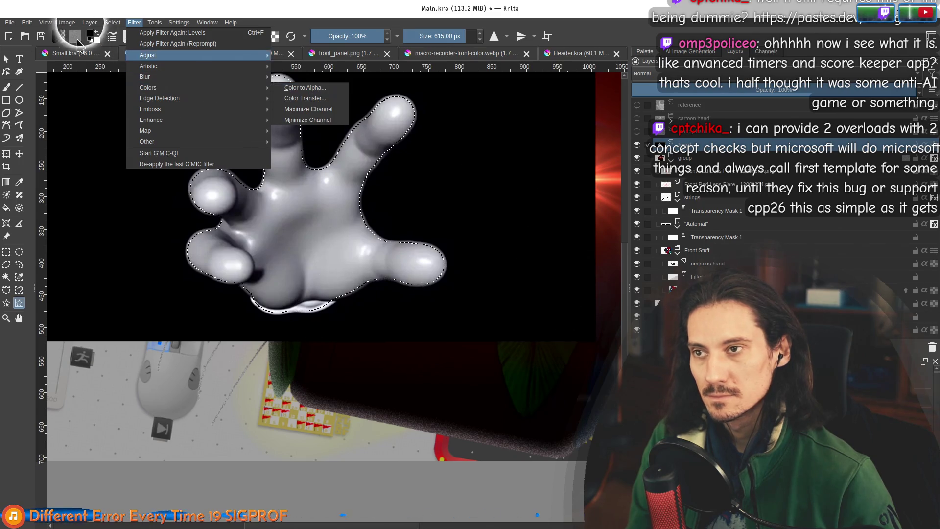
Open Color to Alpha on the hand layer and preview its black backdrop turned transparent
left_click(67, 22)
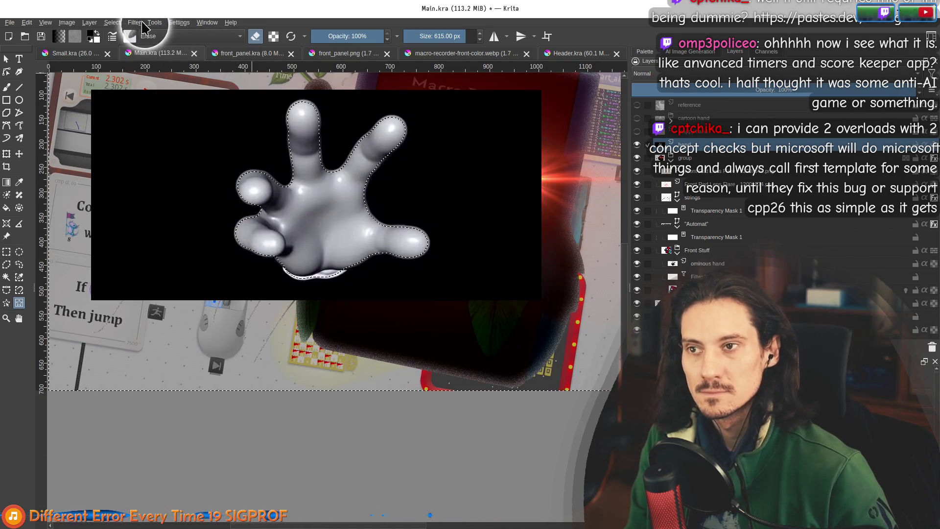
left_click(134, 22)
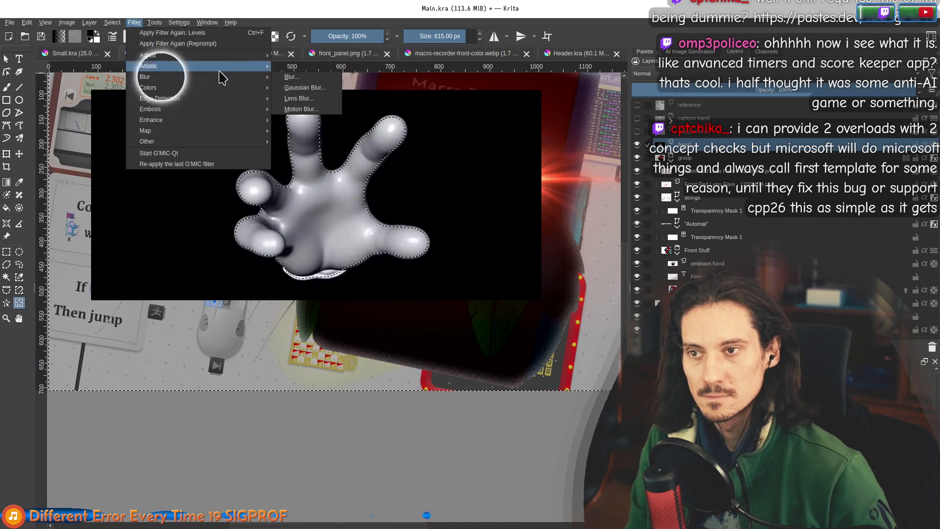
mouse_move(212, 91)
left_click(307, 89)
scroll(362, 161, "up", 5)
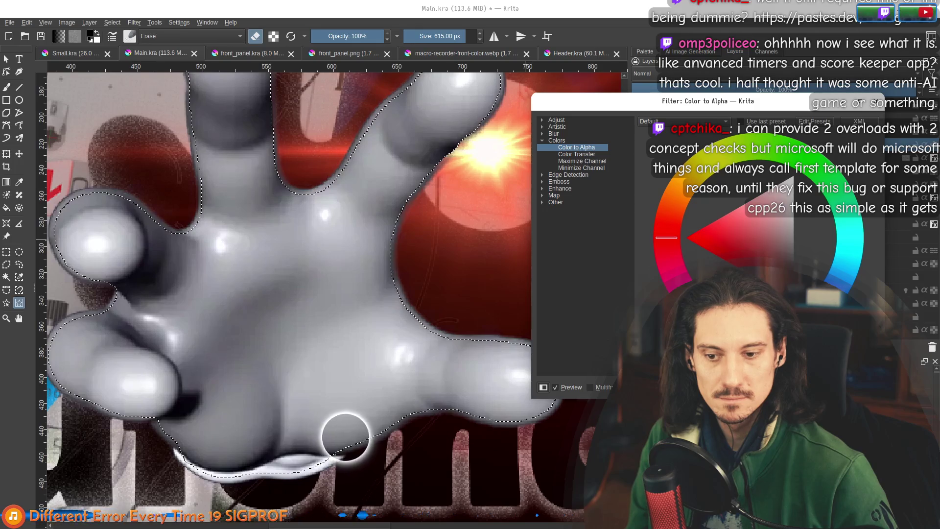
scroll(401, 317, "down", 4)
scroll(406, 311, "up", 8)
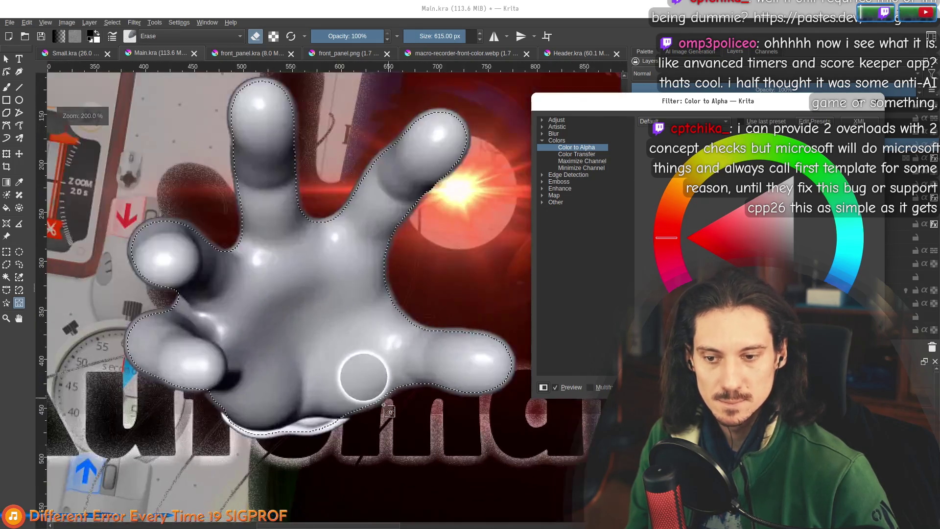